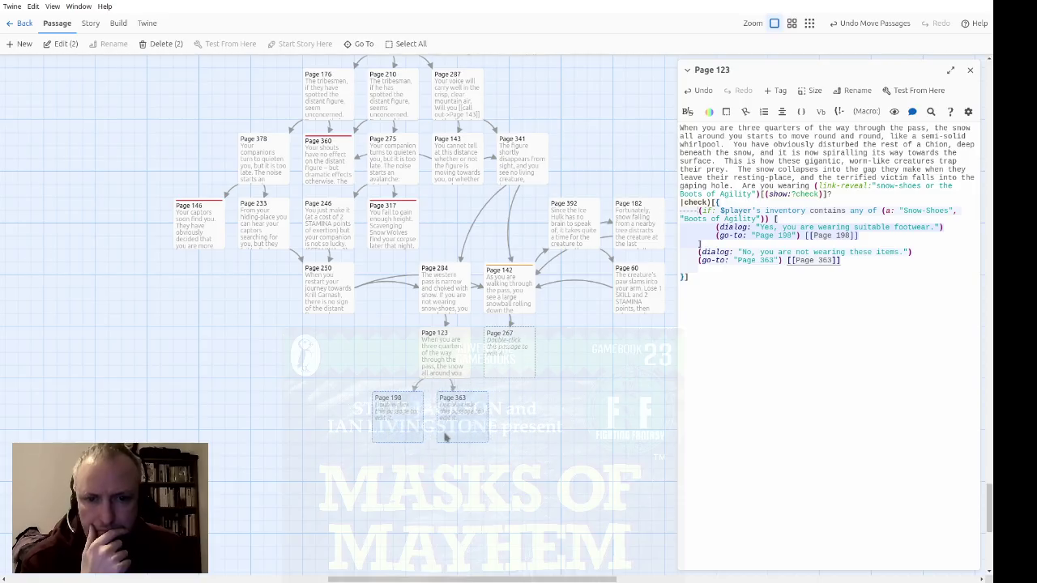
Open the empty Page 267 passage from the map and close the Page 123 editor
{"action": "left_click", "coordinate": [527, 439]}
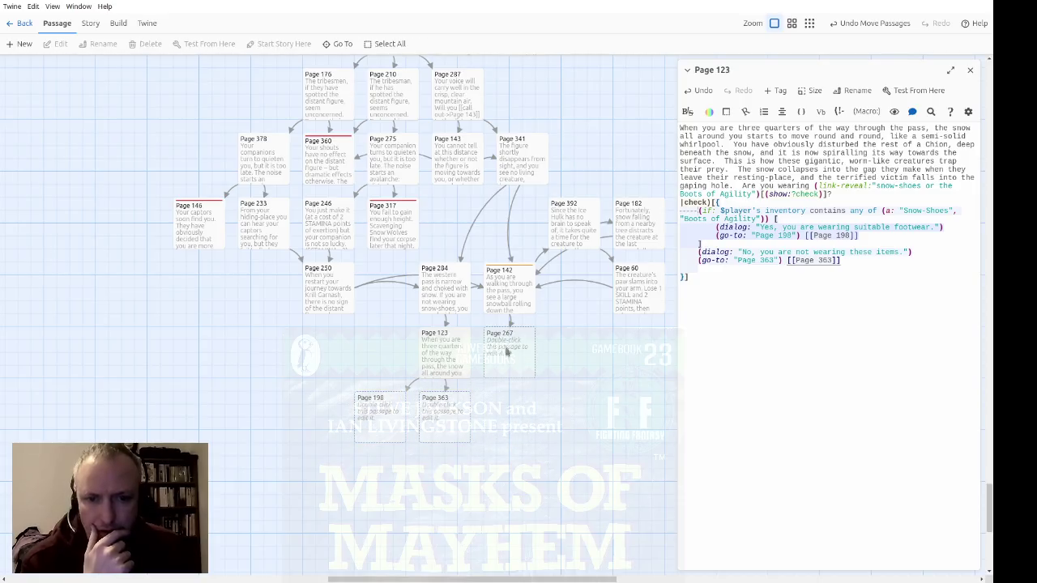
{"action": "double_click", "coordinate": [508, 350]}
{"action": "left_click", "coordinate": [969, 70]}
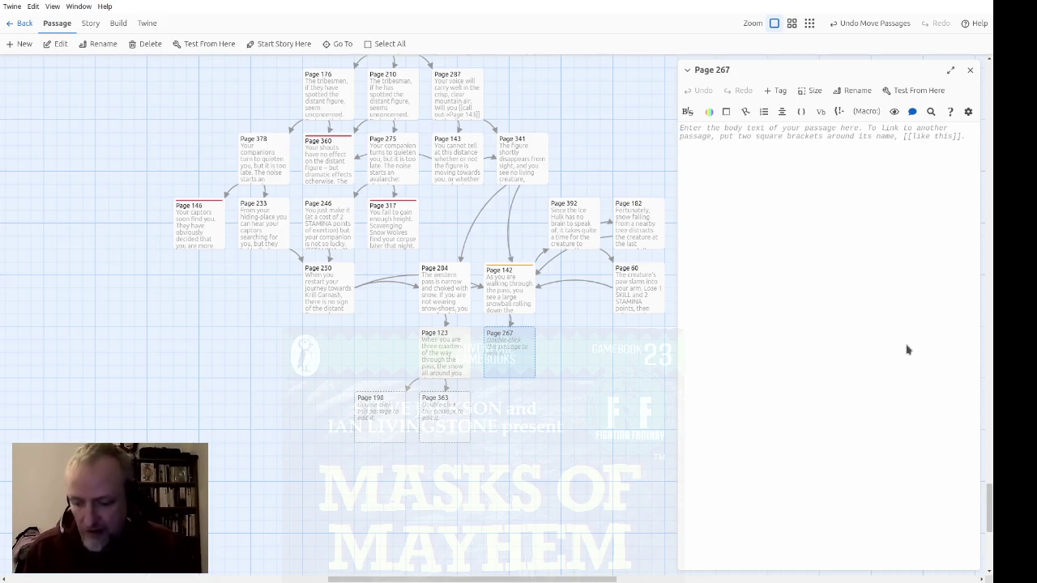
Write Page 267's opening: the pass joins the other, Morgana allows one way, you climb the slopes
{"action": "type", "text": "The"}
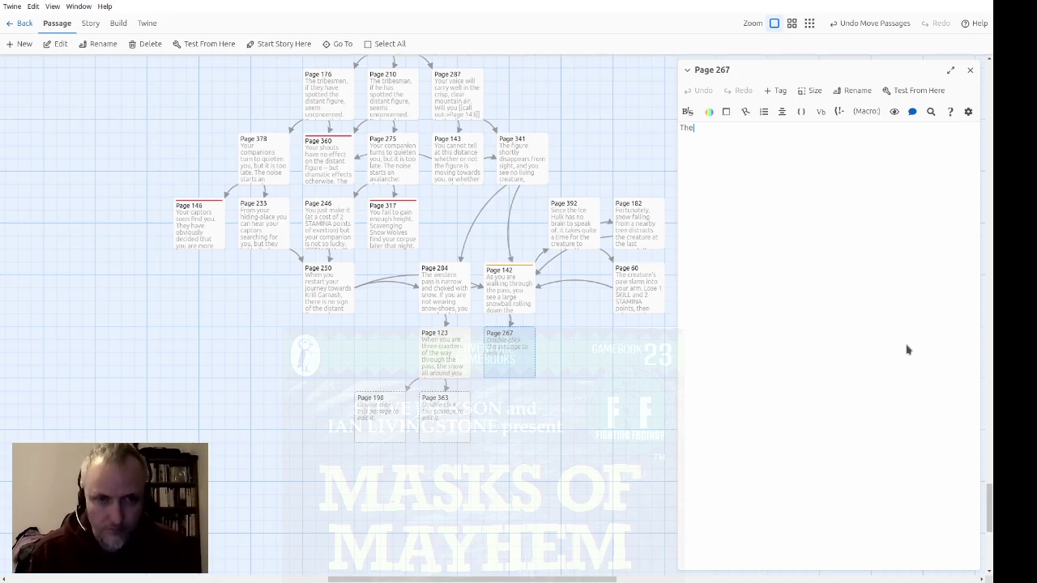
{"action": "type", "text": " pass you have taken "}
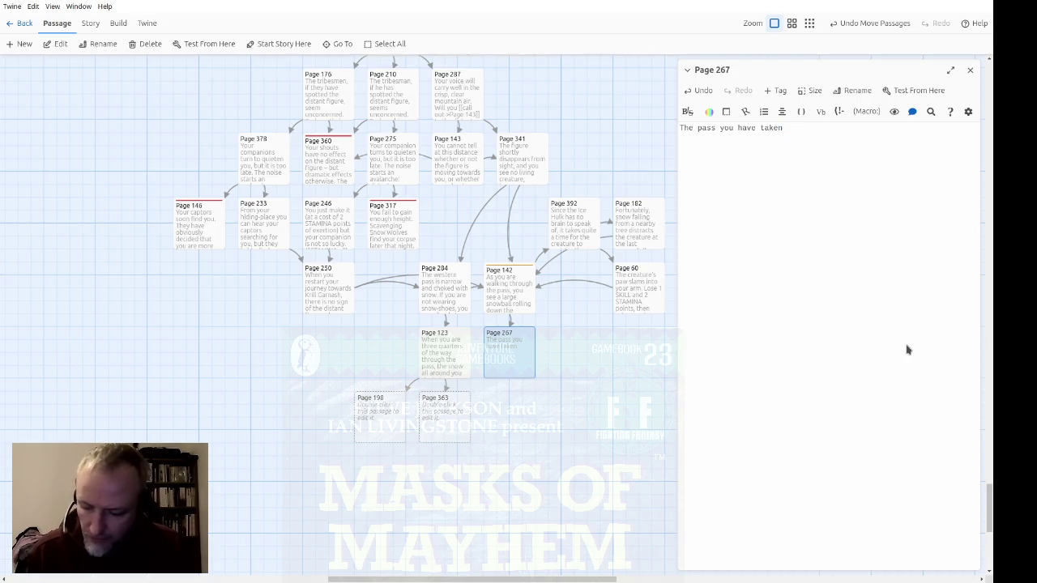
{"action": "type", "text": "veers "}
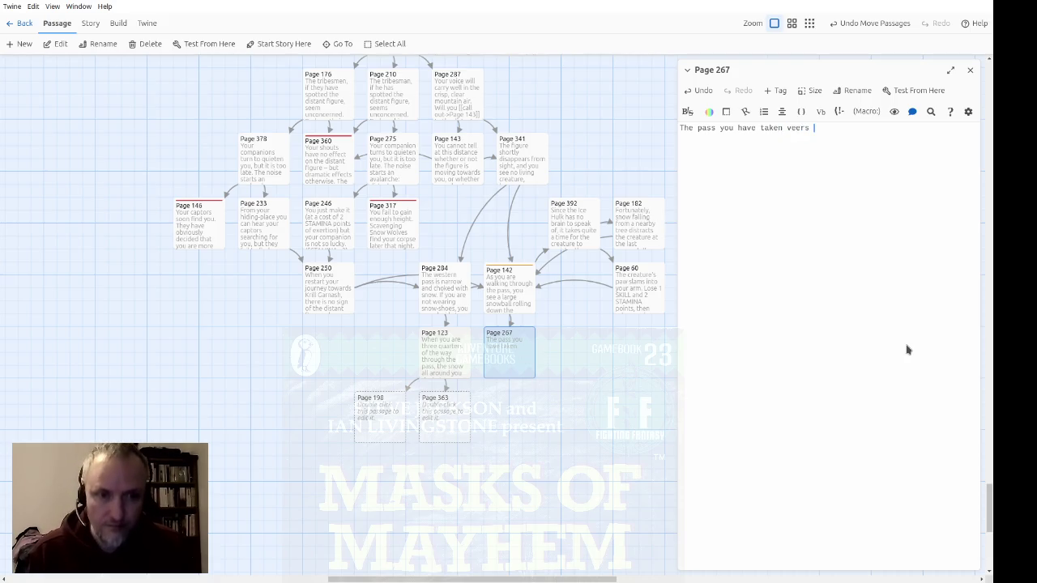
{"action": "type", "text": "until it jo"}
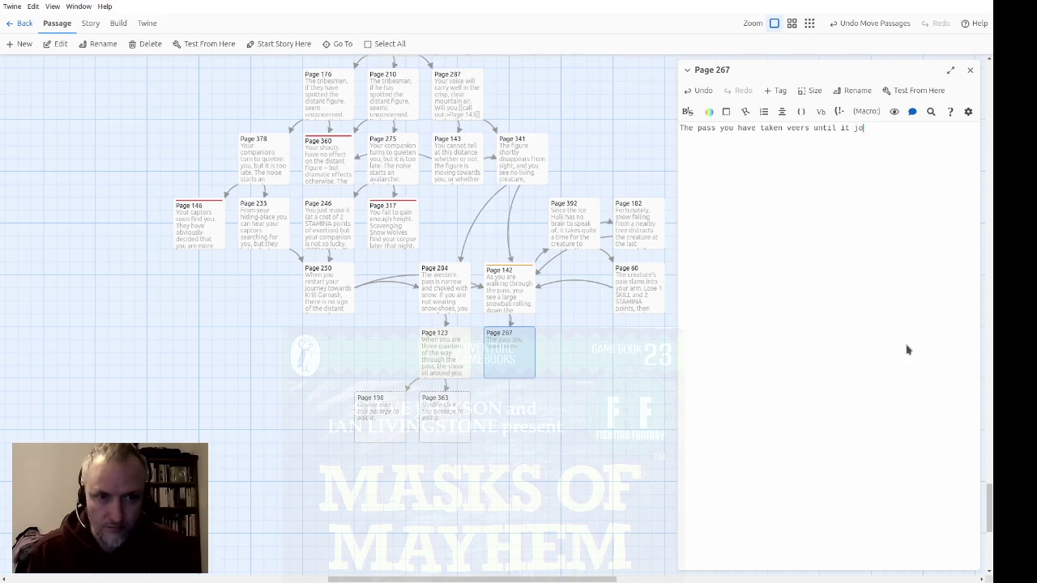
{"action": "type", "text": "ins the other one"}
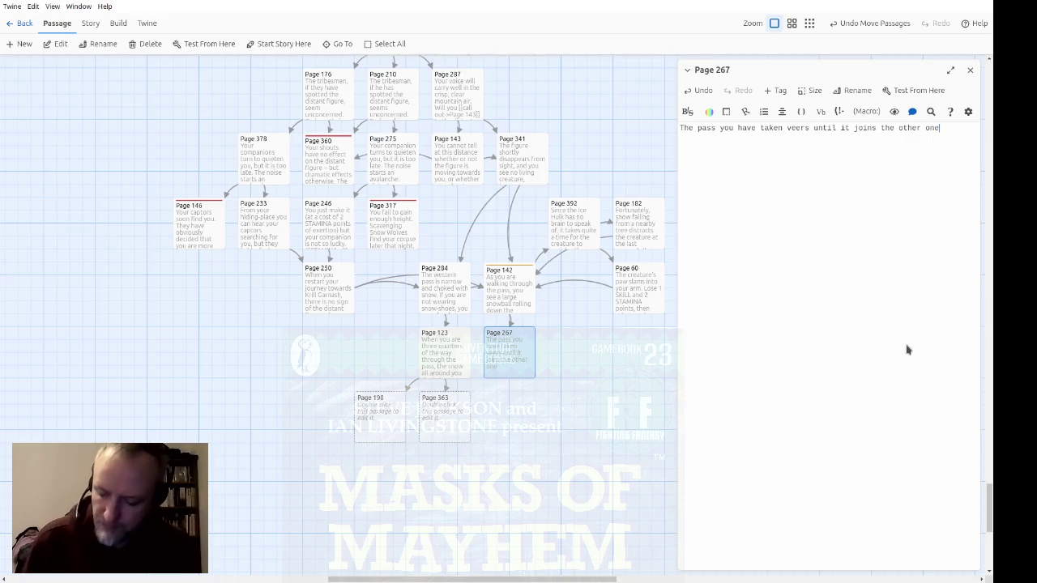
{"action": "type", "text": ";"}
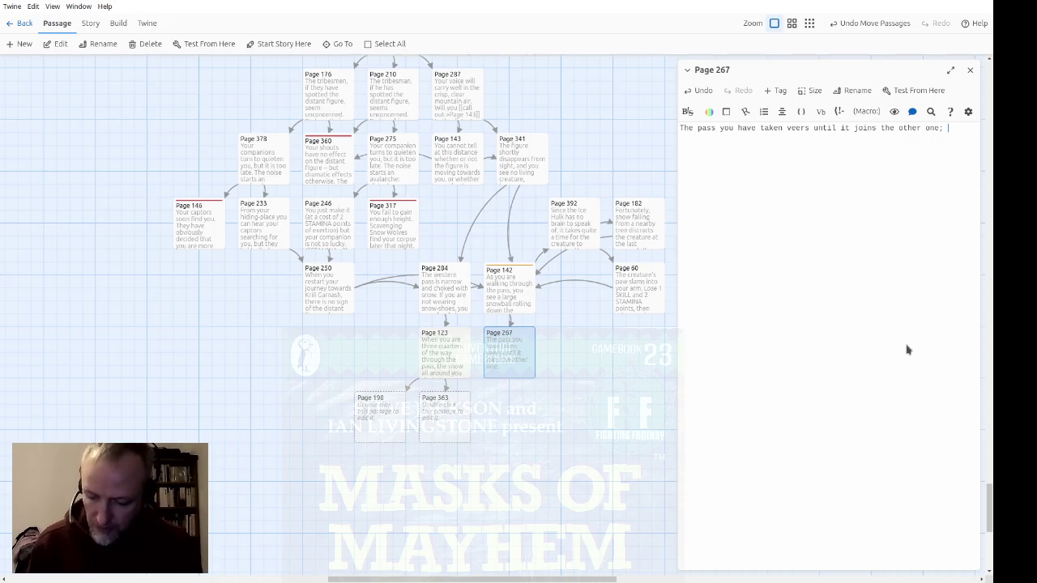
{"action": "type", "text": " Mor"}
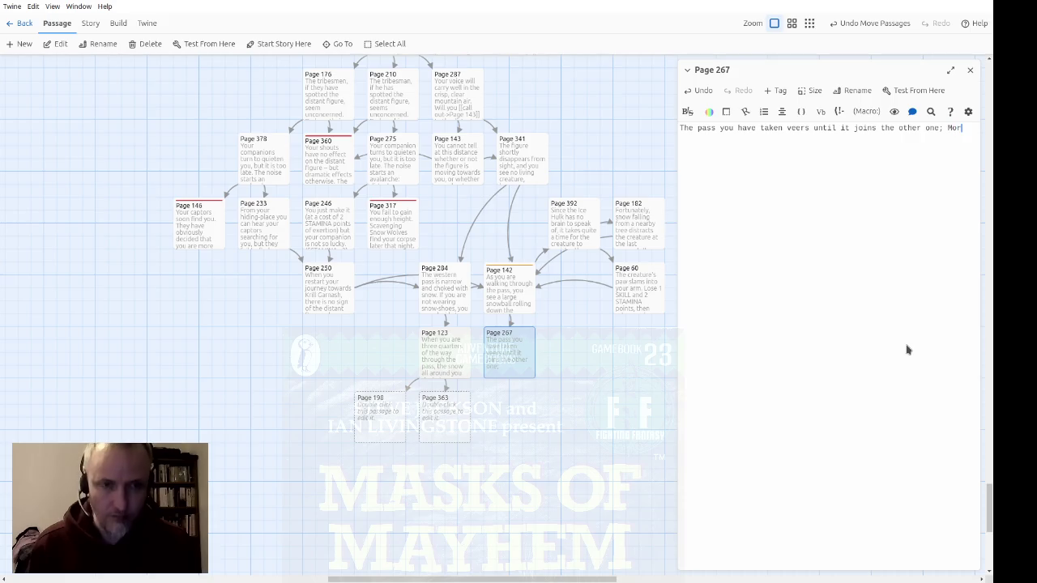
{"action": "type", "text": "gana allows only one way to and from her stronghold."}
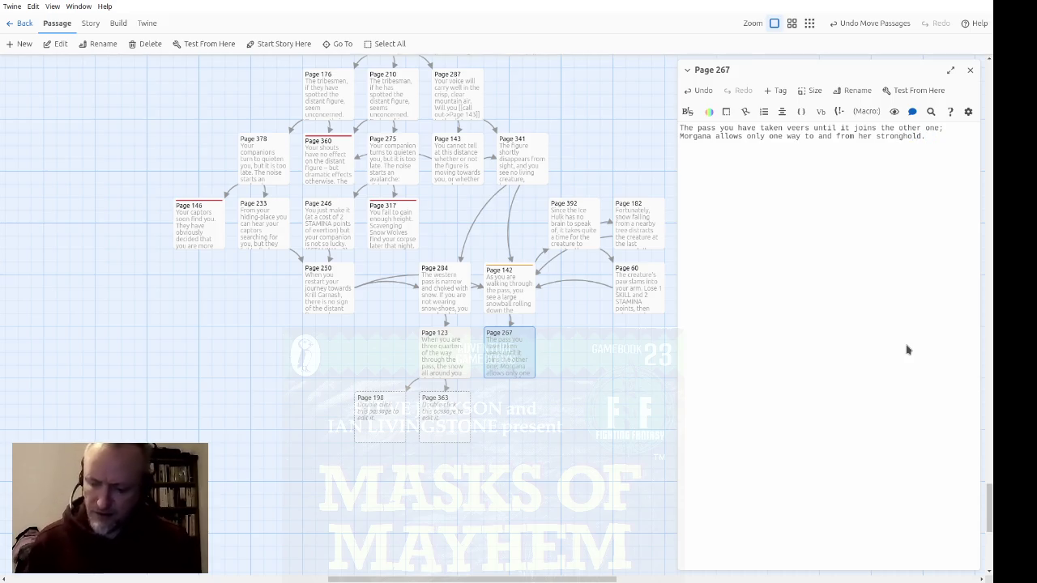
{"action": "type", "text": "  As you begin to climb"}
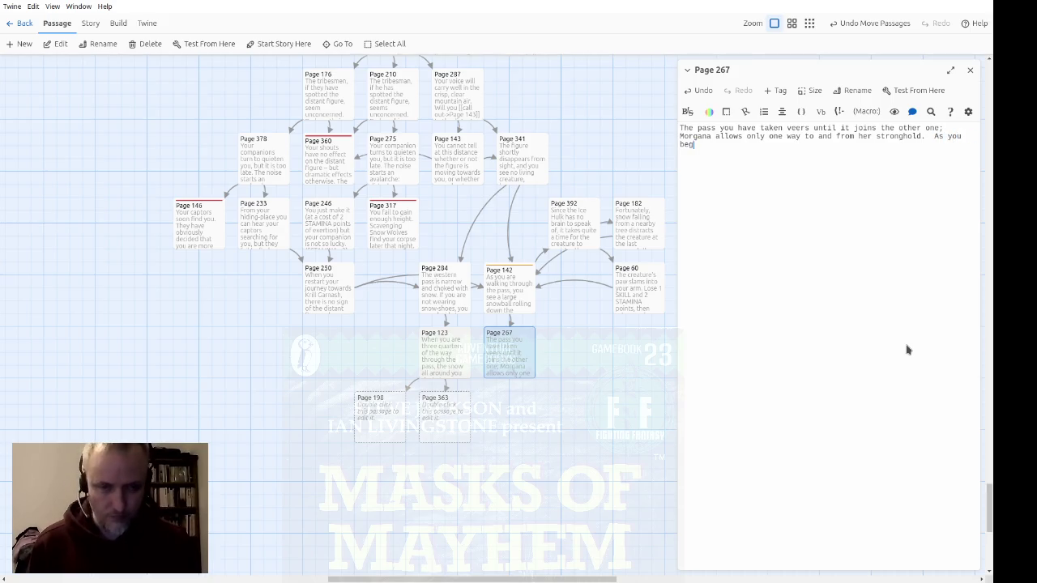
{"action": "type", "text": " the slopder"}
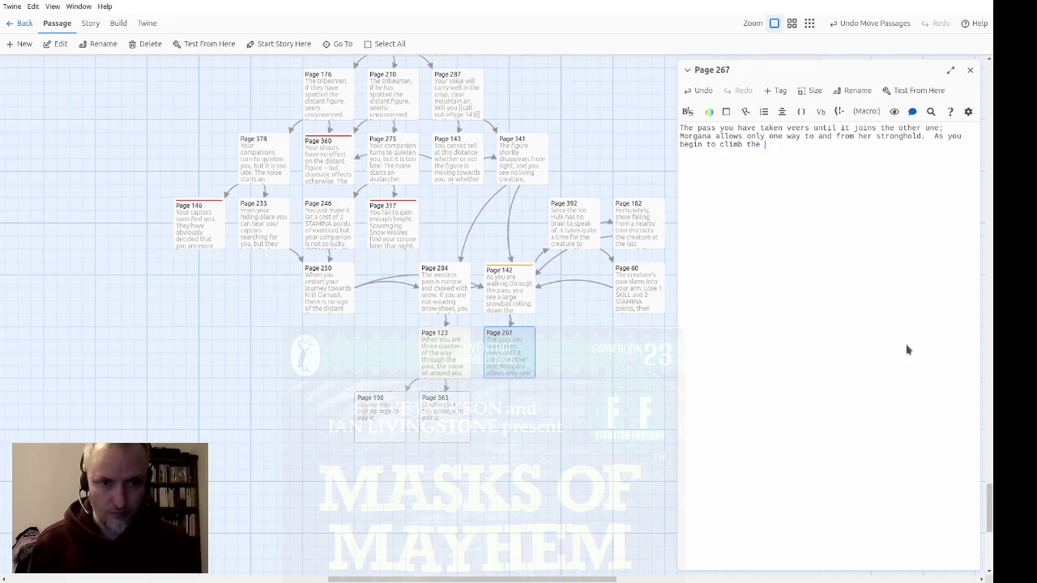
{"action": "key", "text": "BackSpace"}
{"action": "key", "text": "BackSpace"}
{"action": "key", "text": "BackSpace"}
{"action": "type", "text": "es"}
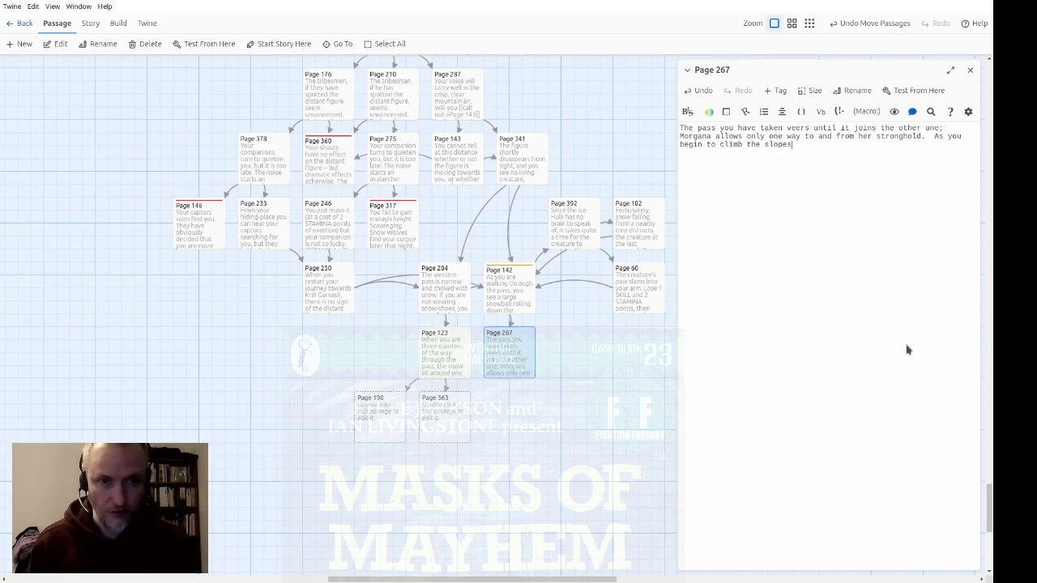
{"action": "type", "text": " ofKrill Garns"}
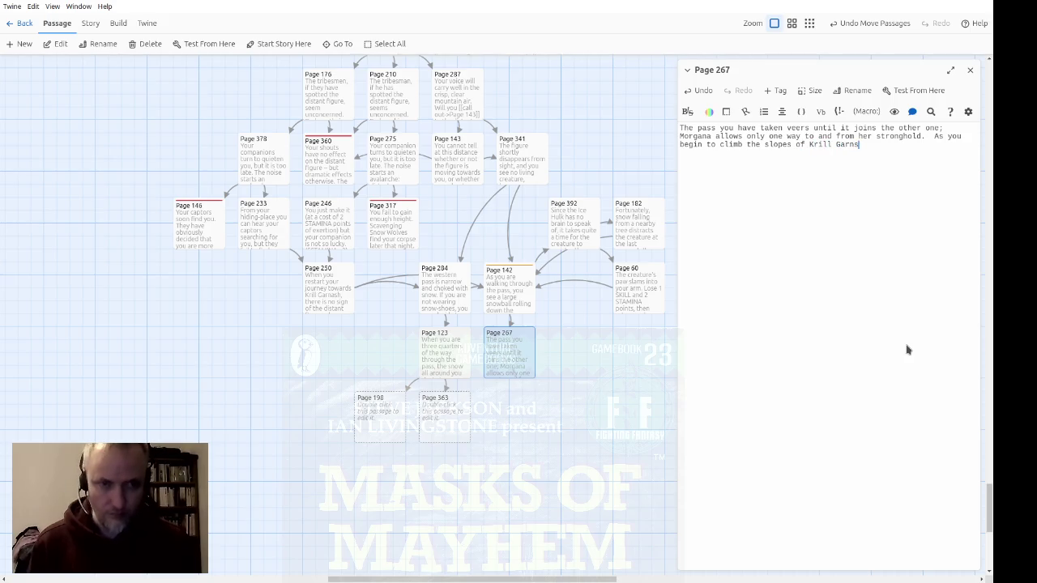
{"action": "type", "text": "sh itself,you "}
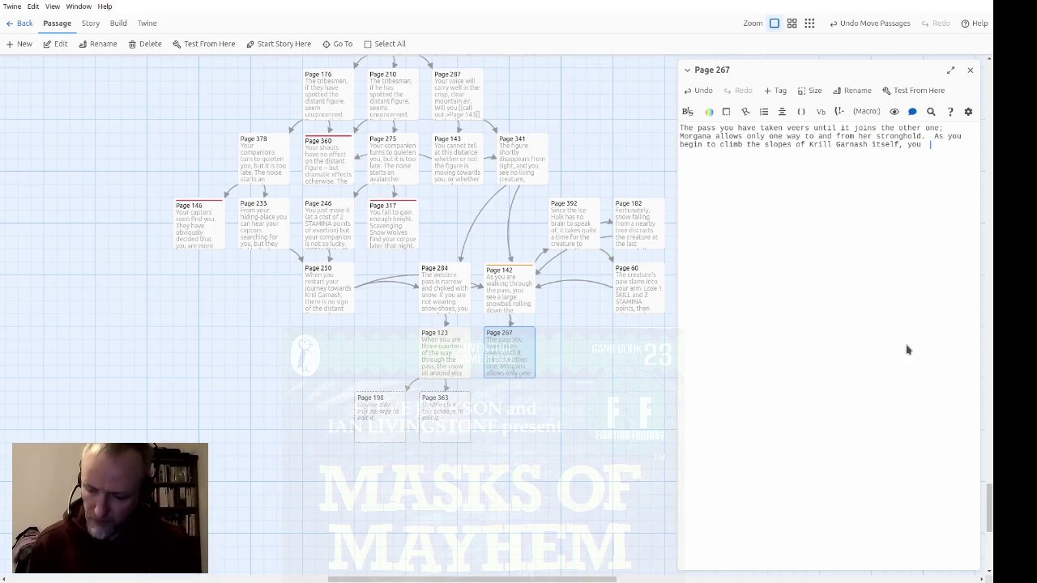
{"action": "type", "text": "feel"}
{"action": "type", "text": " certain that t"}
{"action": "type", "text": "he way is defe"}
{"action": "type", "text": "nded."}
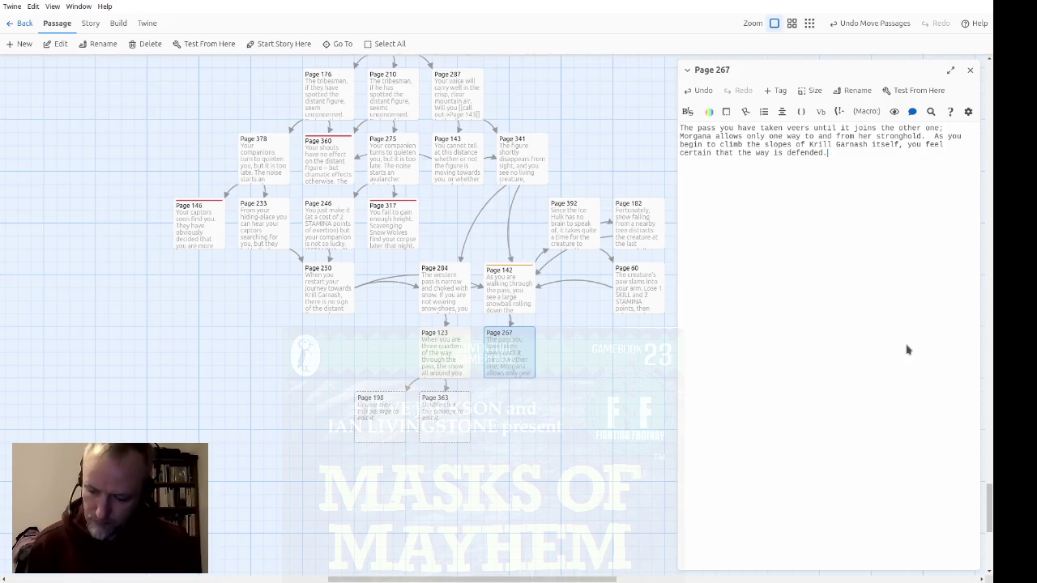
{"action": "type", "text": "You"}
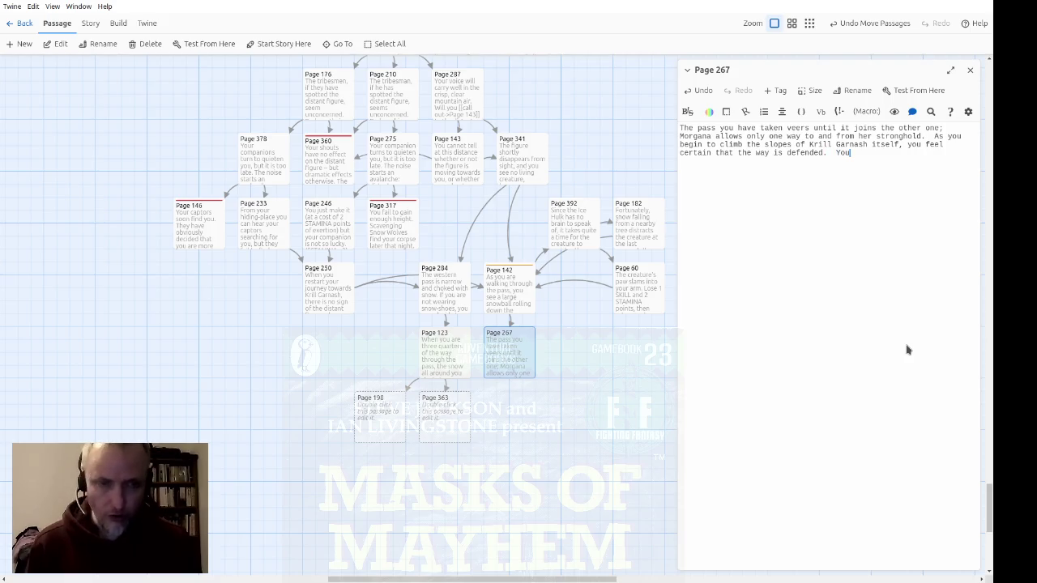
{"action": "type", "text": "'re notwrong."}
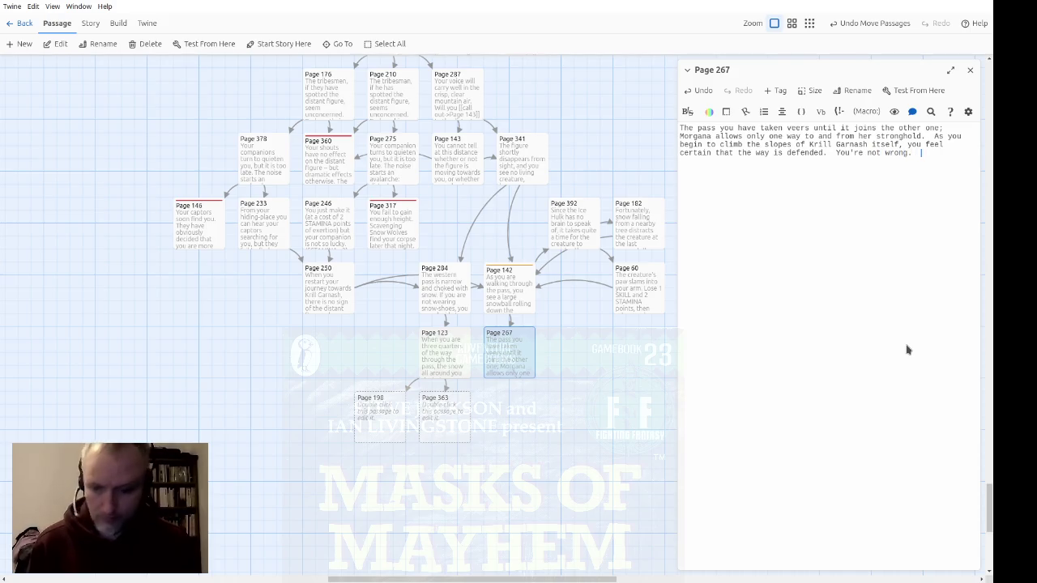
{"action": "type", "text": "An Ice Dragon"}
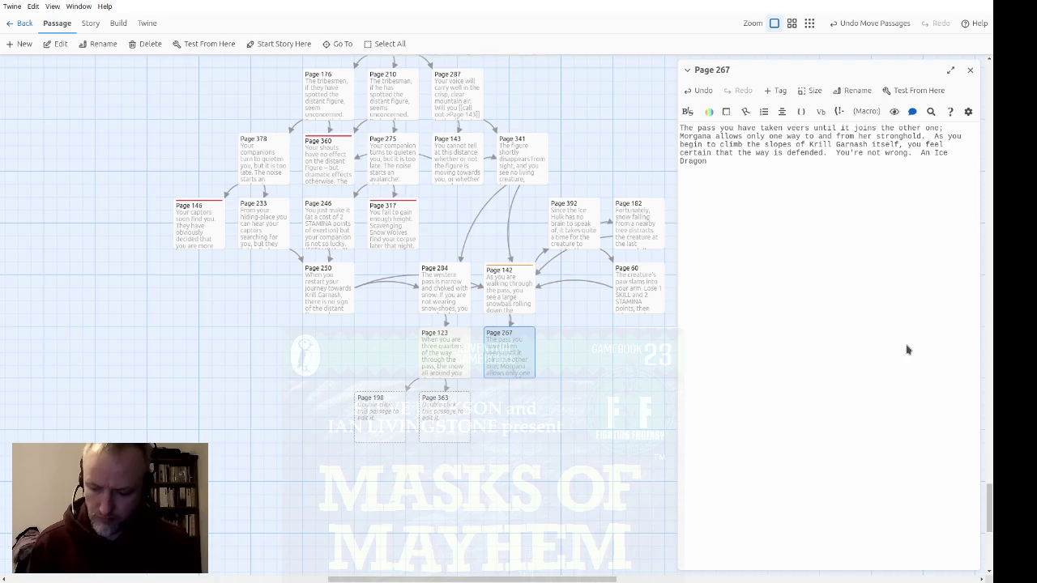
{"action": "type", "text": "thu"}
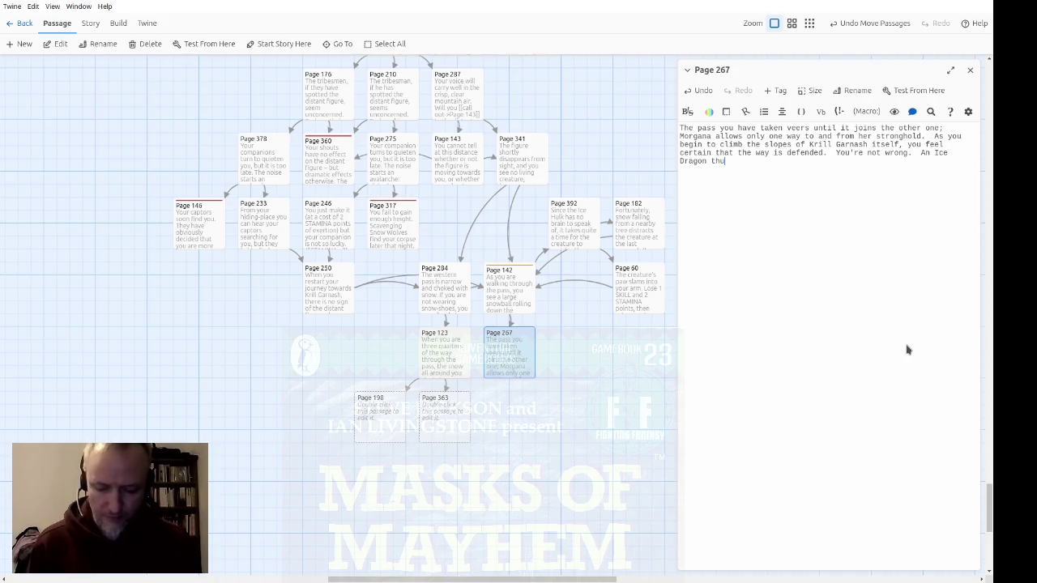
{"action": "type", "text": "nders outits cave"}
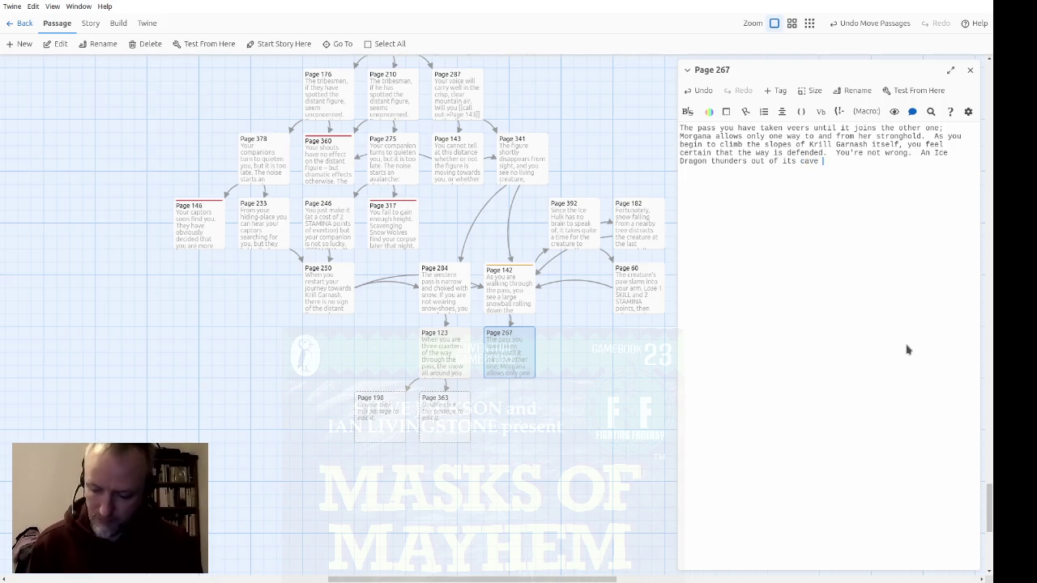
{"action": "type", "text": "and sw"}
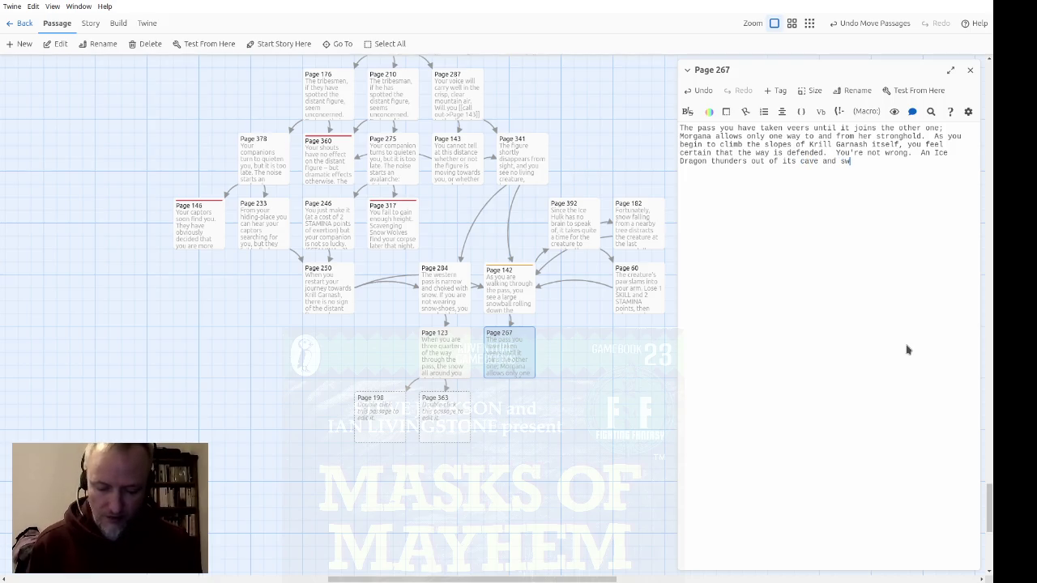
{"action": "type", "text": "oops down"}
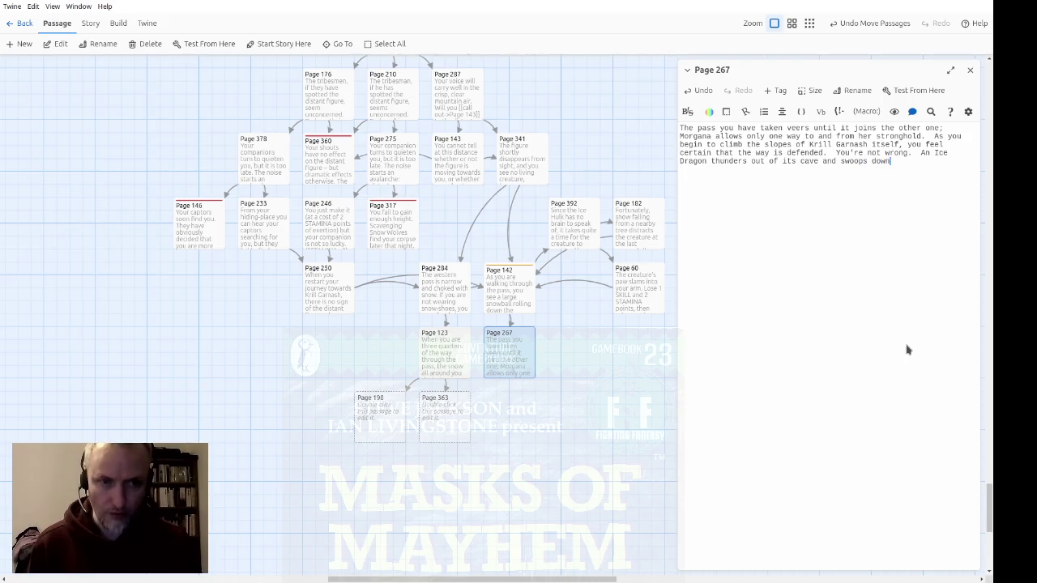
{"action": "type", "text": " on you."}
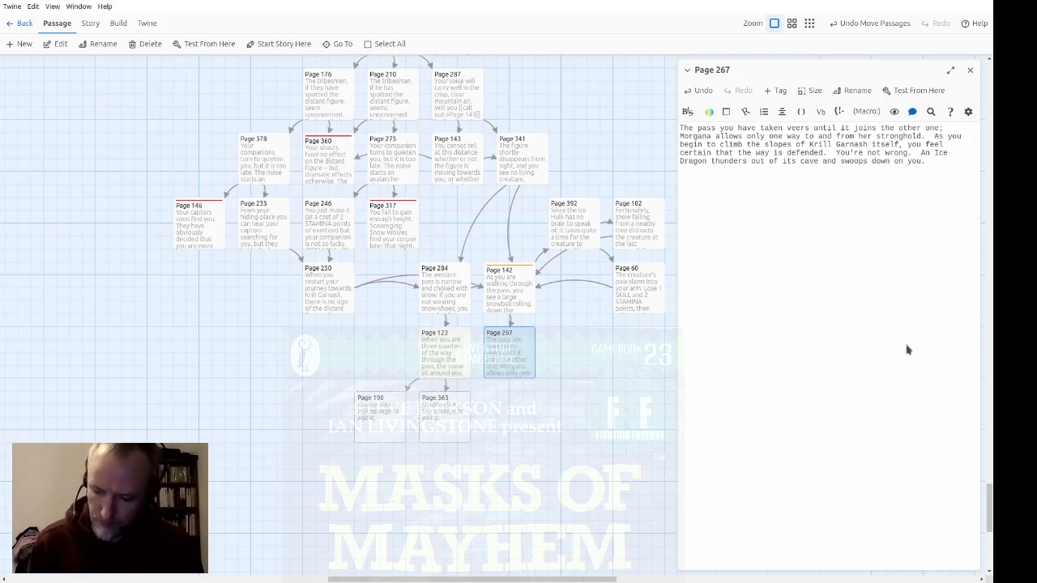
{"action": "type", "text": " blasting"}
{"action": "type", "text": ","}
Finish the Ice Dragon sentence so it swoops down blasting ice from its nostrils
{"action": "key", "text": "End"}
{"action": "type", "text": "ice from its nostri"}
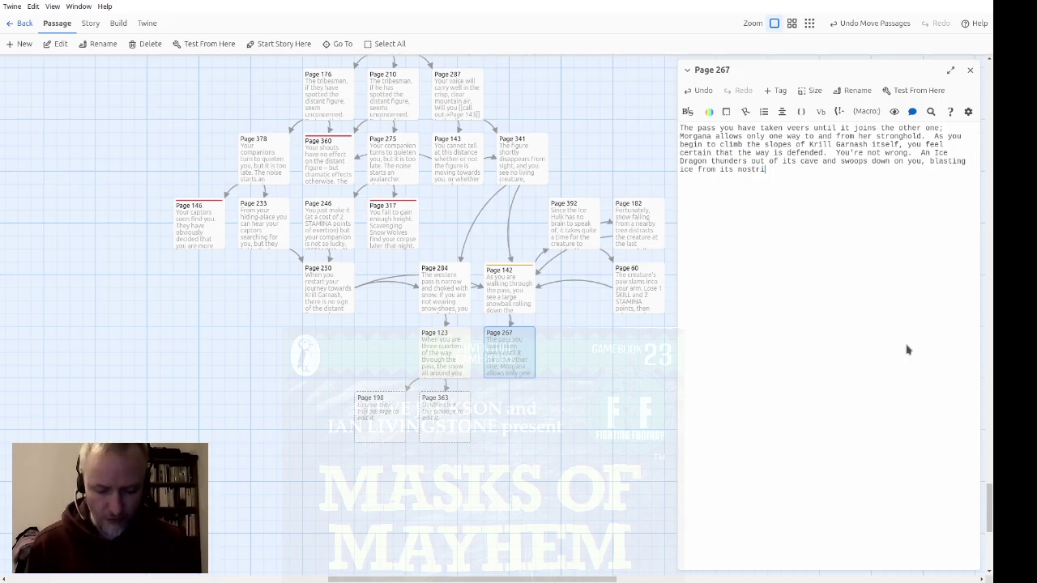
{"action": "type", "text": "ls"}
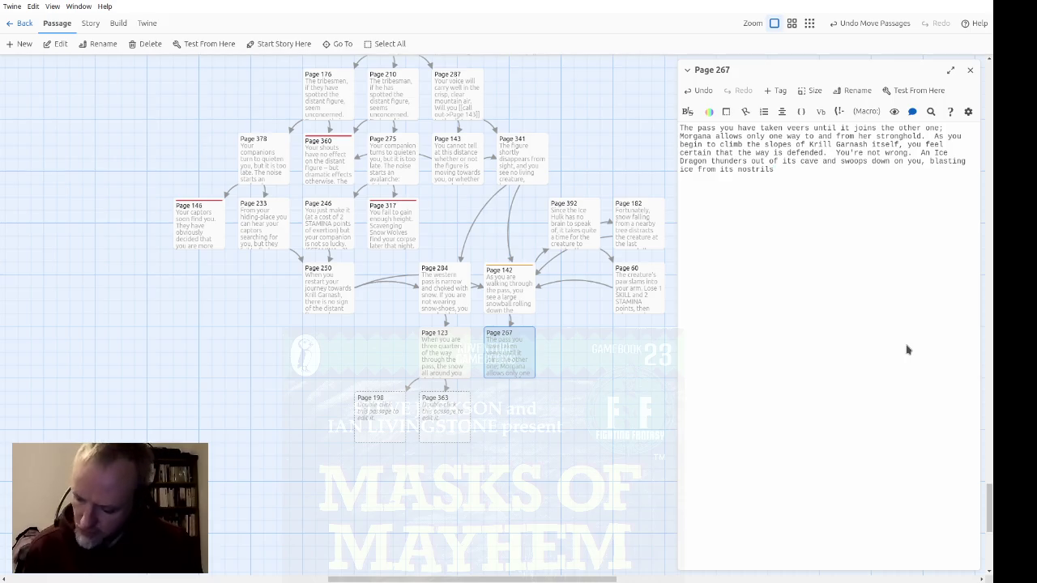
{"action": "type", "text": "."}
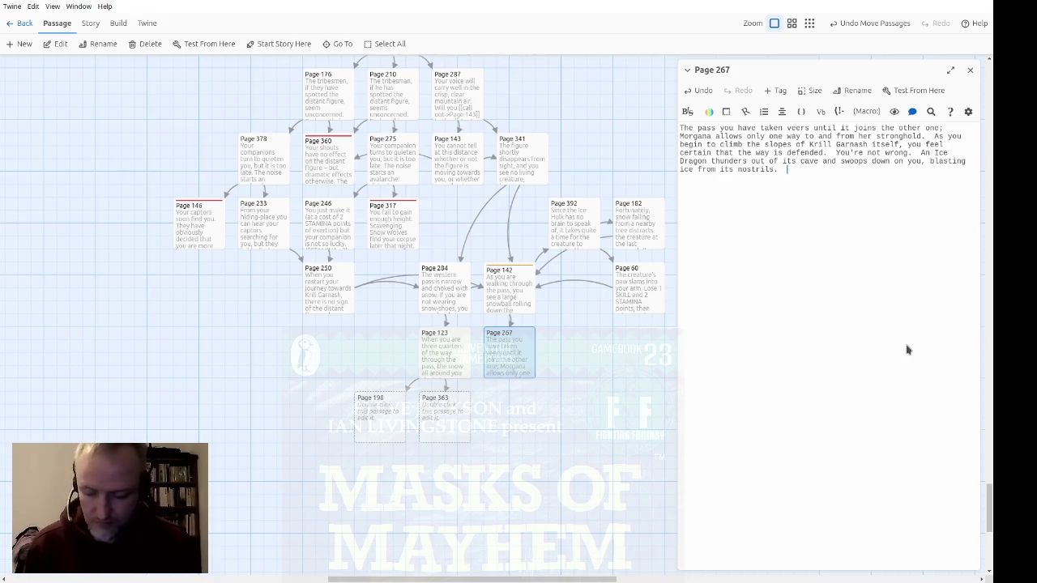
Add the Cloak of Temporary Invisibility option and 'face the beast without', then begin a (link-reveal:) for the cloak
{"action": "type", "text": "If you "}
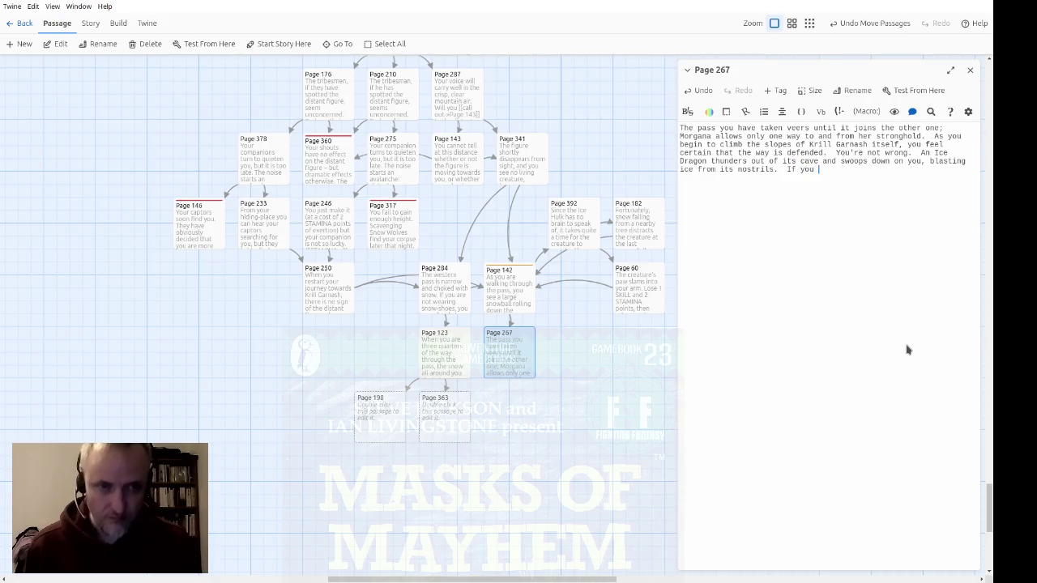
{"action": "type", "text": "have a Cloak of "}
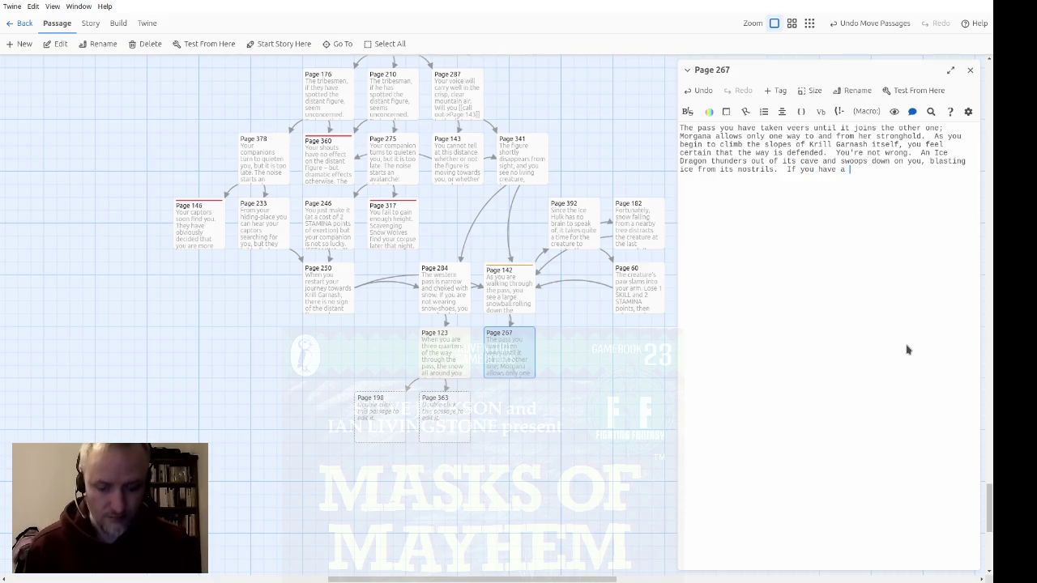
{"action": "type", "text": "Te"}
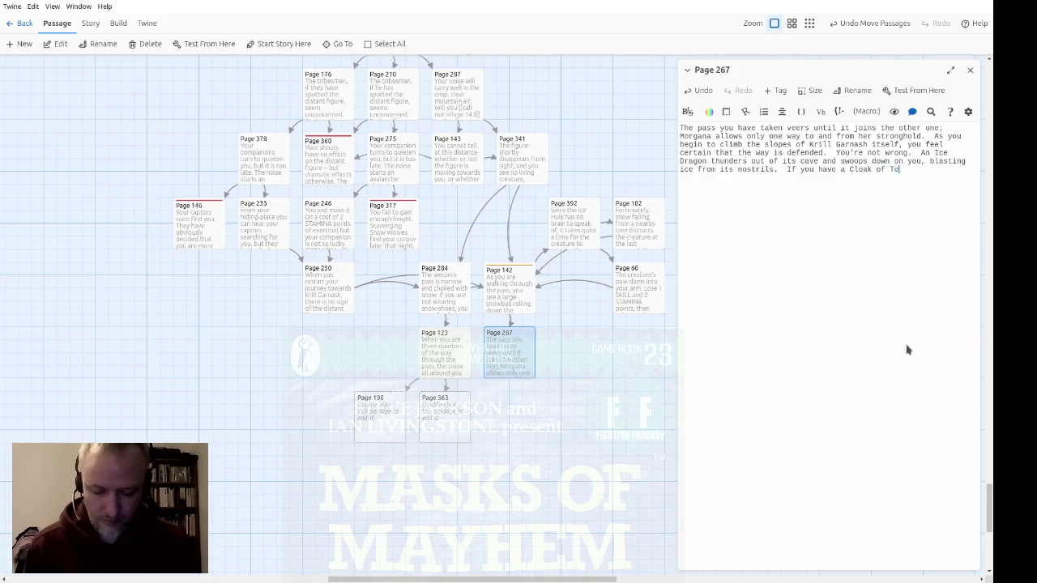
{"action": "type", "text": "mporary Inv"}
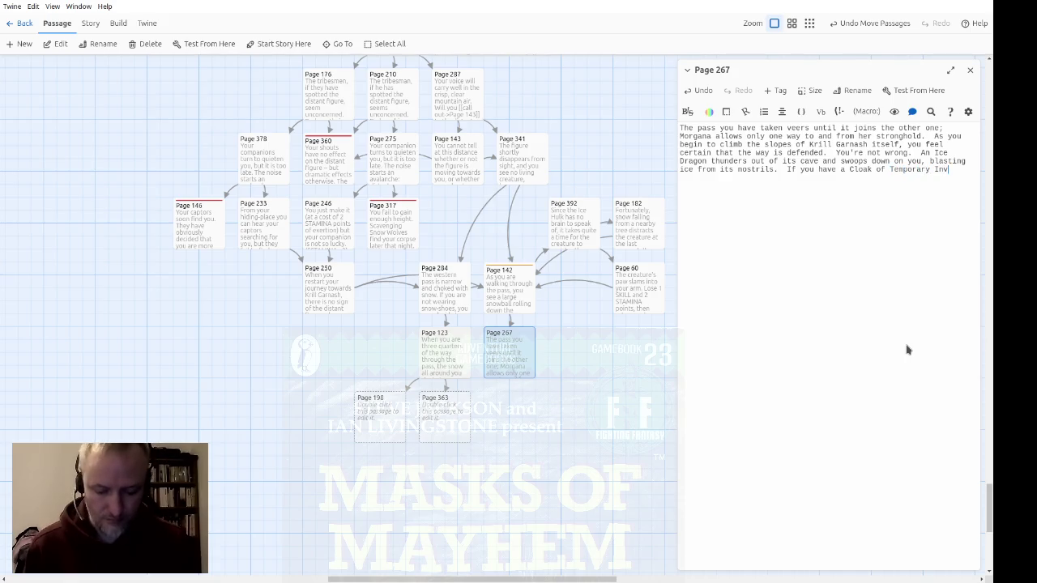
{"action": "type", "text": "isibility, you may wish to use it.  Oth"}
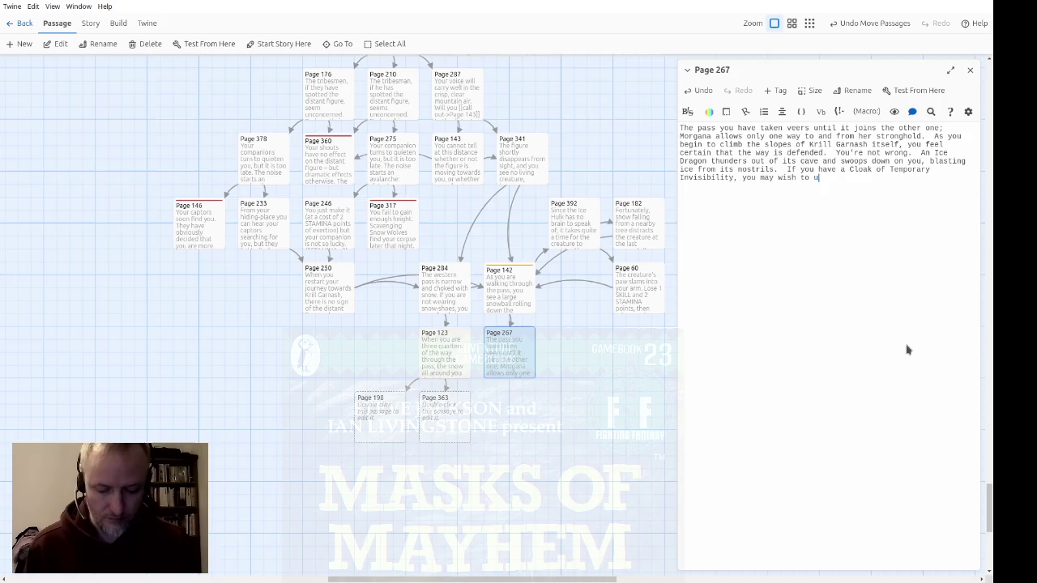
{"action": "type", "text": "erwise,"}
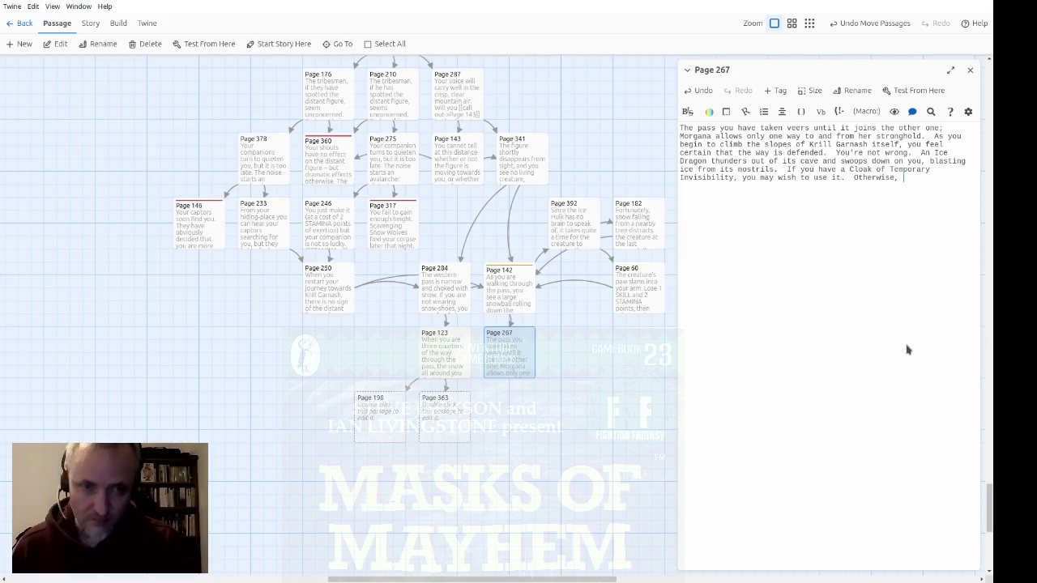
{"action": "type", "text": "you must "}
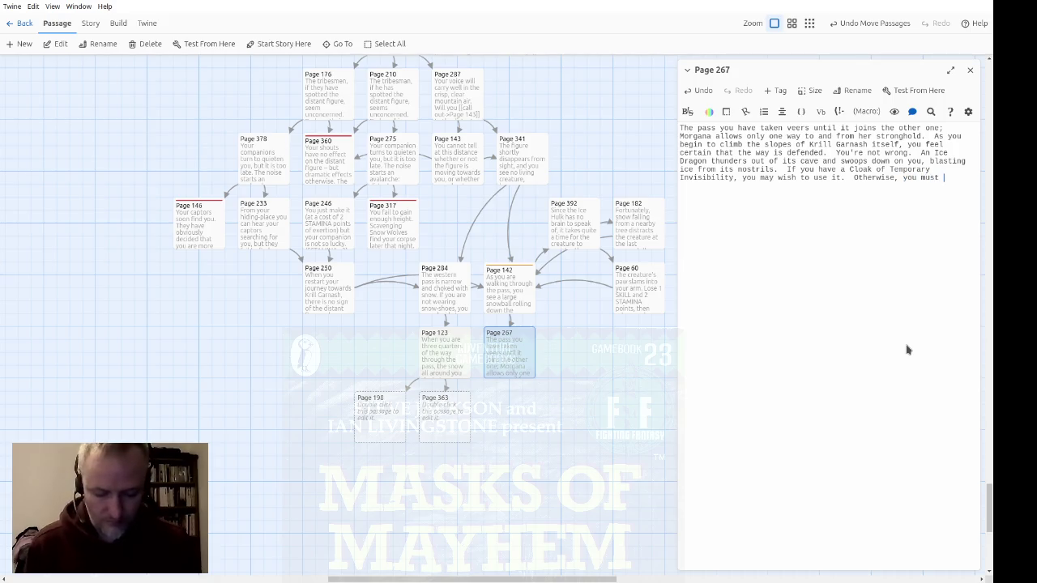
{"action": "type", "text": "face the beast without."}
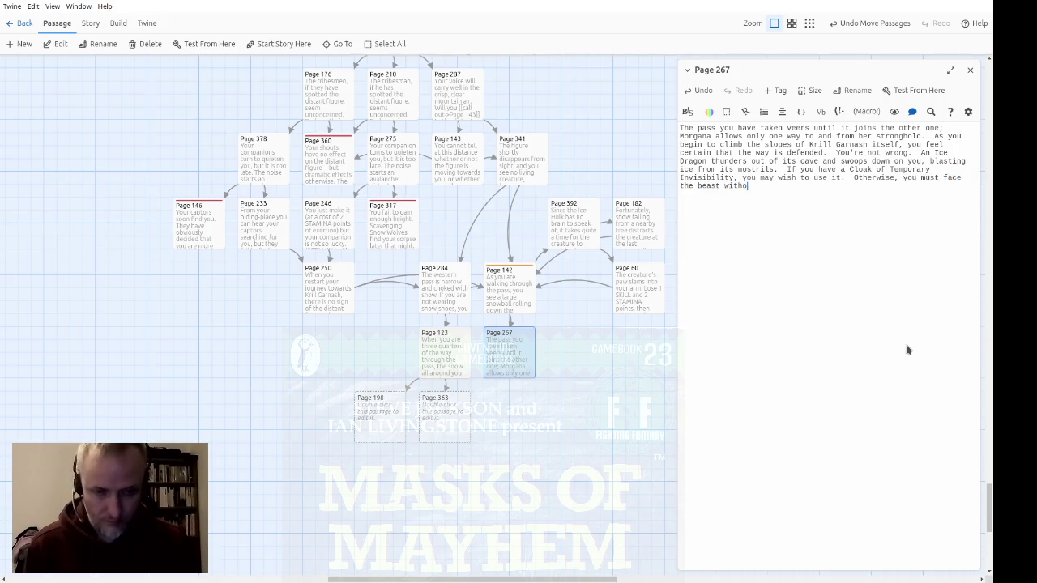
{"action": "key", "text": "Up"}
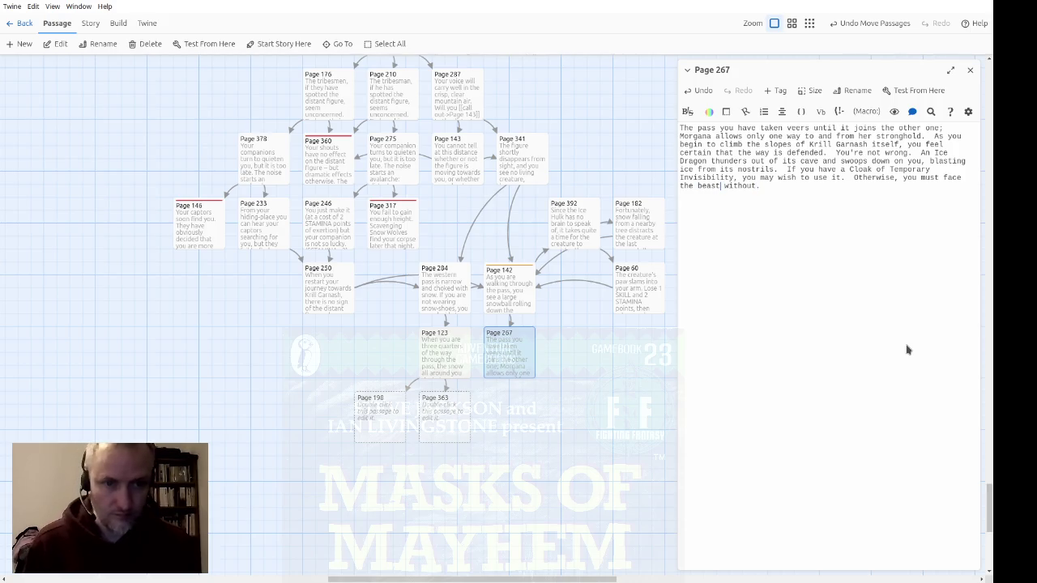
{"action": "key", "text": "Up"}
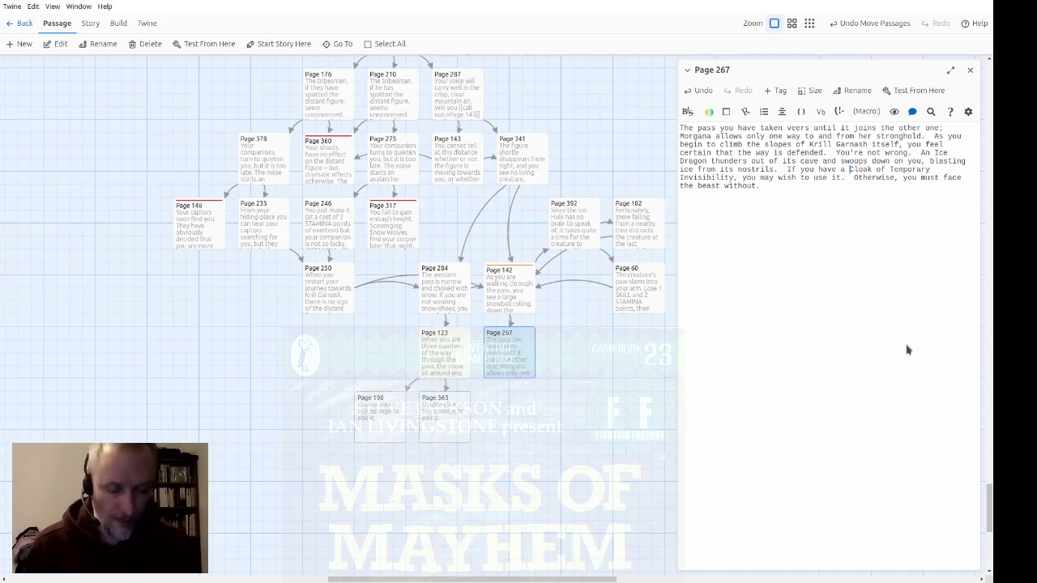
{"action": "type", "text": "(lin"}
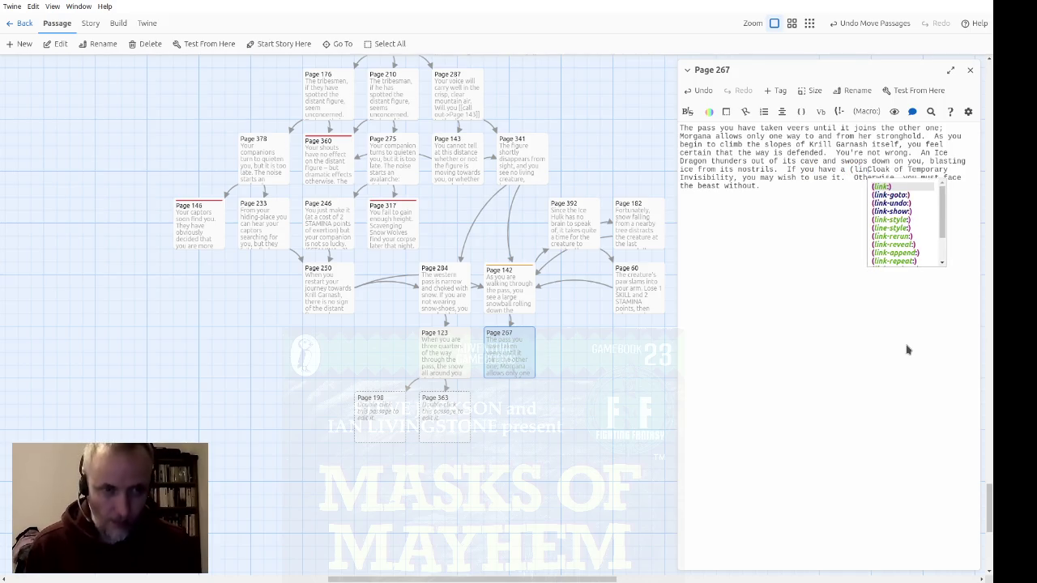
{"action": "type", "text": "k-r"}
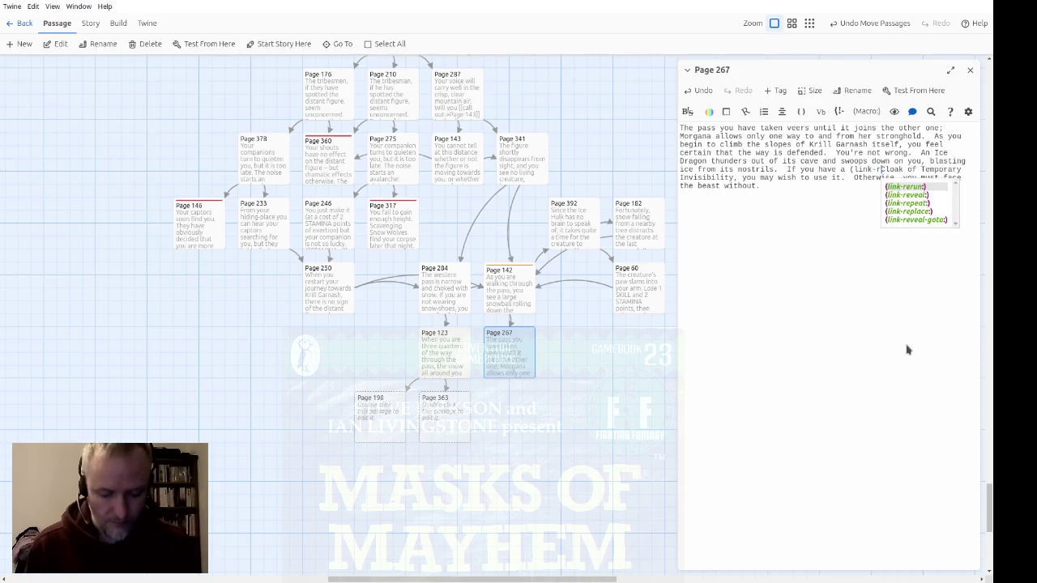
{"action": "type", "text": "eveal:\""}
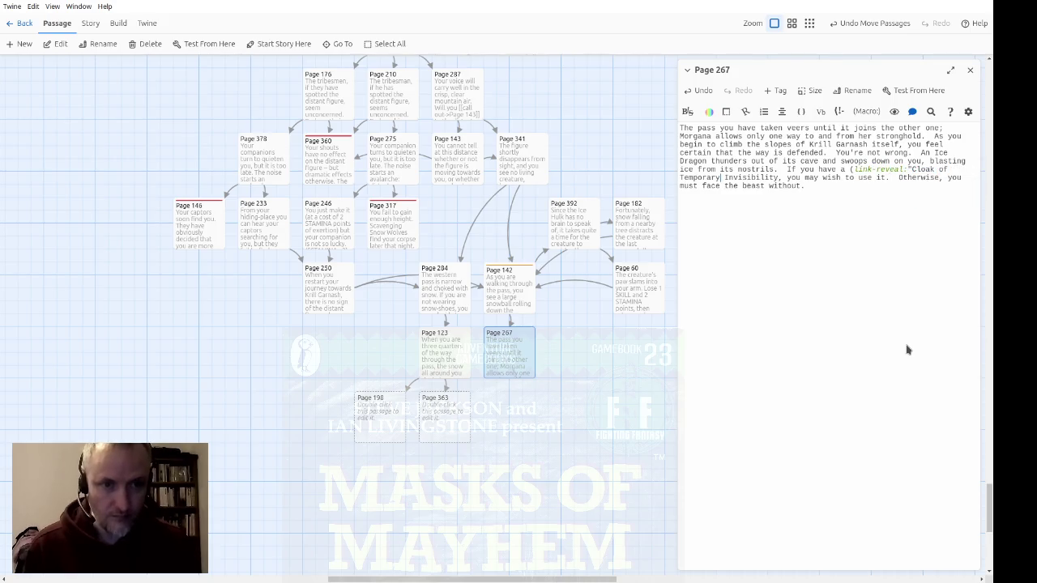
{"action": "type", "text": "\")"}
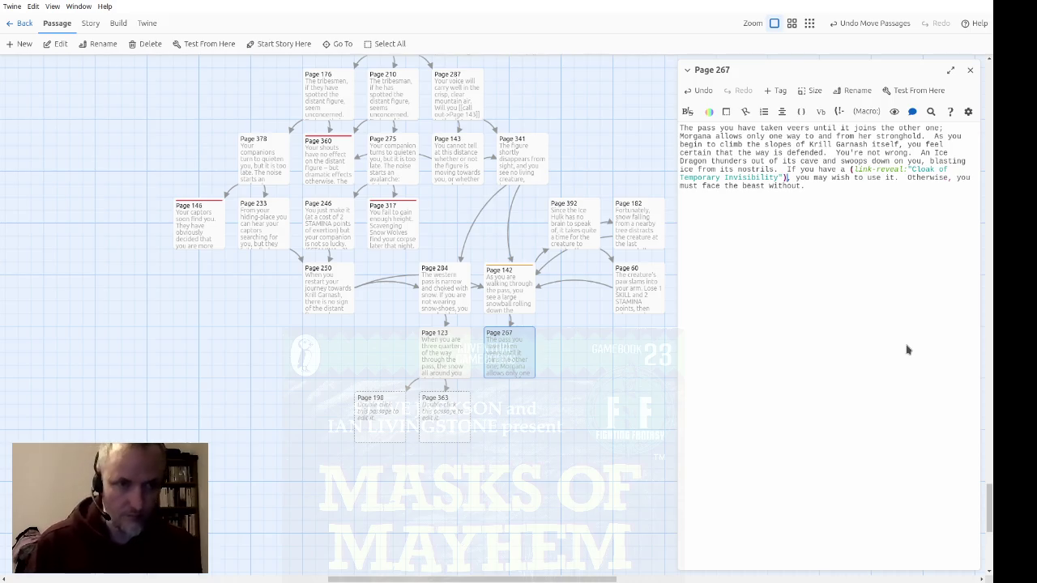
{"action": "type", "text": "["}
{"action": "type", "text": "(show: "}
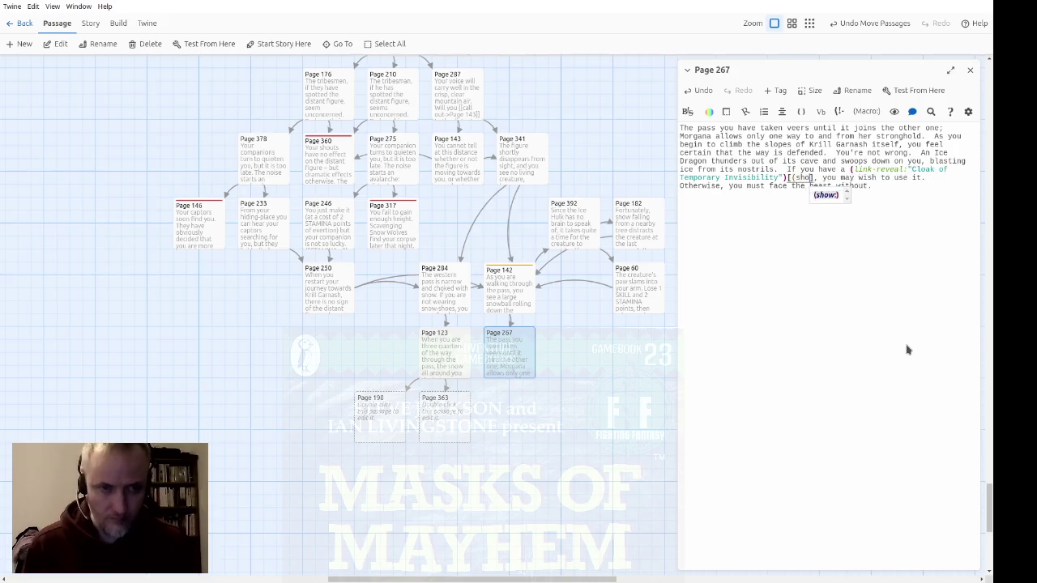
{"action": "type", "text": "?cloak"}
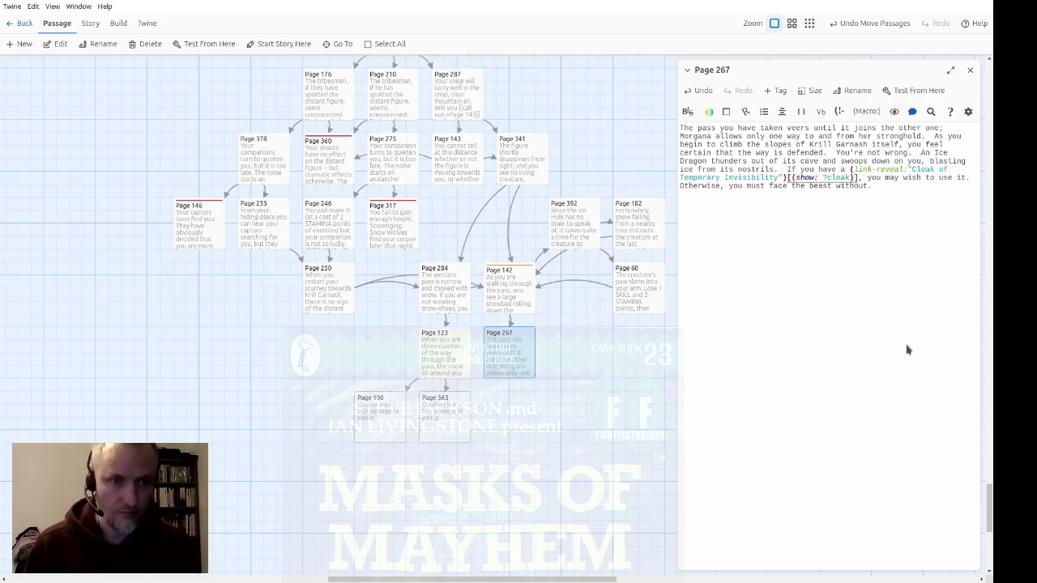
Link 'face the beast' to a new Page 241, add a blank line, and open Page 142
{"action": "type", "text": "[[face the beast->Page "}
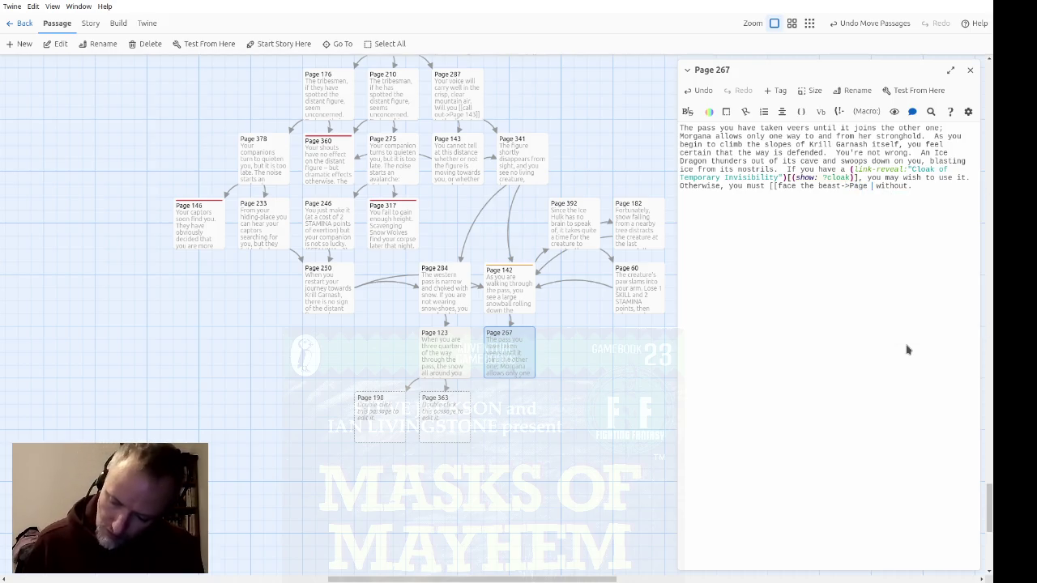
{"action": "type", "text": "241"}
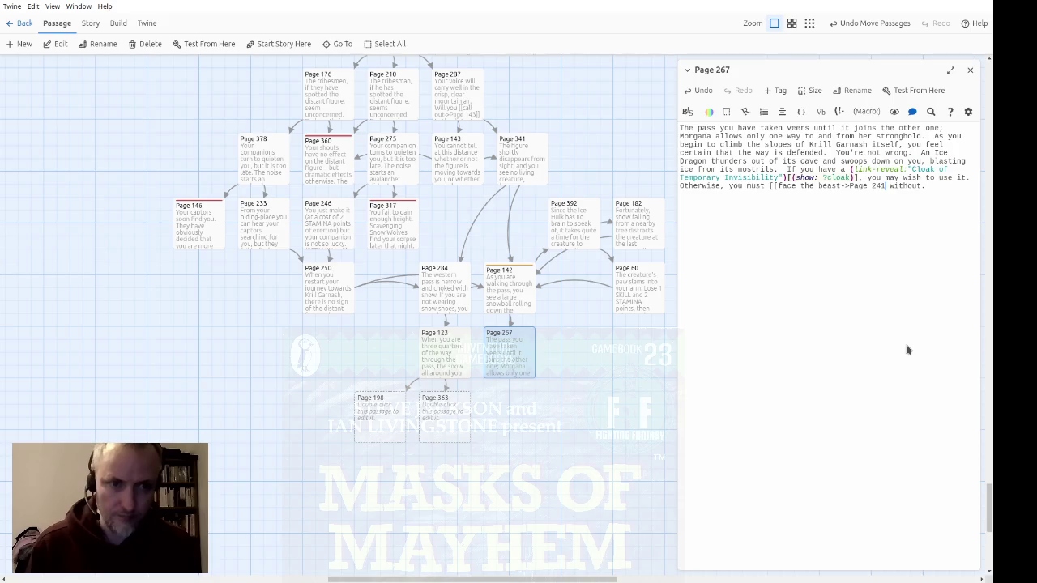
{"action": "type", "text": "]]"}
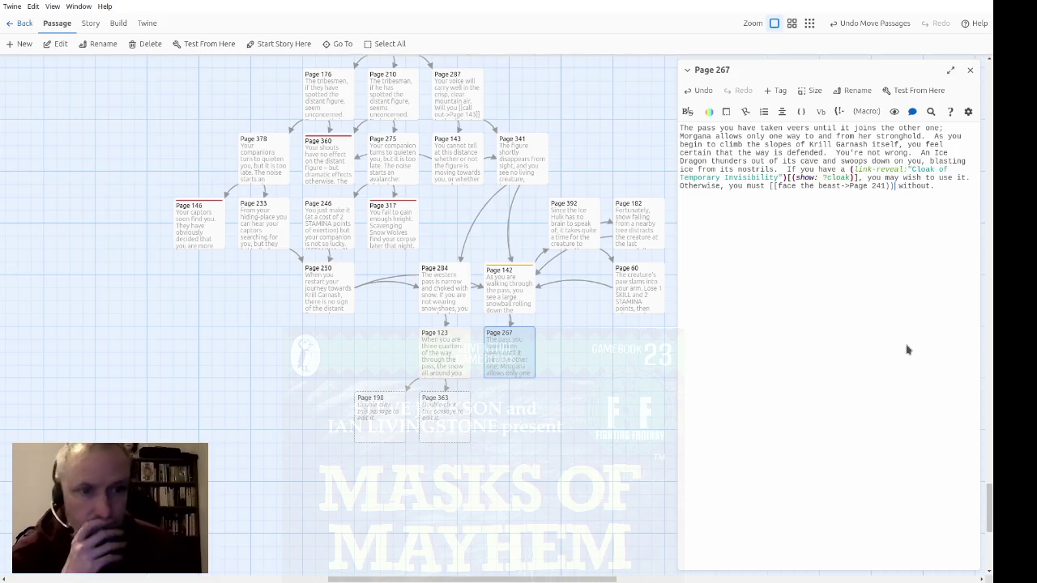
{"action": "key", "text": "BackSpace"}
{"action": "key", "text": "BackSpace"}
{"action": "type", "text": "]]"}
{"action": "key", "text": "End"}
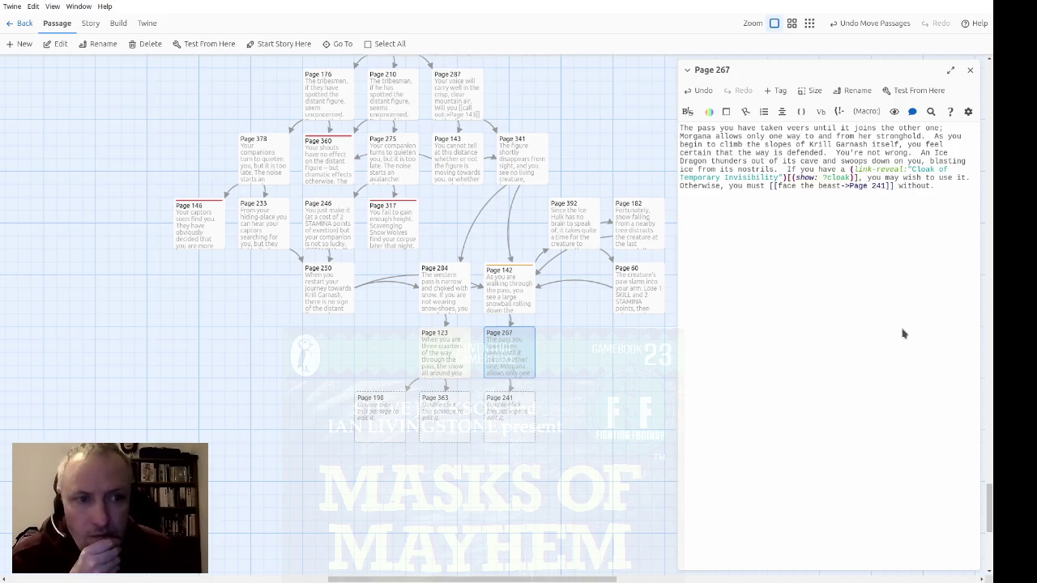
{"action": "key", "text": "Return"}
{"action": "key", "text": "Return"}
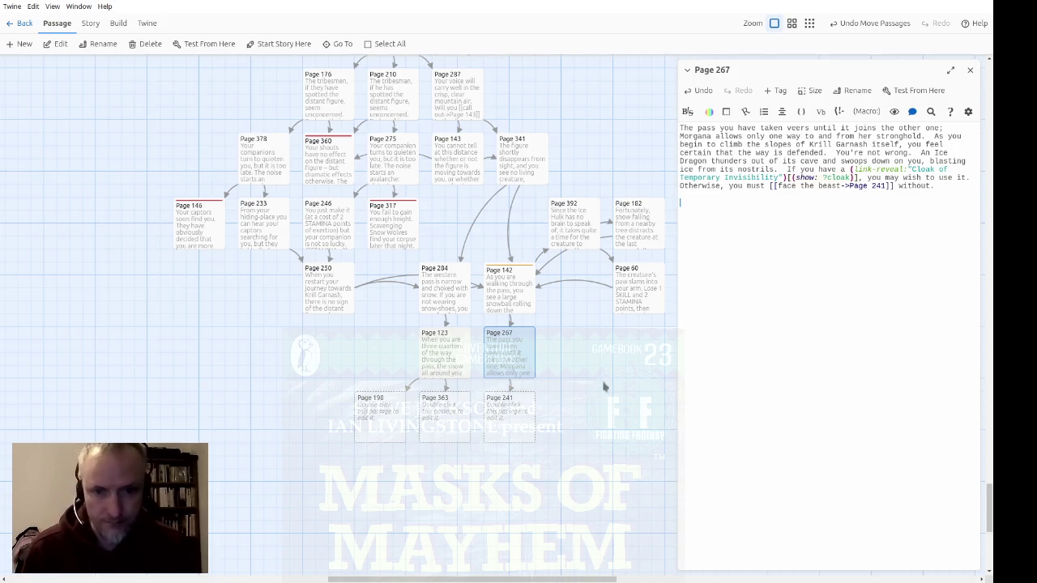
{"action": "left_click_drag", "start_coordinate": [591, 389], "coordinate": [504, 409]}
{"action": "double_click", "coordinate": [440, 332]}
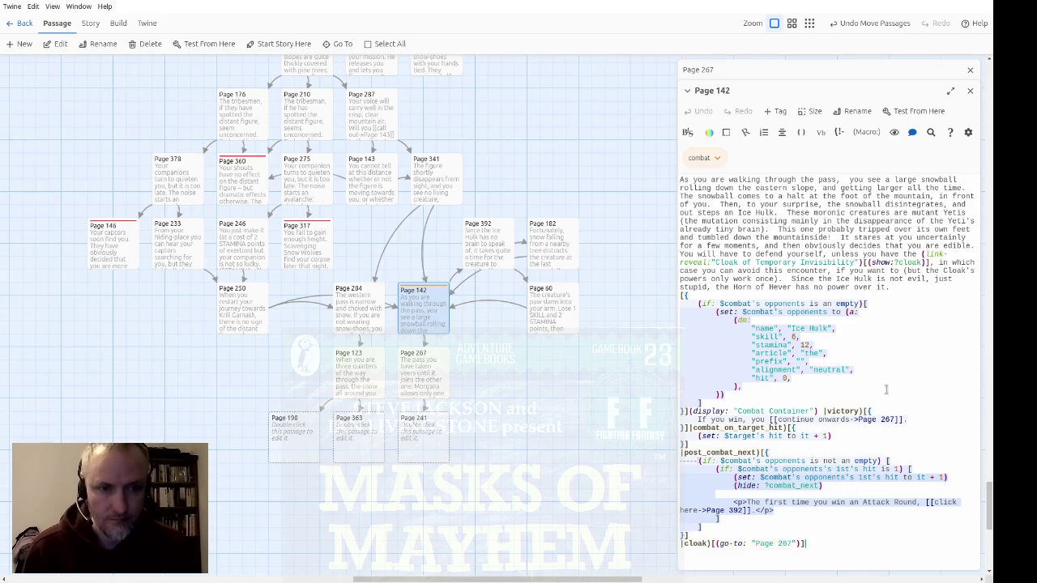
Close the Page 142 editor and open Page 128 from the story map
{"action": "left_click", "coordinate": [970, 90]}
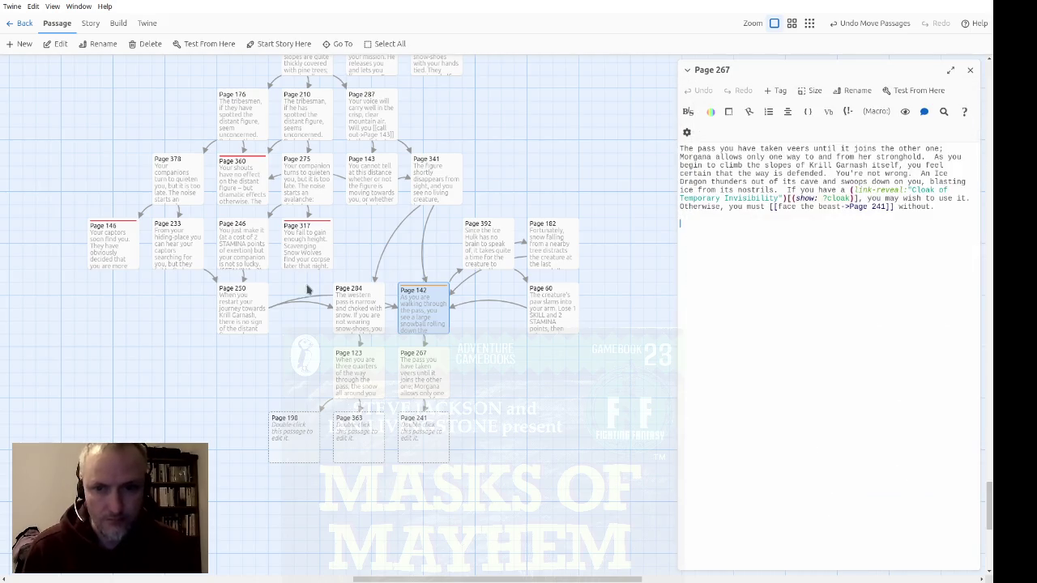
{"action": "scroll", "coordinate": [396, 376], "scroll_direction": "up", "scroll_amount": 4}
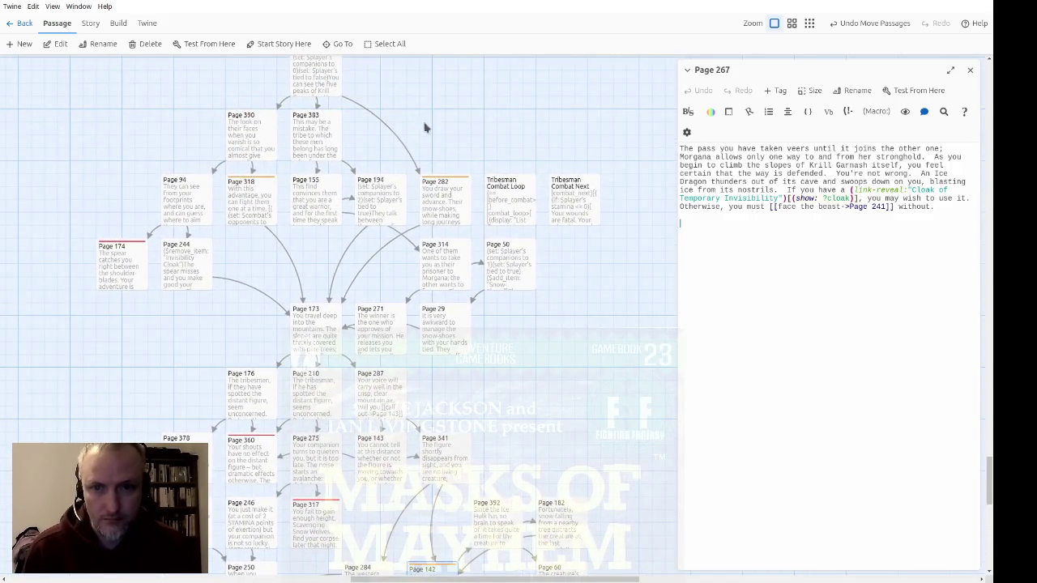
{"action": "scroll", "coordinate": [423, 132], "scroll_direction": "up", "scroll_amount": 1}
{"action": "double_click", "coordinate": [324, 136]}
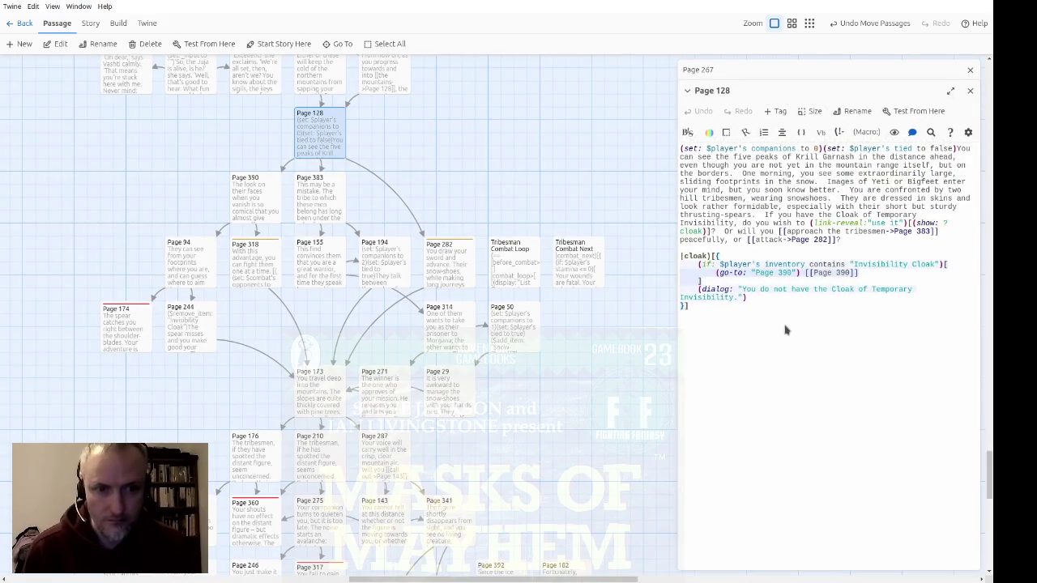
Review Page 128's cloak hook block, then close Page 128
{"action": "left_click_drag", "start_coordinate": [749, 318], "coordinate": [653, 258]}
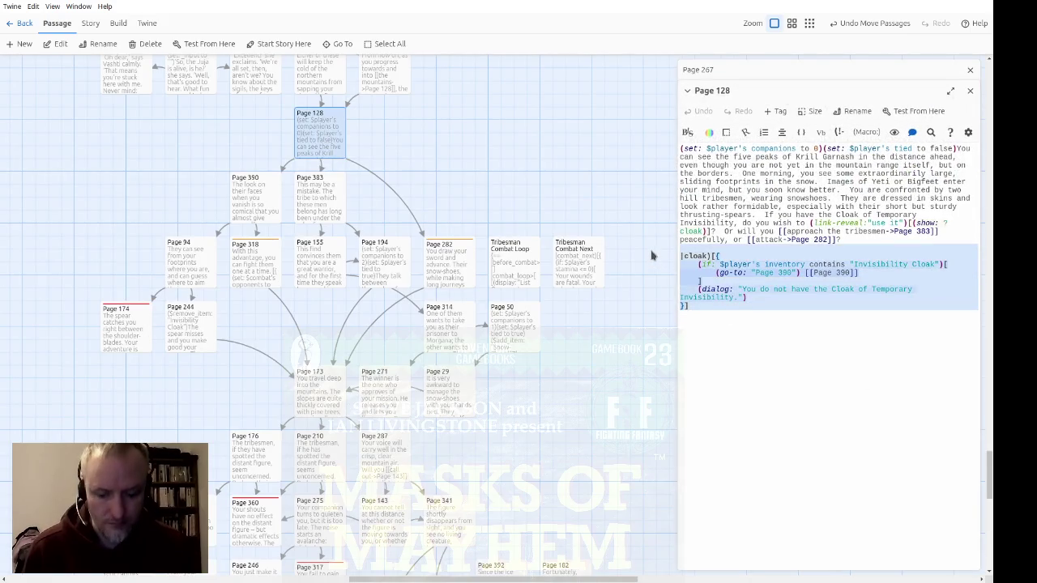
{"action": "left_click", "coordinate": [883, 338]}
{"action": "left_click", "coordinate": [972, 91]}
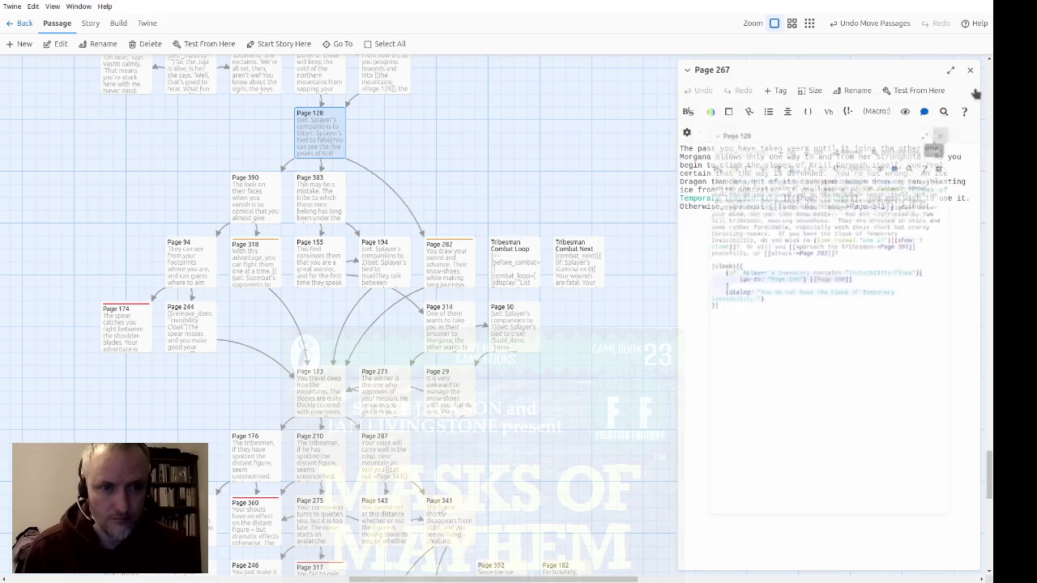
{"action": "scroll", "coordinate": [595, 285], "scroll_direction": "down", "scroll_amount": 5}
{"action": "scroll", "coordinate": [595, 285], "scroll_direction": "down", "scroll_amount": 2}
{"action": "scroll", "coordinate": [586, 303], "scroll_direction": "up", "scroll_amount": 2}
Open Page 142, put its go-to on its own line, and paste Page 128's cloak block above it
{"action": "double_click", "coordinate": [452, 289]}
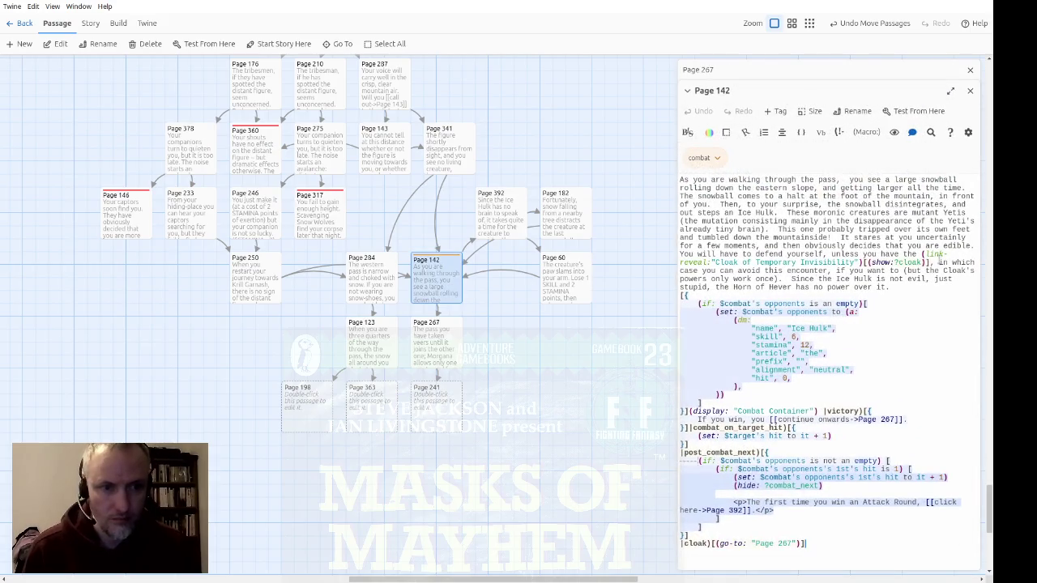
{"action": "left_click", "coordinate": [743, 544]}
{"action": "key", "text": "Return"}
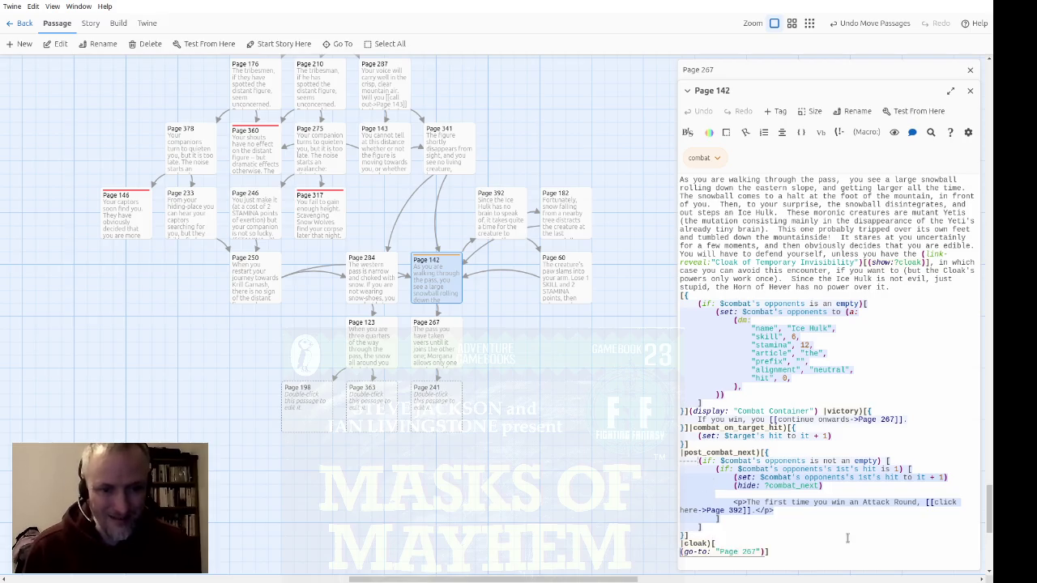
{"action": "left_click", "coordinate": [847, 538]}
{"action": "key", "text": "Return"}
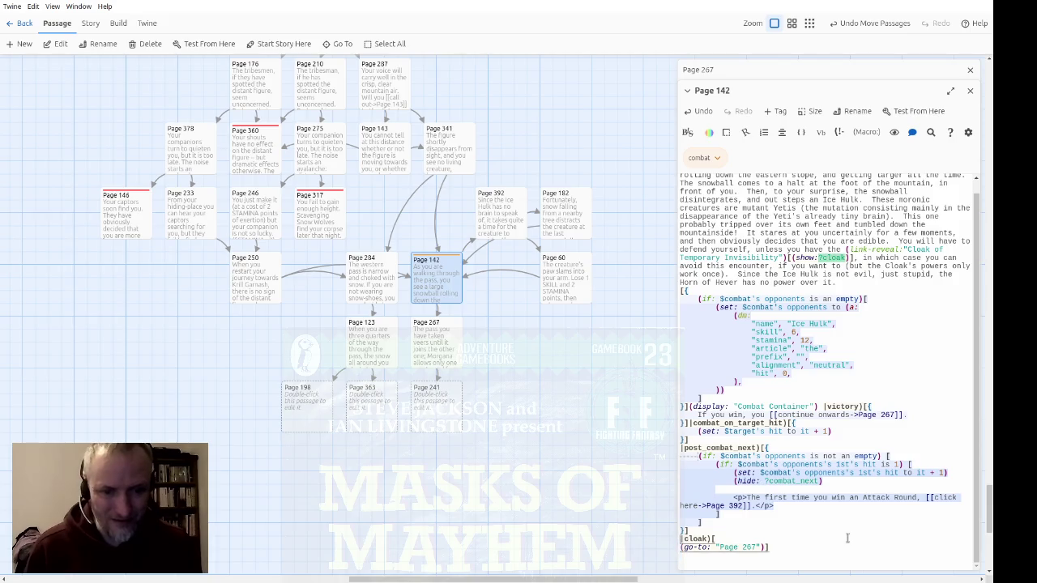
{"action": "key", "text": "ctrl+v"}
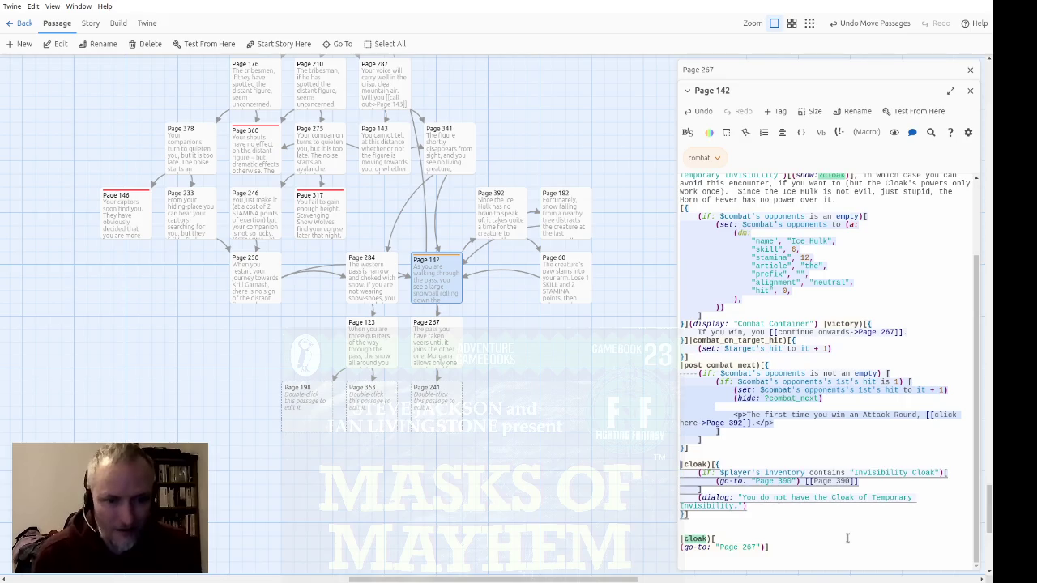
Change the cloak hook's destination from Page 390 to Page 267 and delete the leftover [[Page 390]] link
{"action": "key", "text": "Down"}
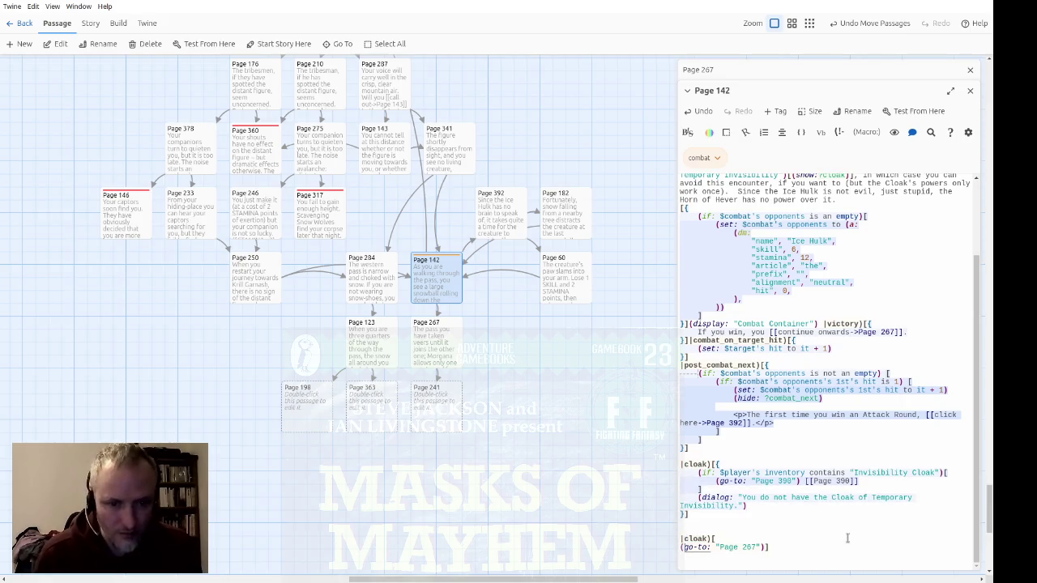
{"action": "key", "text": "Up"}
{"action": "key", "text": "Up"}
{"action": "key", "text": "Up"}
{"action": "key", "text": "Right"}
{"action": "key", "text": "Right"}
{"action": "key", "text": "Right"}
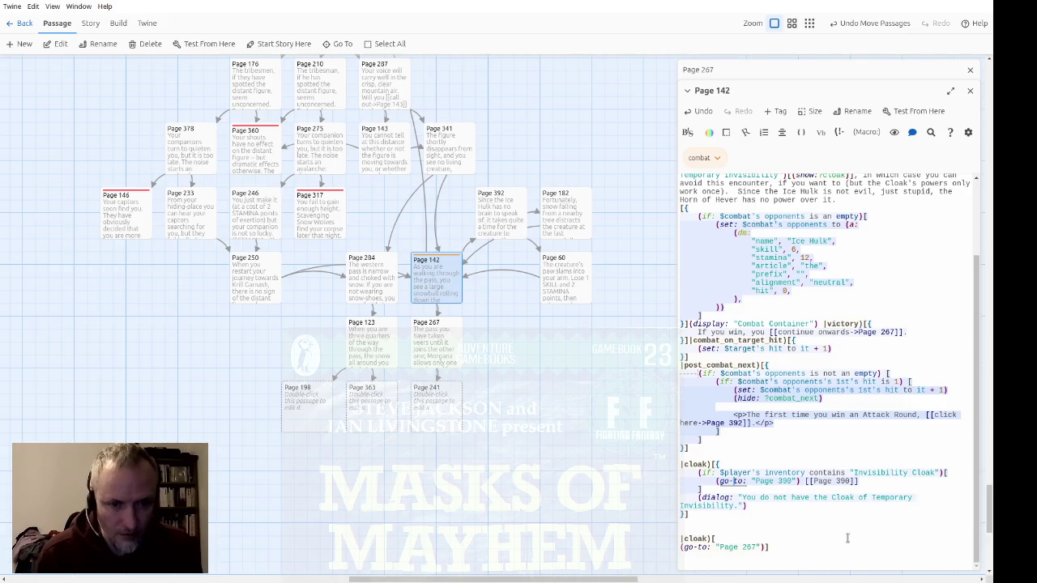
{"action": "key", "text": "Right"}
{"action": "key", "text": "Right"}
{"action": "key", "text": "Right"}
{"action": "key", "text": "shift+Right"}
{"action": "key", "text": "shift+Right"}
{"action": "key", "text": "shift+Right"}
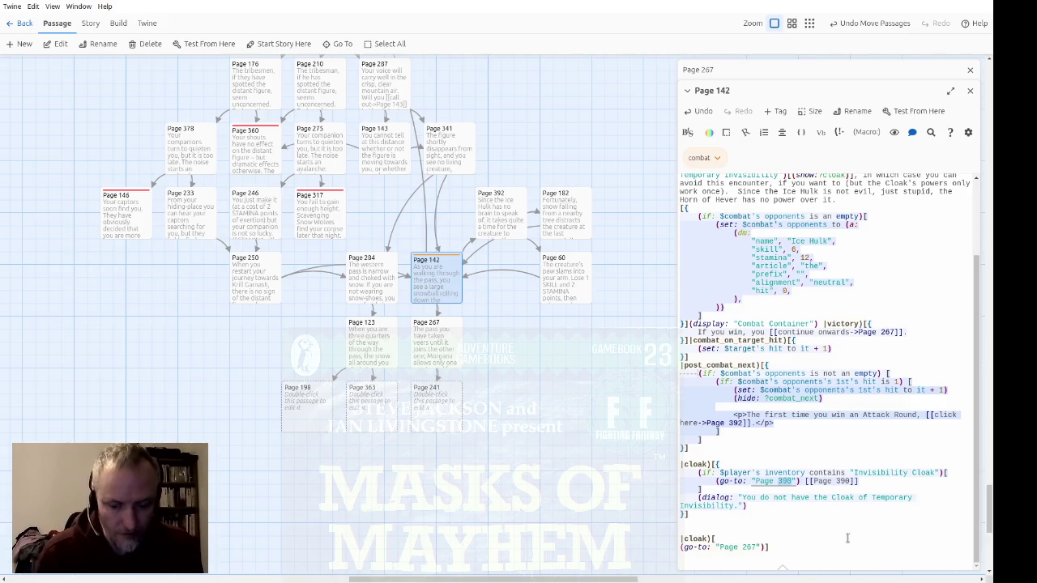
{"action": "type", "text": "267"}
{"action": "key", "text": "Right"}
{"action": "key", "text": "Right"}
{"action": "key", "text": "shift+End"}
{"action": "key", "text": "Delete"}
Delete the redundant second |cloak) hook and close Page 142
{"action": "key", "text": "Down"}
{"action": "key", "text": "Down"}
{"action": "key", "text": "Down"}
{"action": "key", "text": "shift+Down"}
{"action": "key", "text": "shift+Down"}
{"action": "key", "text": "shift+Down"}
{"action": "key", "text": "Delete"}
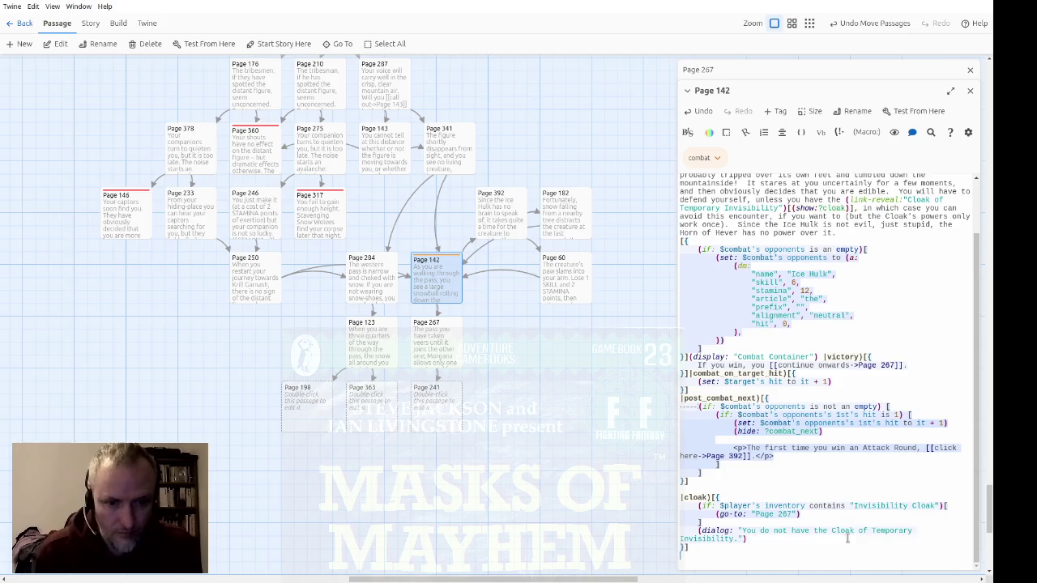
{"action": "left_click", "coordinate": [847, 538]}
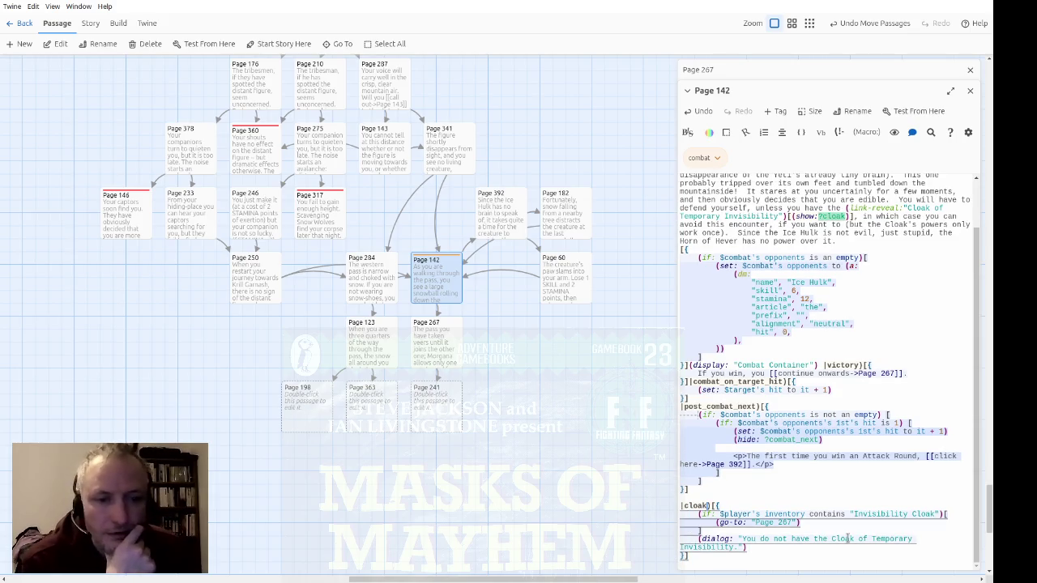
{"action": "left_click", "coordinate": [886, 513]}
{"action": "key", "text": "Down"}
{"action": "key", "text": "Down"}
{"action": "key", "text": "Down"}
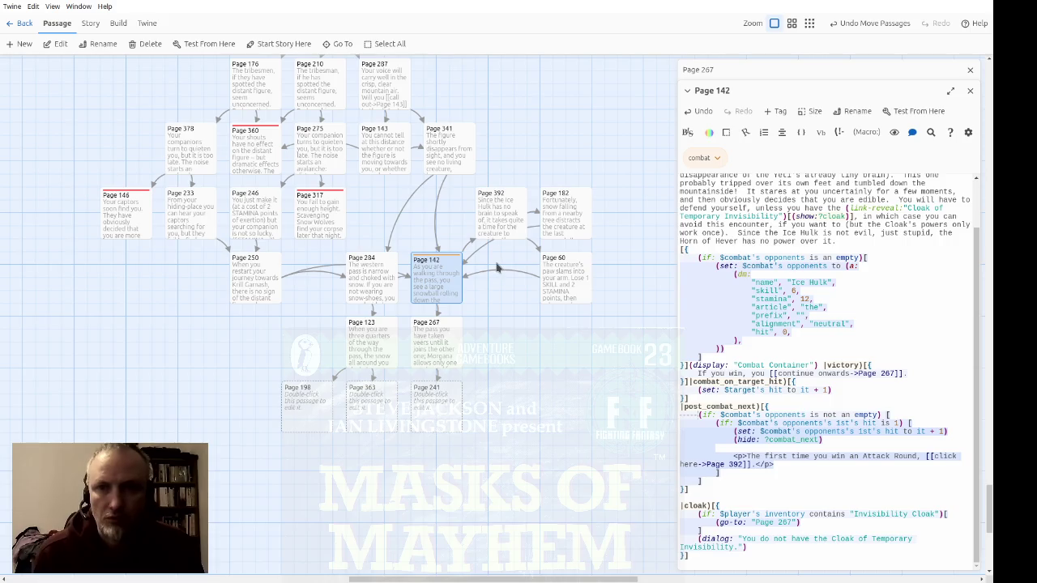
{"action": "left_click", "coordinate": [972, 96]}
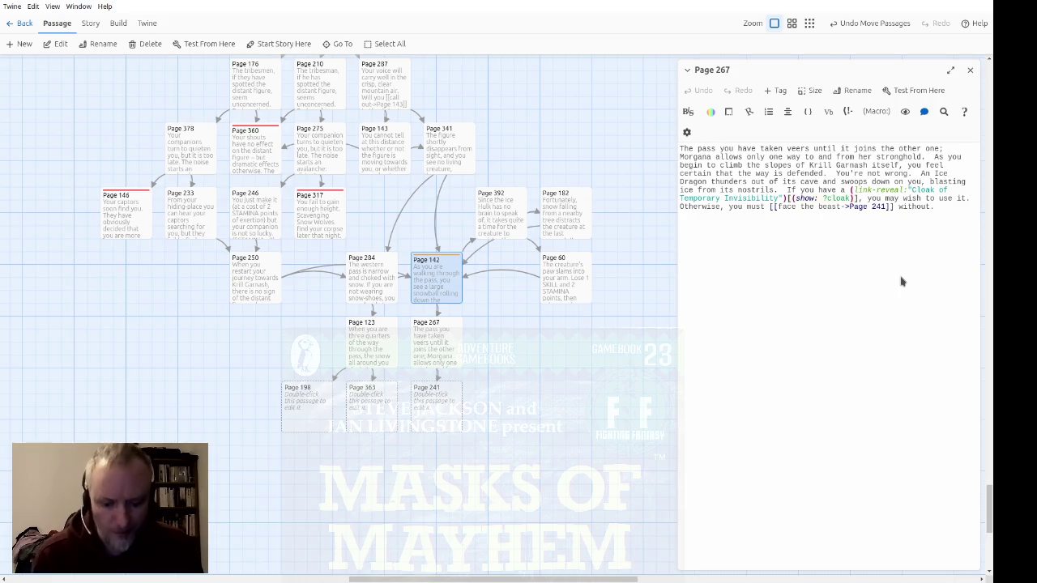
Point both Page 390 references in Page 267's cloak hook to Page 46, then close the editor
{"action": "key", "text": "Delete"}
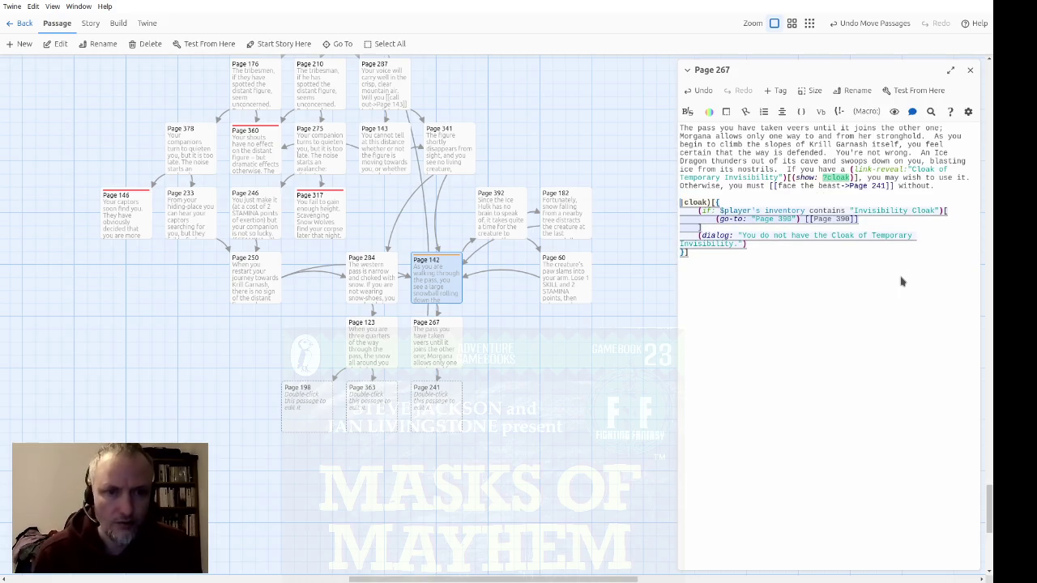
{"action": "key", "text": "Down"}
{"action": "key", "text": "Down"}
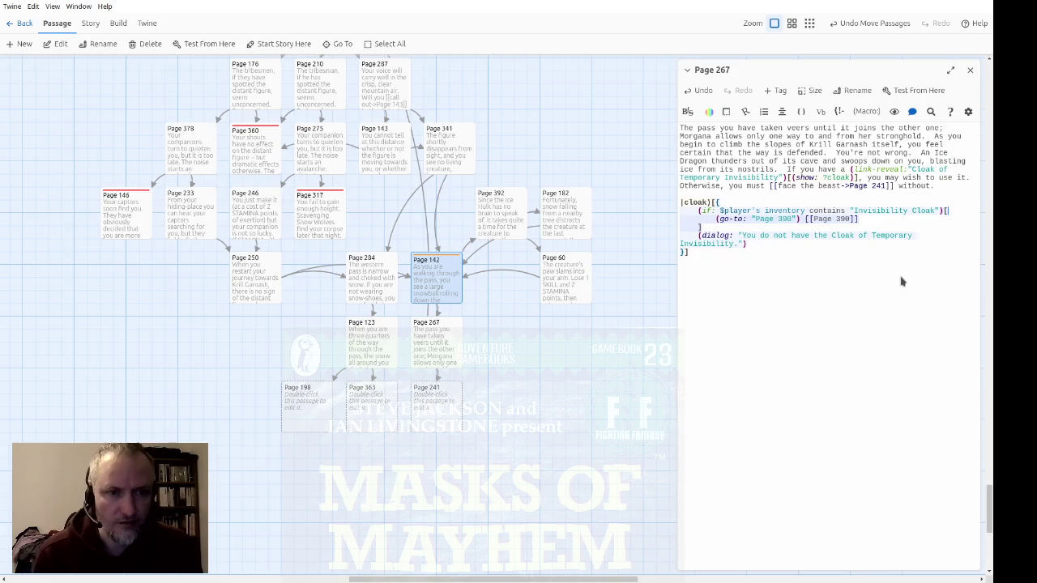
{"action": "key", "text": "Right"}
{"action": "key", "text": "Right"}
{"action": "key", "text": "Right"}
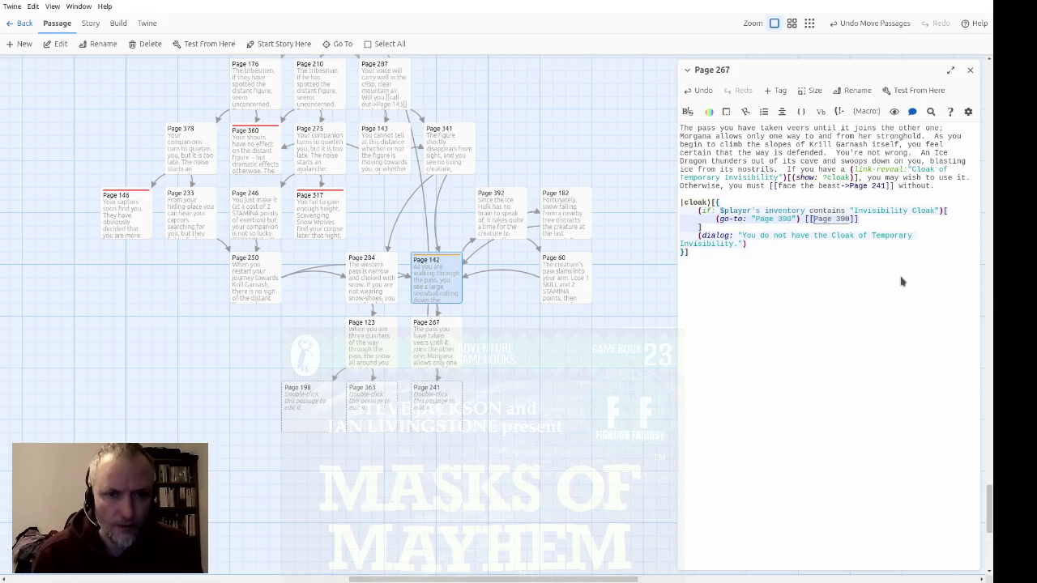
{"action": "key", "text": "Left"}
{"action": "key", "text": "Left"}
{"action": "key", "text": "Left"}
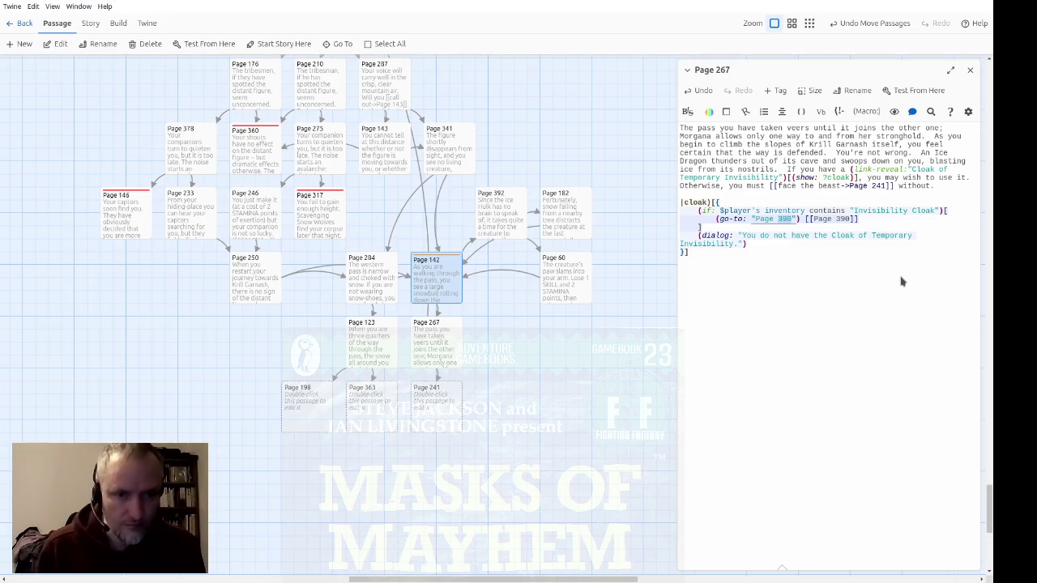
{"action": "type", "text": "46"}
{"action": "type", "text": "46"}
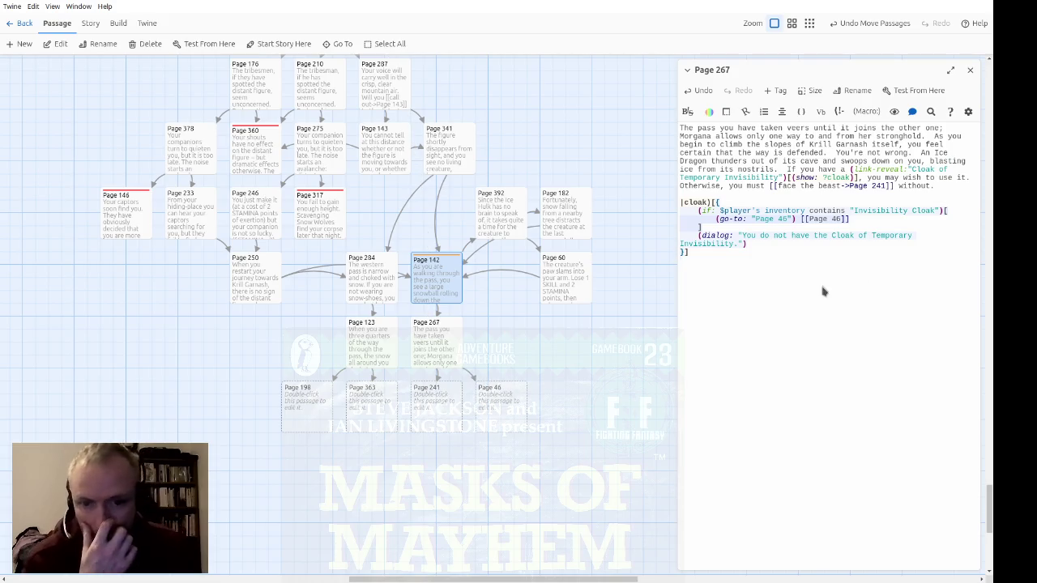
{"action": "left_click", "coordinate": [971, 73]}
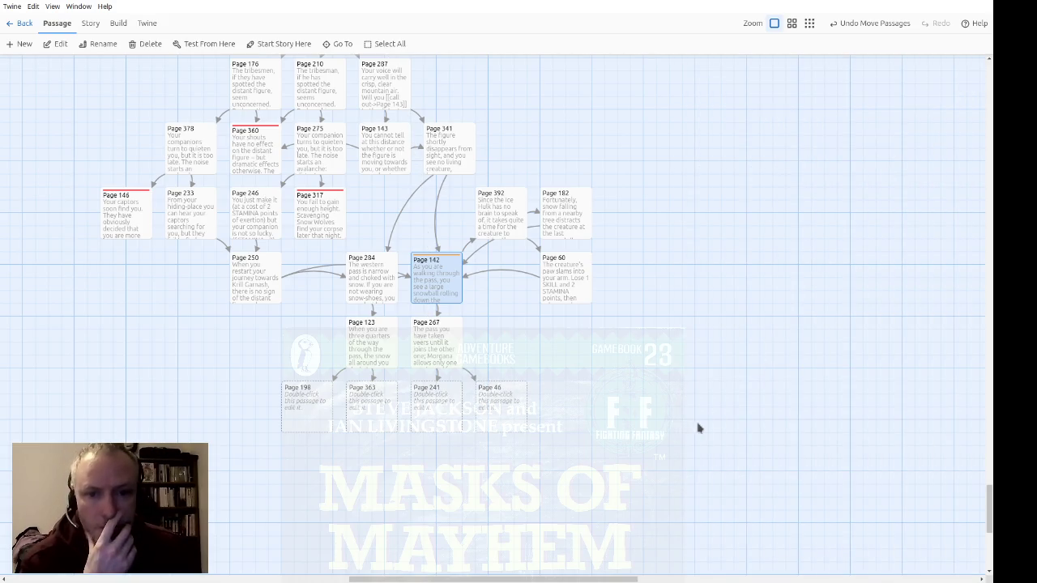
{"action": "mouse_move", "coordinate": [431, 354]}
{"action": "left_mouse_down"}
{"action": "mouse_move", "coordinate": [463, 354]}
{"action": "mouse_move", "coordinate": [433, 354]}
{"action": "left_mouse_up"}
{"action": "left_click", "coordinate": [632, 353]}
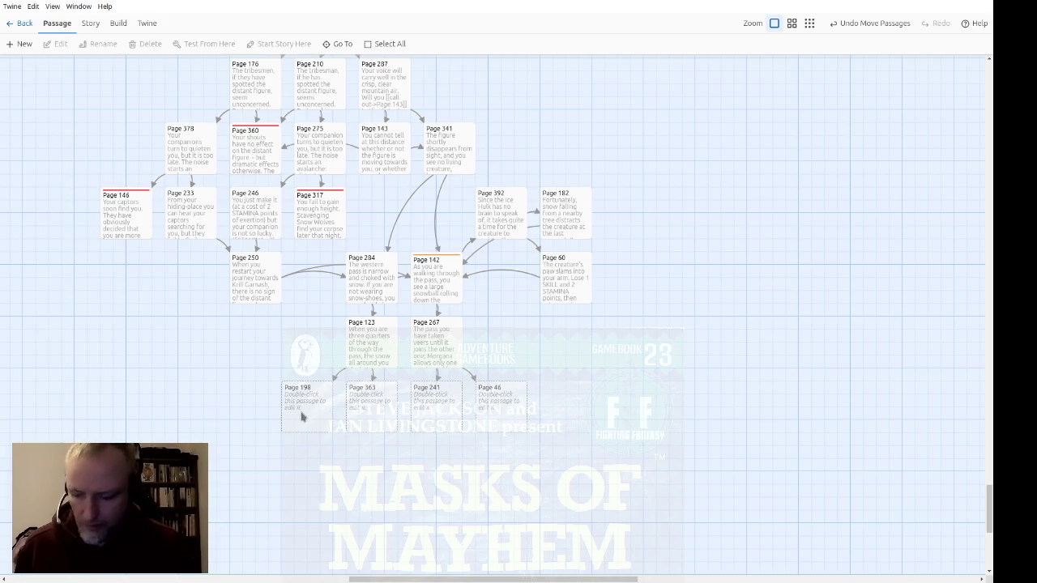
Copy Page 142's Ice Hulk opponent block (skill 6, stamina 12) into the empty Page 198
{"action": "double_click", "coordinate": [301, 414]}
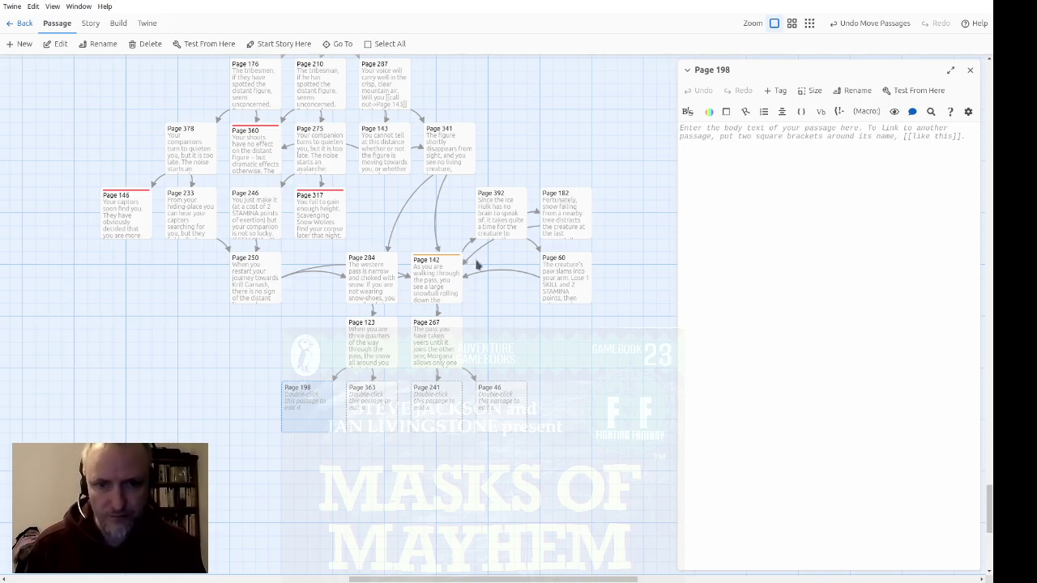
{"action": "double_click", "coordinate": [453, 285]}
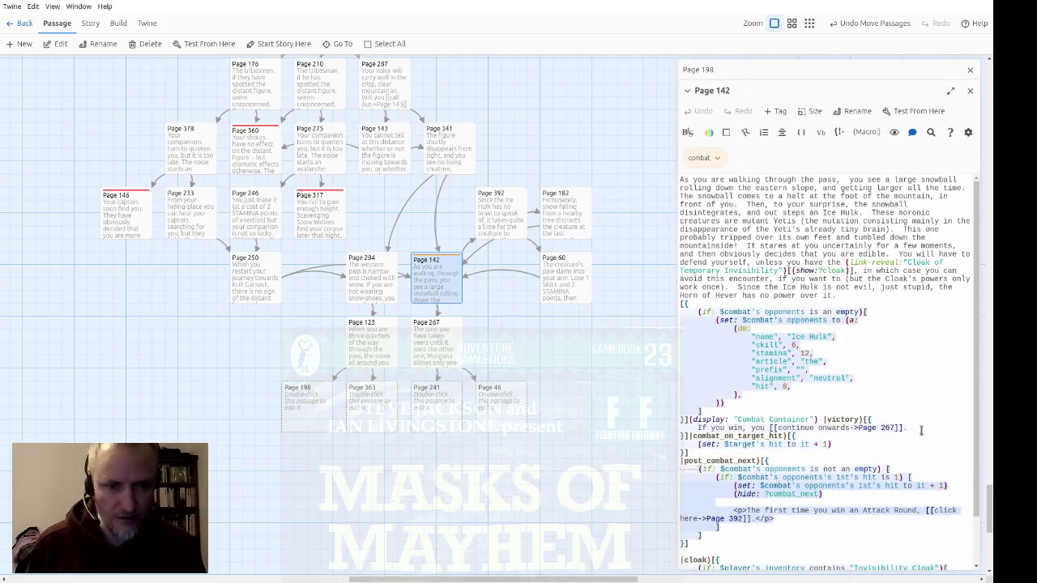
{"action": "left_click_drag", "start_coordinate": [688, 420], "coordinate": [662, 305]}
{"action": "key", "text": "ctrl+c"}
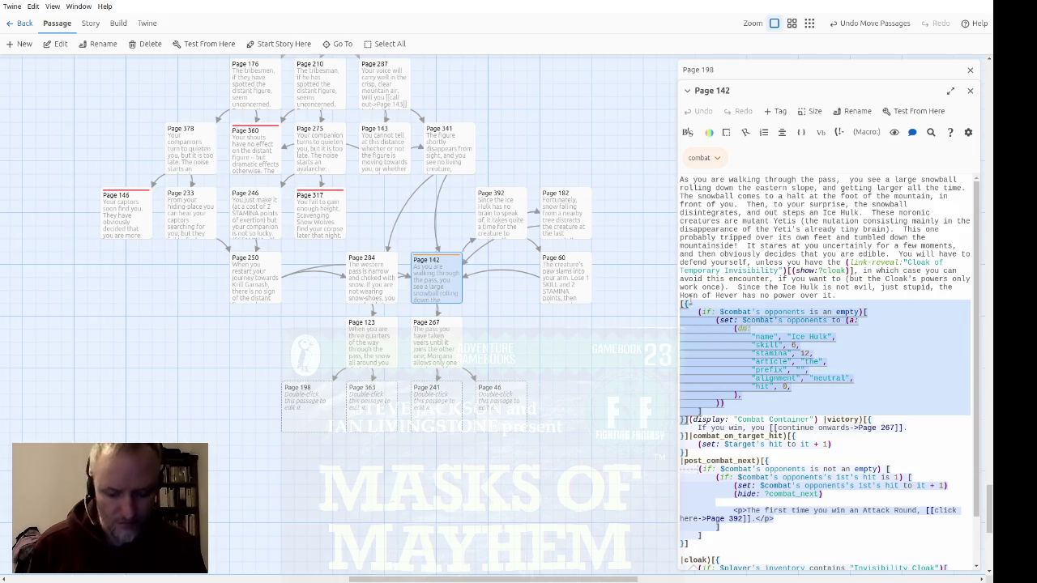
{"action": "left_click", "coordinate": [831, 320]}
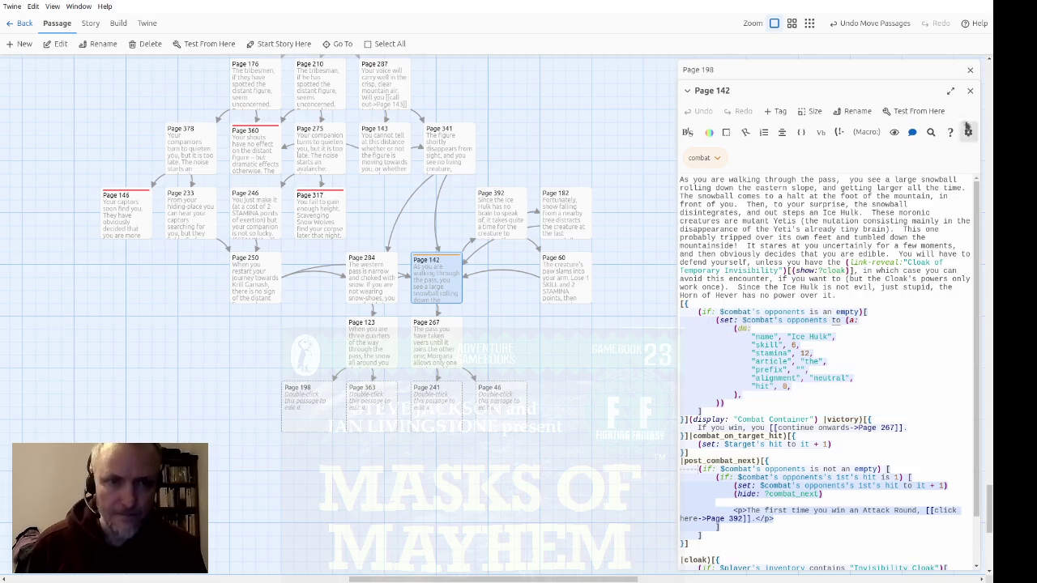
{"action": "left_click", "coordinate": [970, 90]}
{"action": "key", "text": "ctrl+v"}
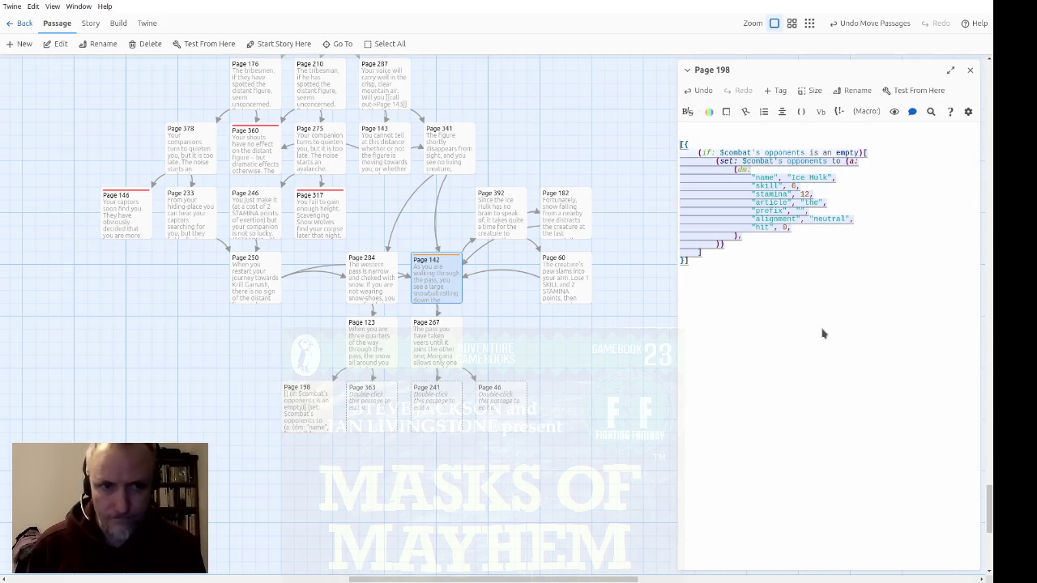
Strip the (if:) wrapper from Page 198's combat code and unindent the opponent lines
{"action": "key", "text": "Down"}
{"action": "key", "text": "Down"}
{"action": "key", "text": "BackSpace"}
{"action": "key", "text": "Down"}
{"action": "key", "text": "Down"}
{"action": "key", "text": "Down"}
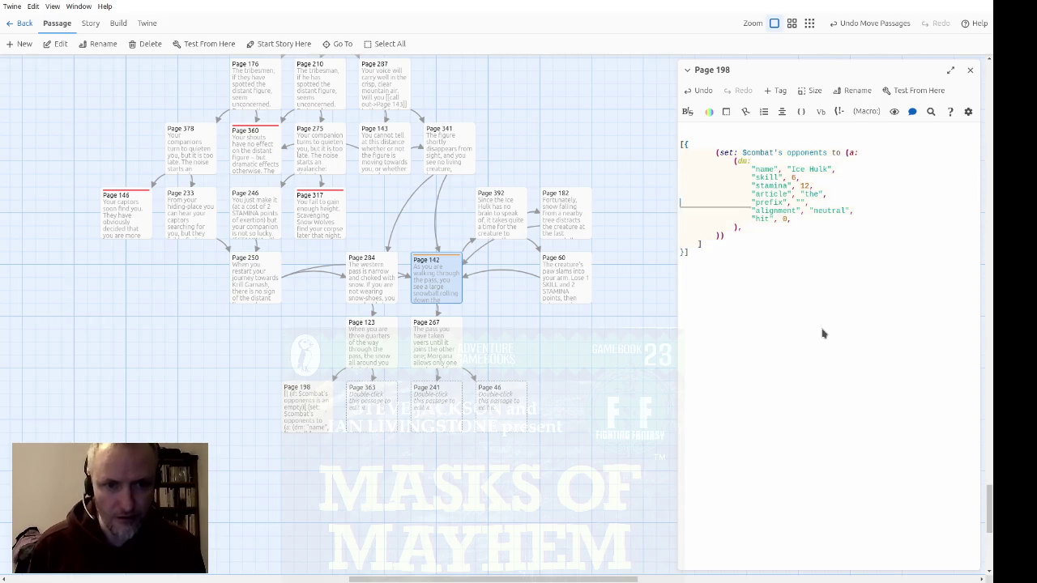
{"action": "key", "text": "BackSpace"}
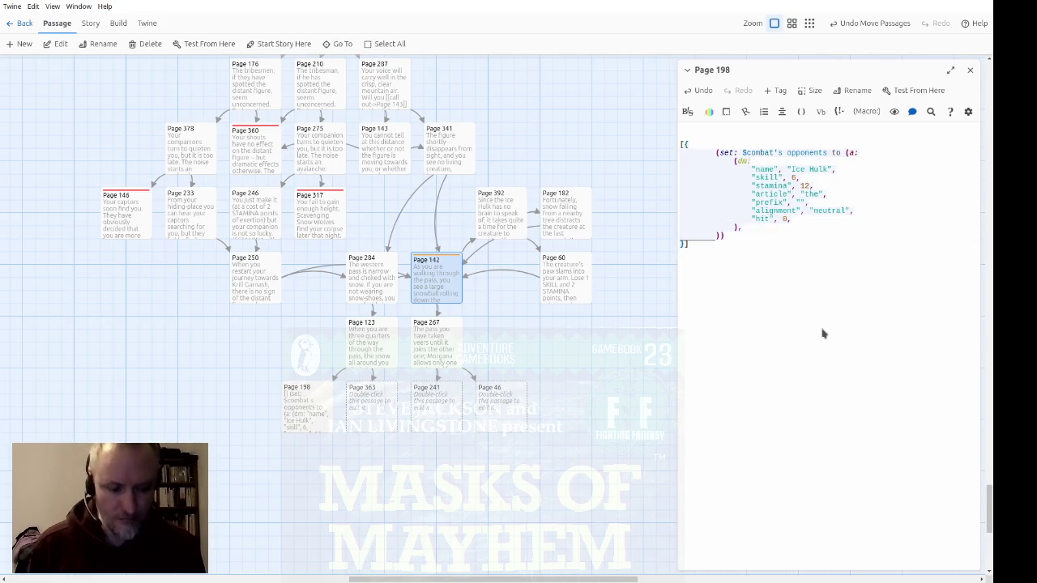
{"action": "key", "text": "shift+Tab"}
{"action": "key", "text": "shift+Tab"}
{"action": "key", "text": "Up"}
{"action": "key", "text": "shift+Tab"}
{"action": "key", "text": "shift+Tab"}
{"action": "key", "text": "Up"}
{"action": "key", "text": "shift+Tab"}
{"action": "key", "text": "shift+Tab"}
{"action": "key", "text": "Up"}
{"action": "key", "text": "shift+Tab"}
{"action": "key", "text": "shift+Tab"}
{"action": "key", "text": "Up"}
{"action": "key", "text": "shift+Tab"}
{"action": "key", "text": "shift+Tab"}
{"action": "key", "text": "Up"}
{"action": "key", "text": "shift+Tab"}
{"action": "key", "text": "shift+Tab"}
{"action": "key", "text": "Up"}
{"action": "key", "text": "shift+Tab"}
{"action": "key", "text": "shift+Tab"}
{"action": "key", "text": "Up"}
{"action": "key", "text": "shift+Tab"}
{"action": "key", "text": "shift+Tab"}
{"action": "key", "text": "Up"}
{"action": "key", "text": "shift+Tab"}
{"action": "key", "text": "shift+Tab"}
{"action": "key", "text": "Up"}
{"action": "key", "text": "shift+Tab"}
{"action": "key", "text": "Up"}
{"action": "key", "text": "shift+Tab"}
Delete the alignment and hit lines from the opponent setup
{"action": "key", "text": "Down"}
{"action": "key", "text": "Down"}
{"action": "key", "text": "Down"}
{"action": "key", "text": "shift+Up"}
{"action": "key", "text": "BackSpace"}
{"action": "key", "text": "Up"}
{"action": "key", "text": "Up"}
{"action": "key", "text": "Up"}
{"action": "key", "text": "Down"}
{"action": "key", "text": "Down"}
{"action": "key", "text": "Down"}
{"action": "key", "text": "shift+Up"}
{"action": "key", "text": "BackSpace"}
{"action": "key", "text": "Up"}
{"action": "key", "text": "Up"}
{"action": "key", "text": "Up"}
{"action": "key", "text": "Up"}
{"action": "key", "text": "Up"}
Rename the opponent from Ice Hulk to Chion with skill 7 and stamina 13
{"action": "key", "text": "End"}
{"action": "key", "text": "Left"}
{"action": "key", "text": "Left"}
{"action": "key", "text": "ctrl+shift+Left"}
{"action": "key", "text": "ctrl+shift+Left"}
{"action": "type", "text": "Chain"}
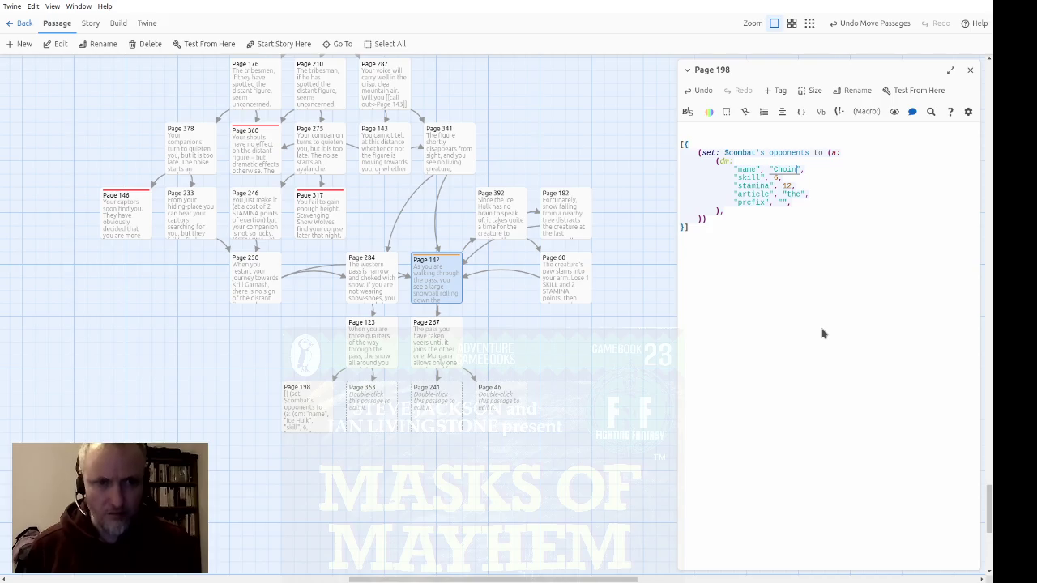
{"action": "key", "text": "BackSpace"}
{"action": "type", "text": "o"}
{"action": "key", "text": "Down"}
{"action": "key", "text": "Down"}
{"action": "key", "text": "Down"}
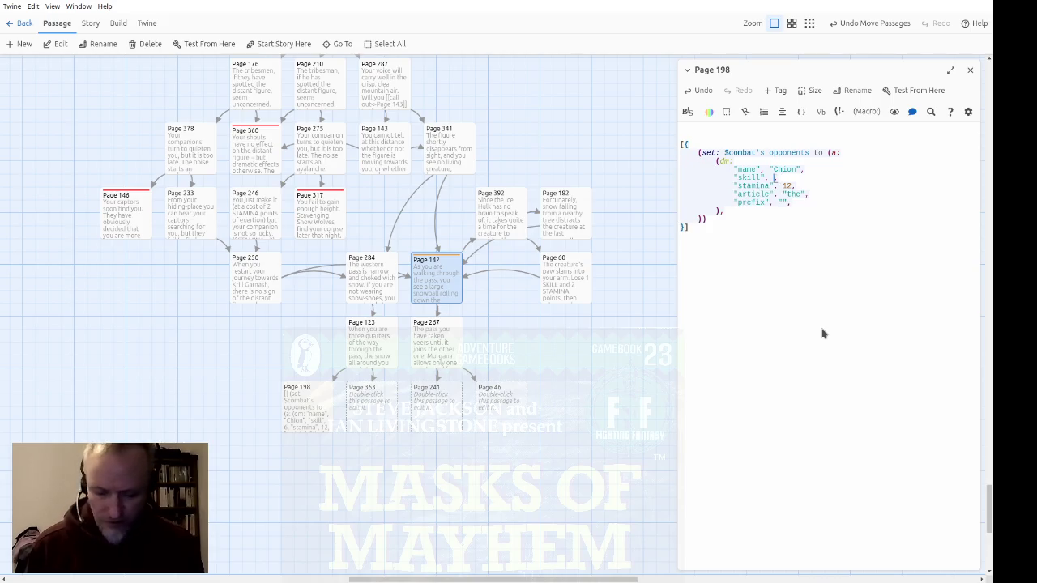
{"action": "key", "text": "BackSpace"}
{"action": "type", "text": "7"}
{"action": "key", "text": "Down"}
{"action": "key", "text": "BackSpace"}
{"action": "type", "text": "3"}
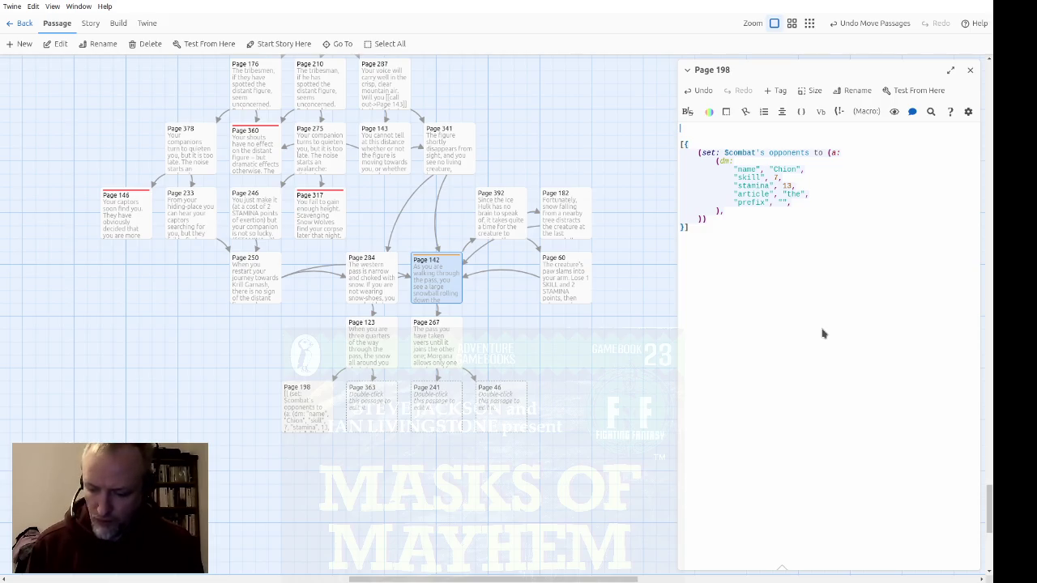
{"action": "type", "text": "ou make "}
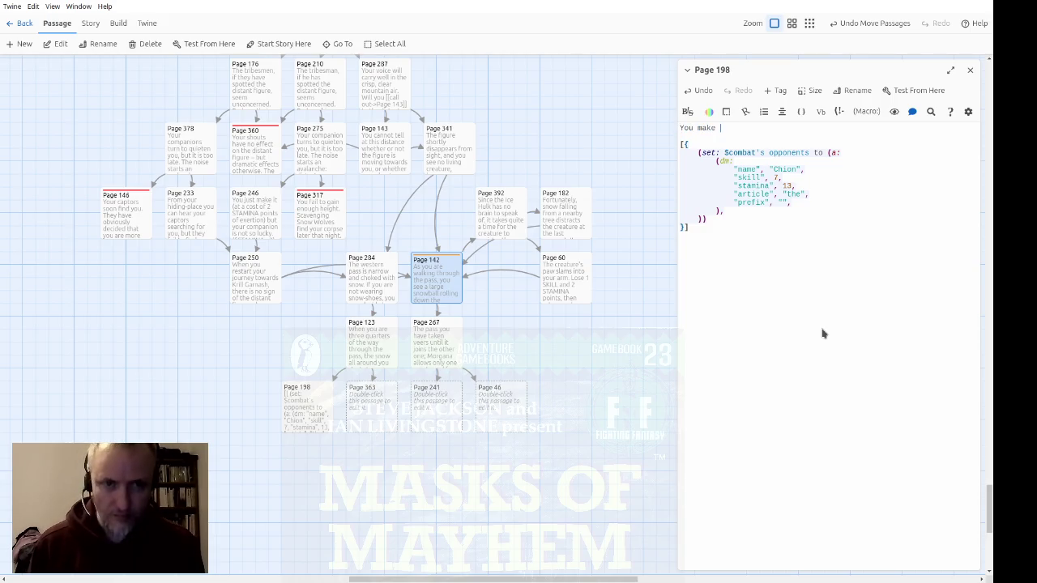
{"action": "type", "text": "it to the ouyt"}
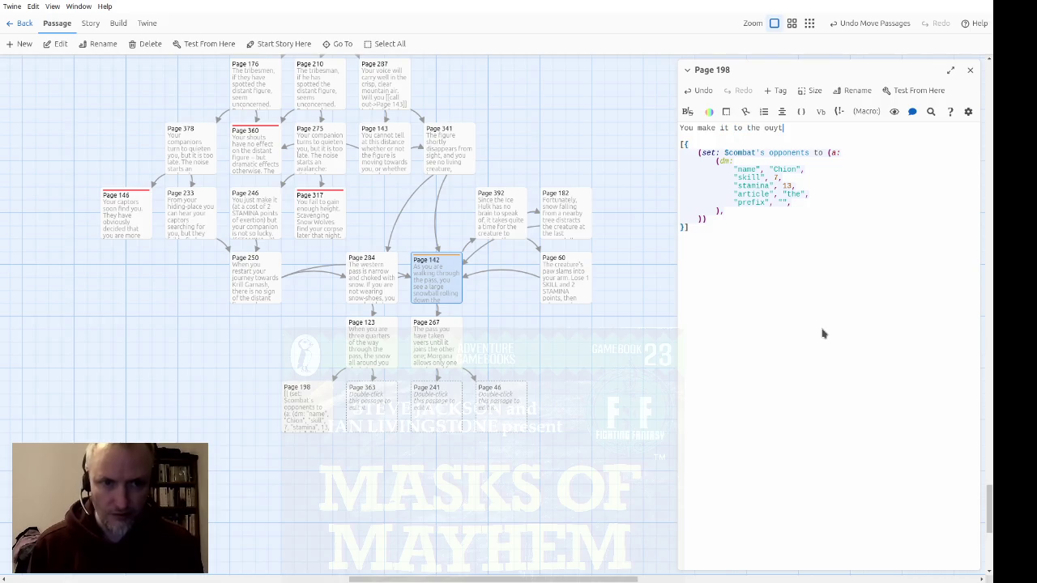
{"action": "key", "text": "BackSpace"}
{"action": "key", "text": "BackSpace"}
{"action": "type", "text": "tside of th"}
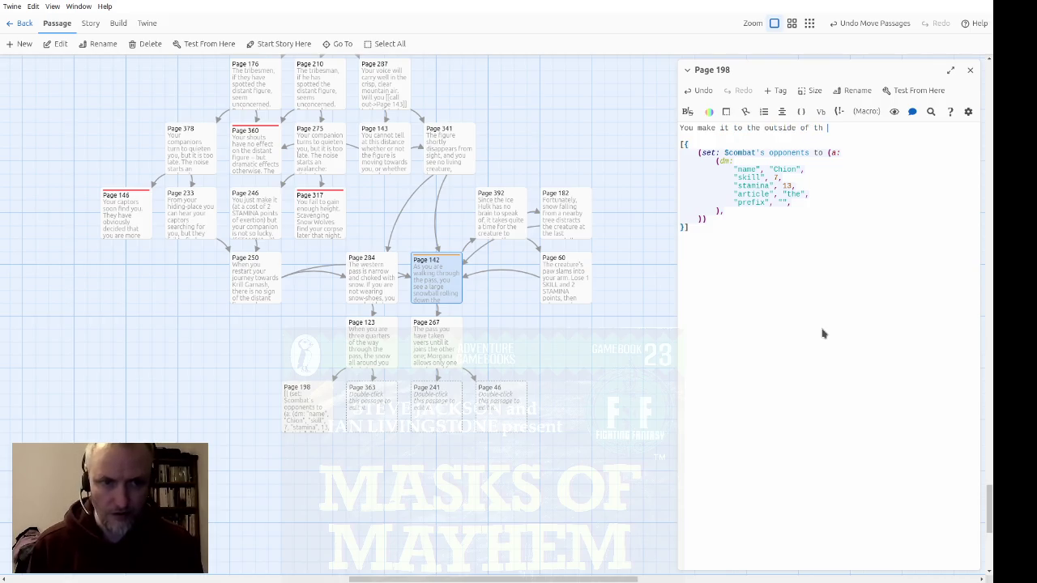
{"action": "type", "text": "e snowy whirlpool,"}
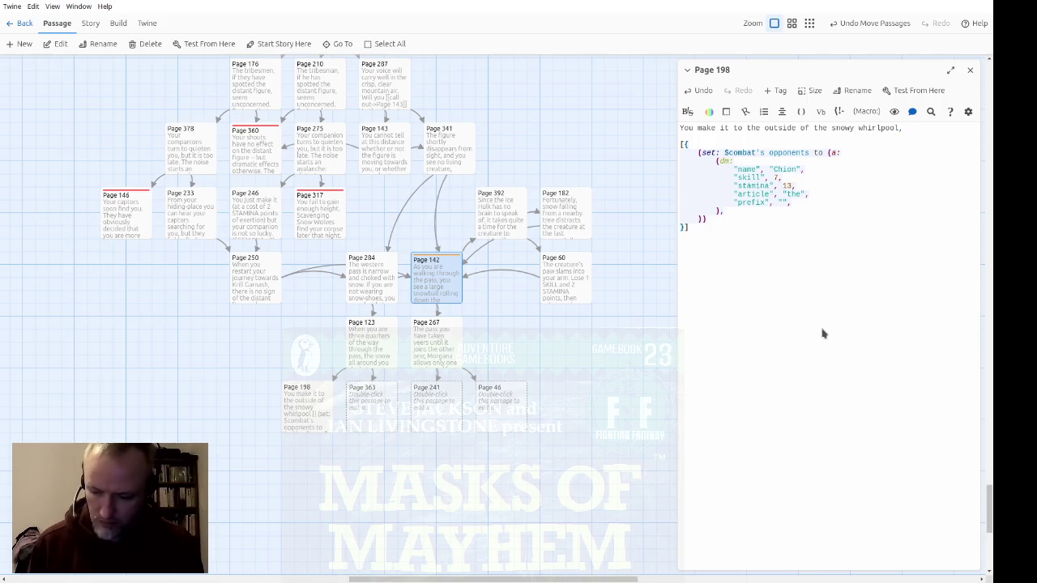
{"action": "type", "text": " ju"}
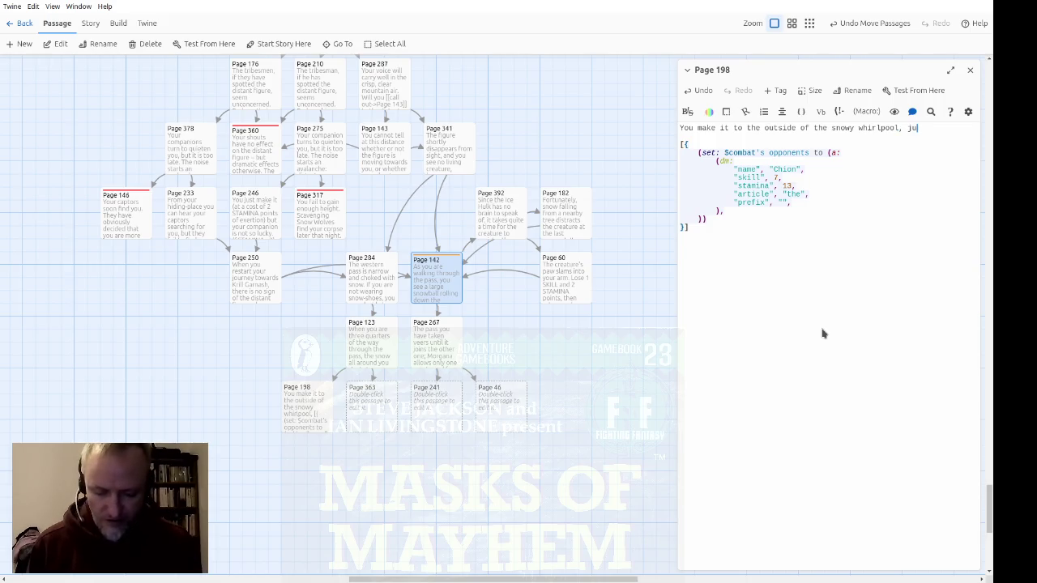
{"action": "type", "text": "st as the Chion's head"}
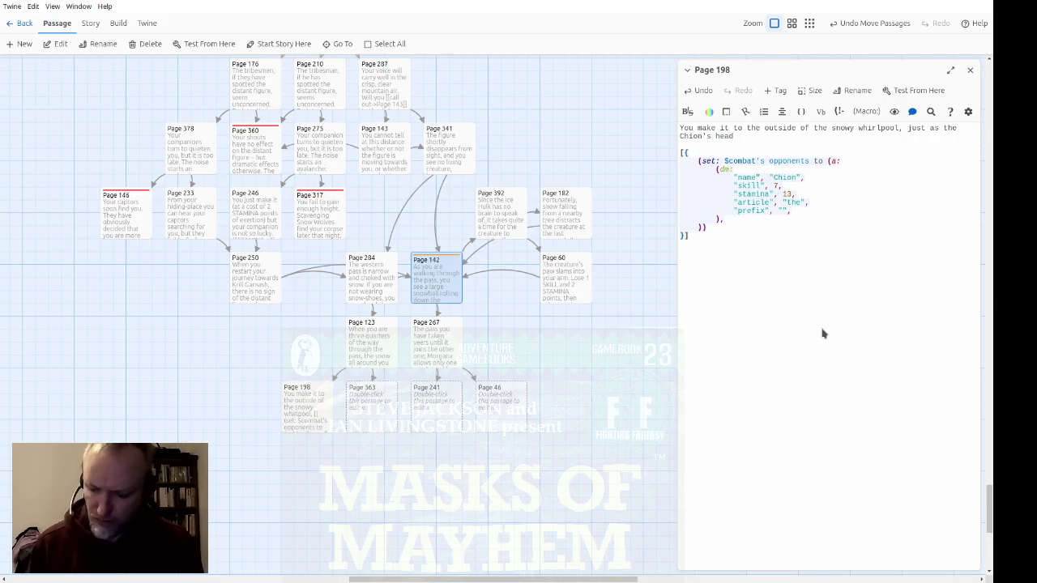
Continue Page 198's text: the Chion's head, jaws apart showing needle-like teeth, bursts through the snow to attack
{"action": "key", "text": "BackSpace"}
{"action": "type", "text": ", with jaws "}
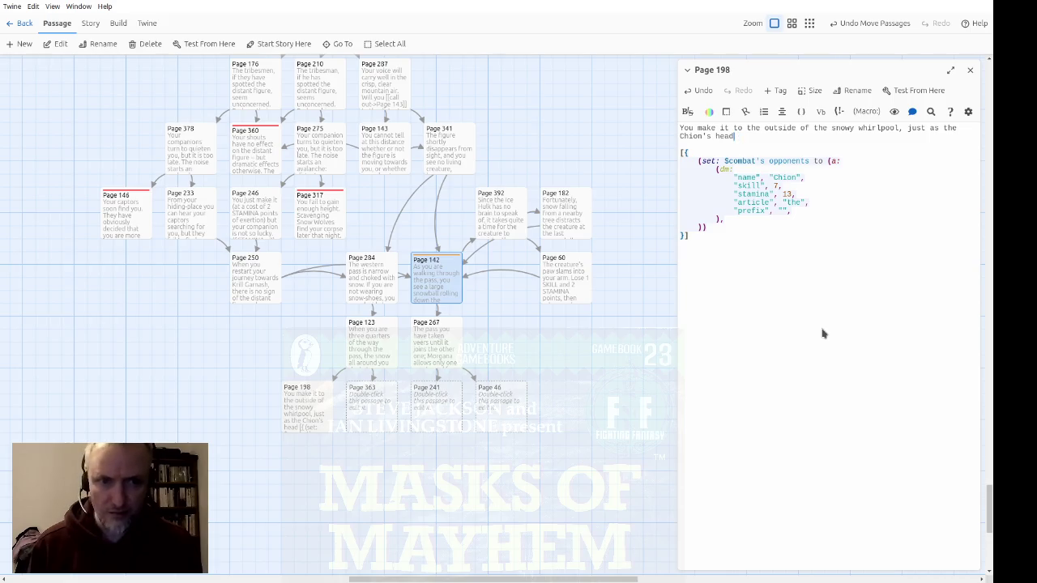
{"action": "type", "text": "and"}
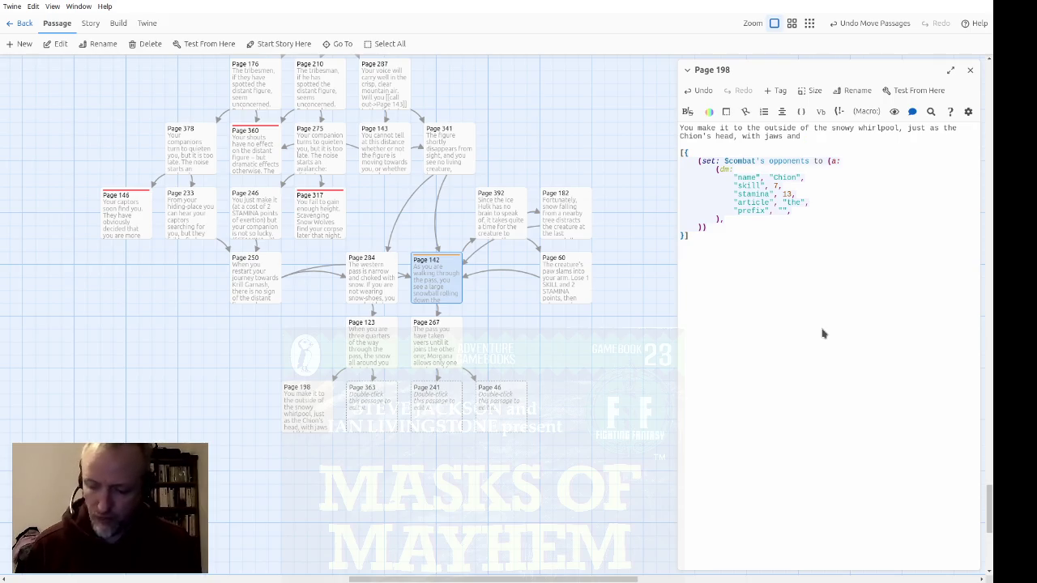
{"action": "type", "text": " apart a"}
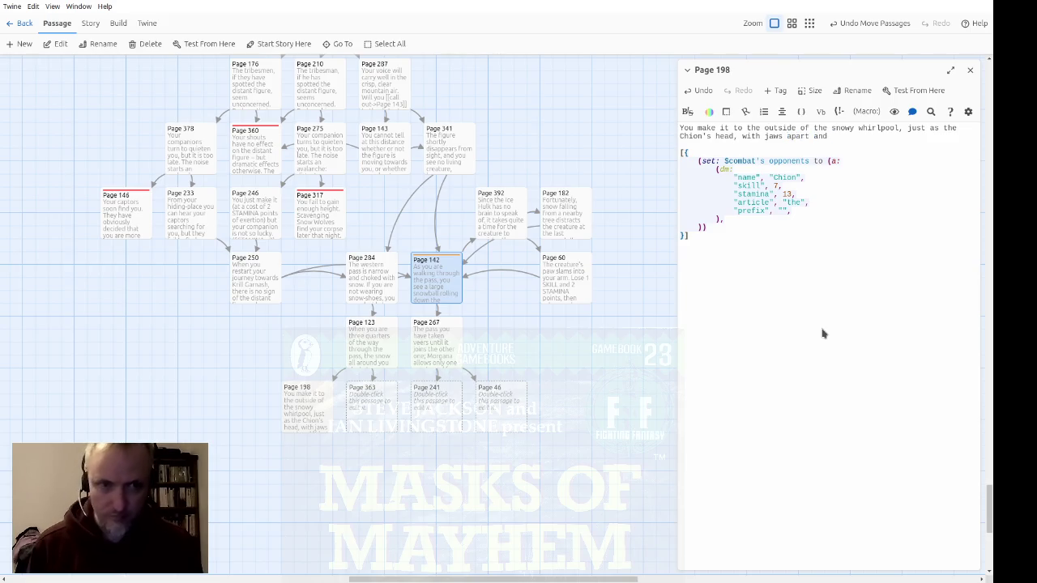
{"action": "type", "text": "showing two"}
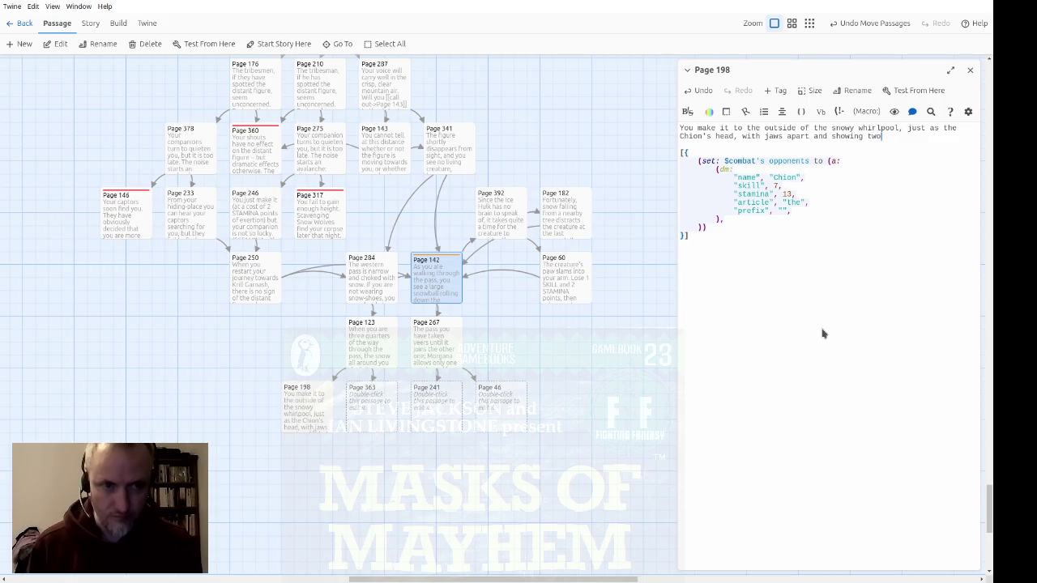
{"action": "type", "text": " rows of ne"}
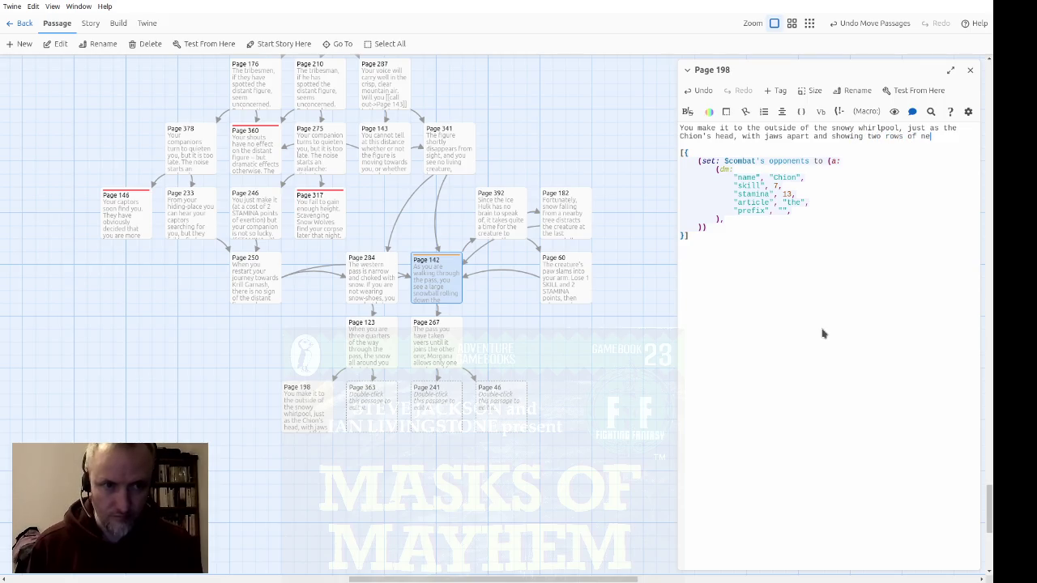
{"action": "type", "text": "edle-like tw"}
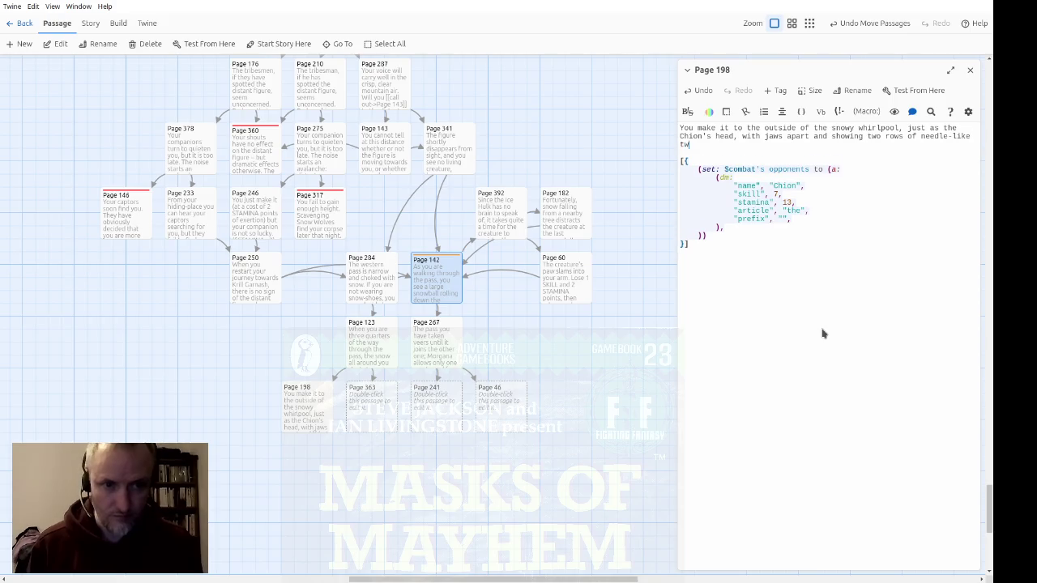
{"action": "key", "text": "BackSpace"}
{"action": "type", "text": "eeth"}
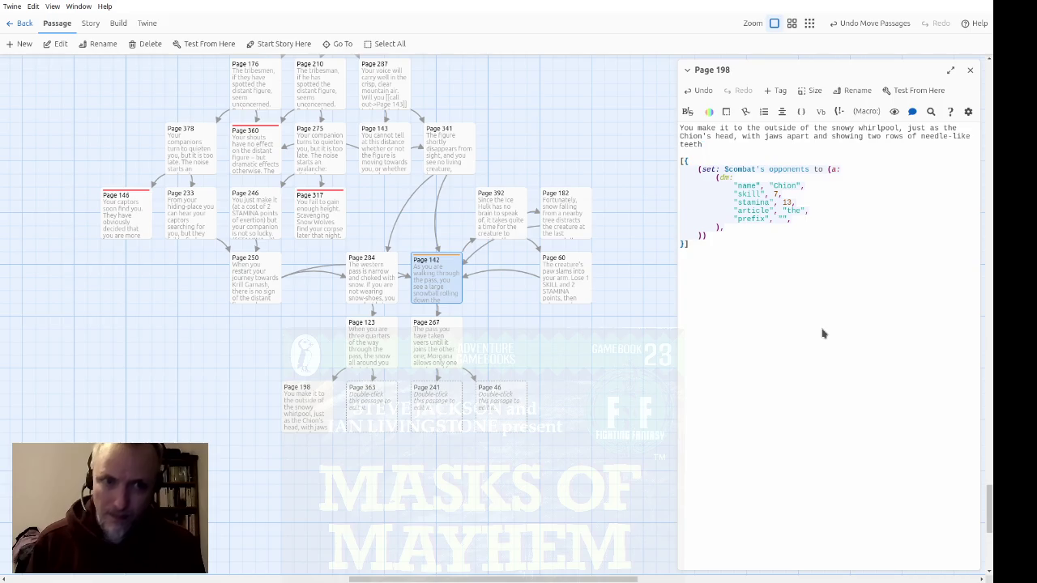
{"action": "type", "text": ", bursts through "}
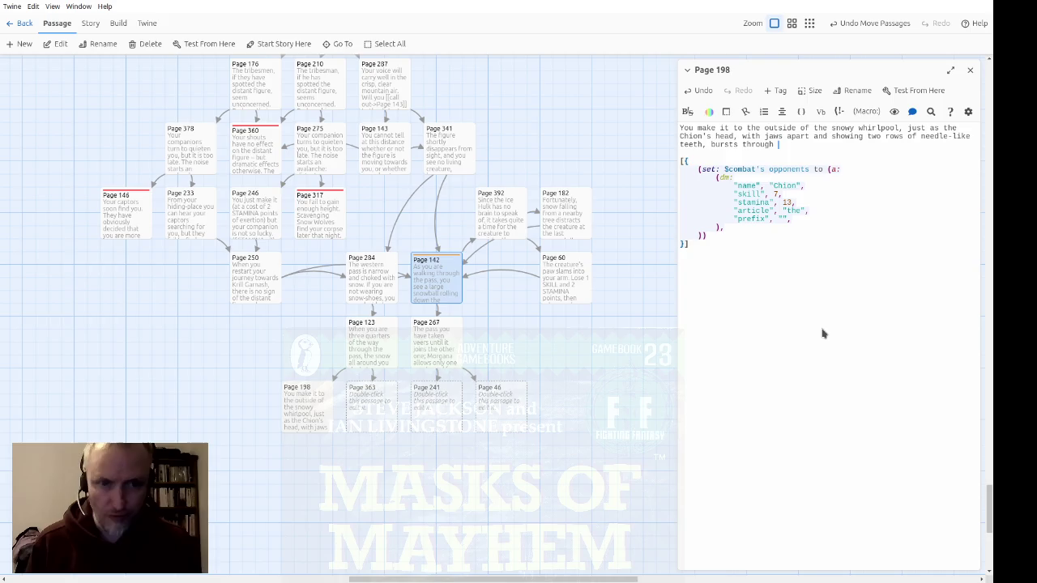
{"action": "type", "text": "the"}
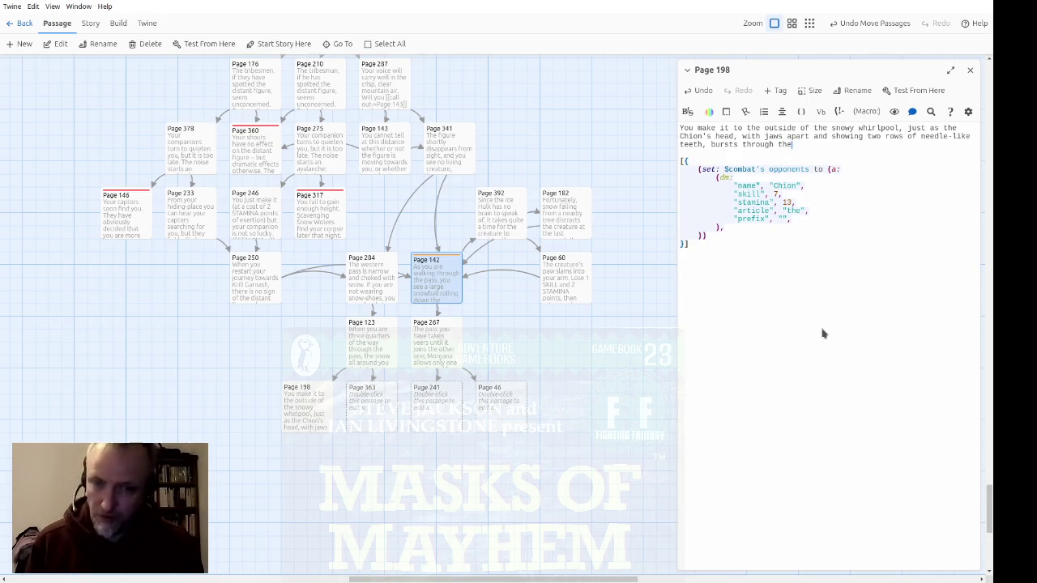
{"action": "type", "text": " snow.  It "}
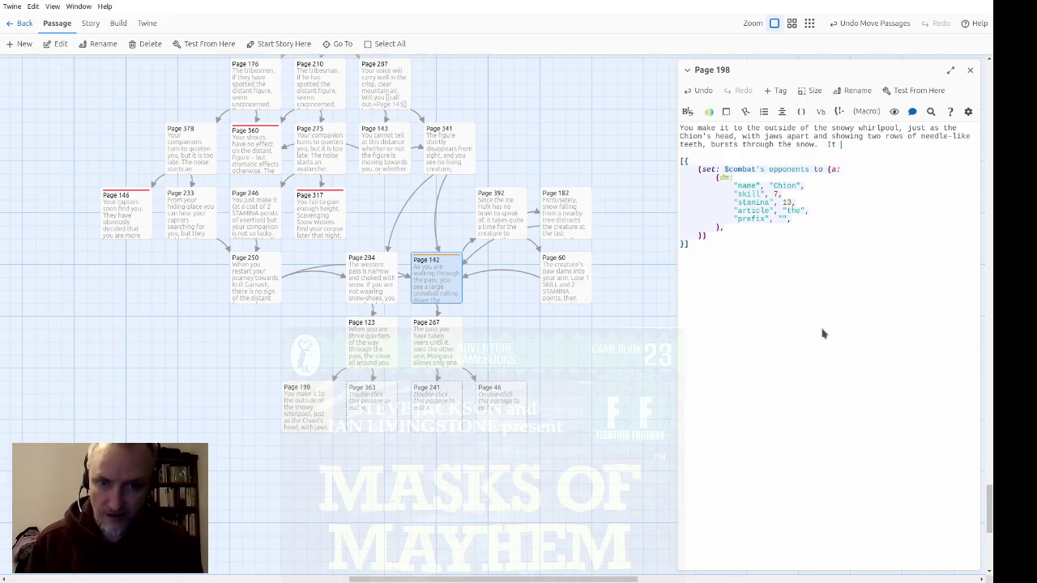
{"action": "type", "text": "spots "}
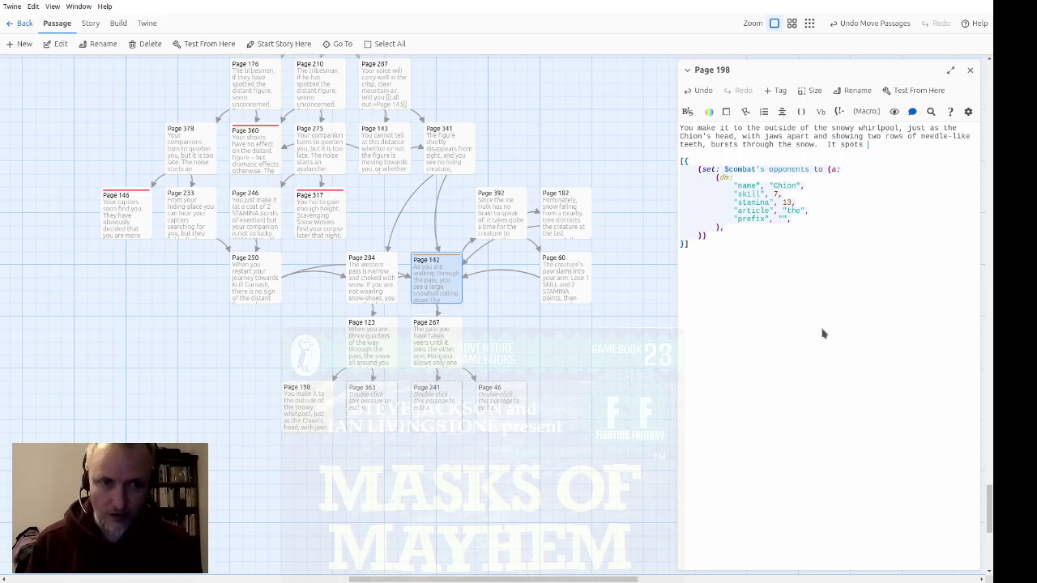
{"action": "type", "text": "uot imme"}
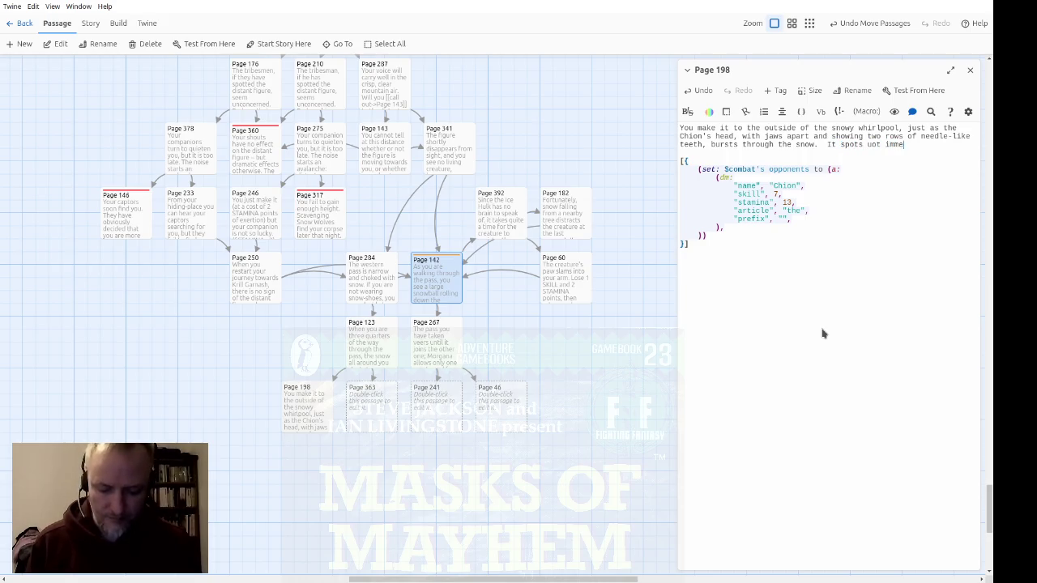
{"action": "type", "text": "diately, and "}
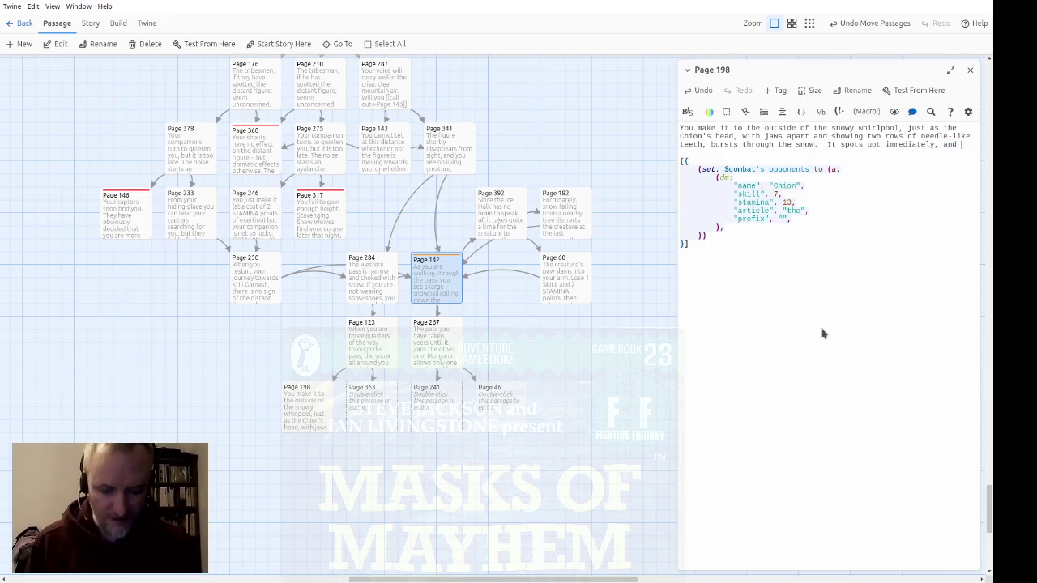
{"action": "type", "text": "squirms in"}
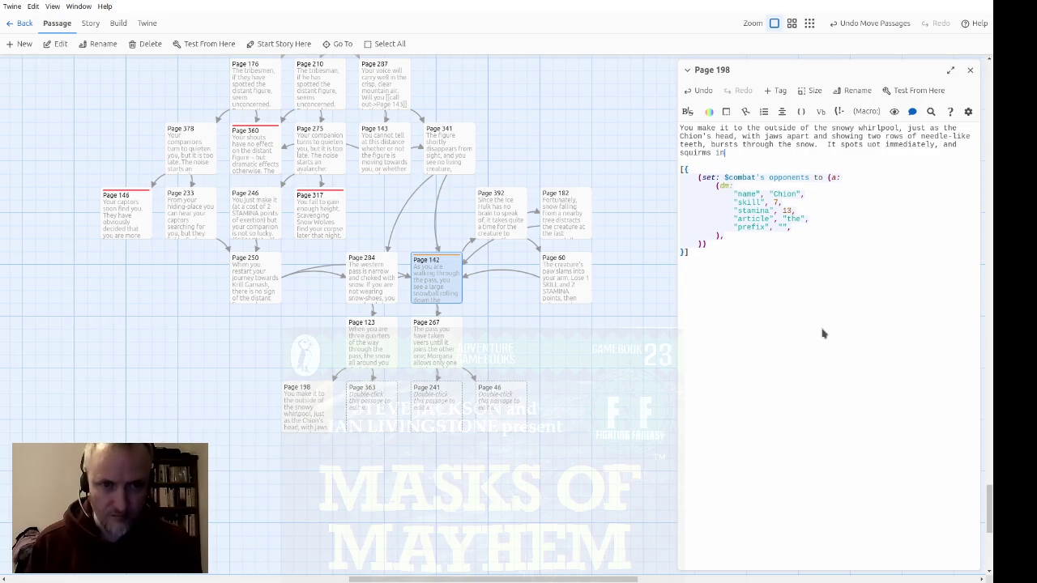
{"action": "type", "text": "to the attac"}
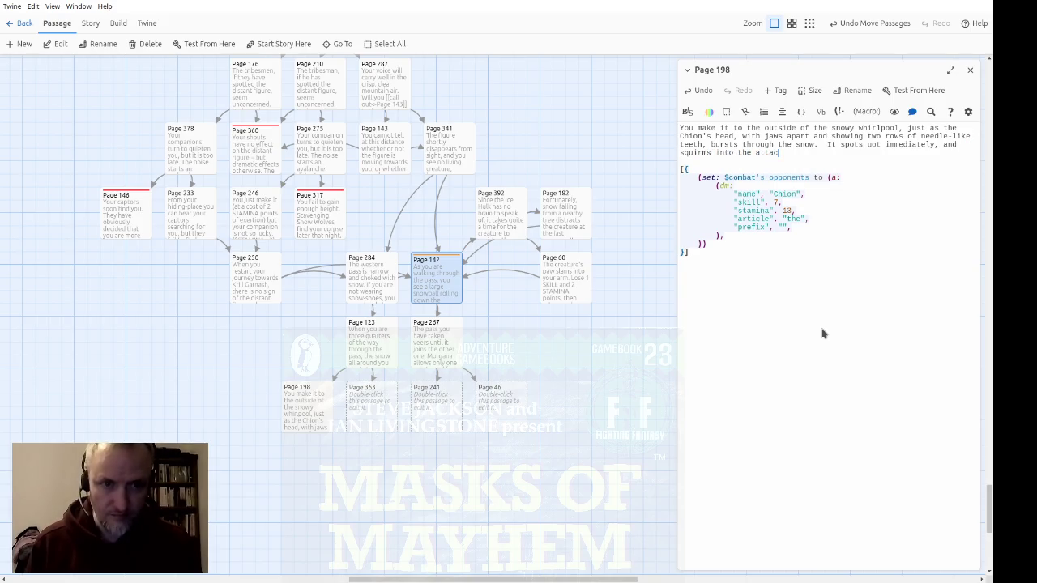
{"action": "type", "text": "k.  You have no"}
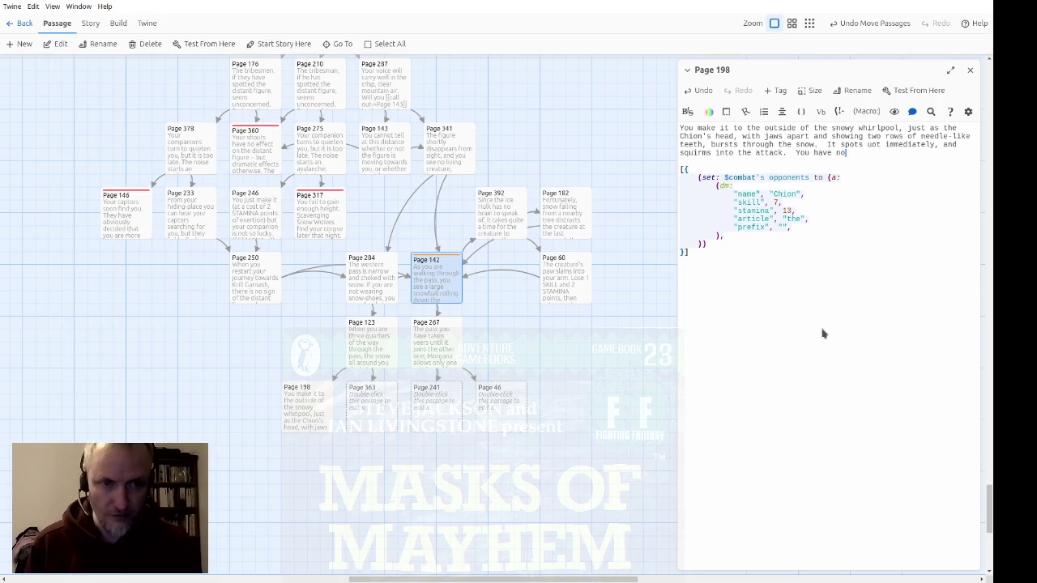
{"action": "type", "text": " time to "}
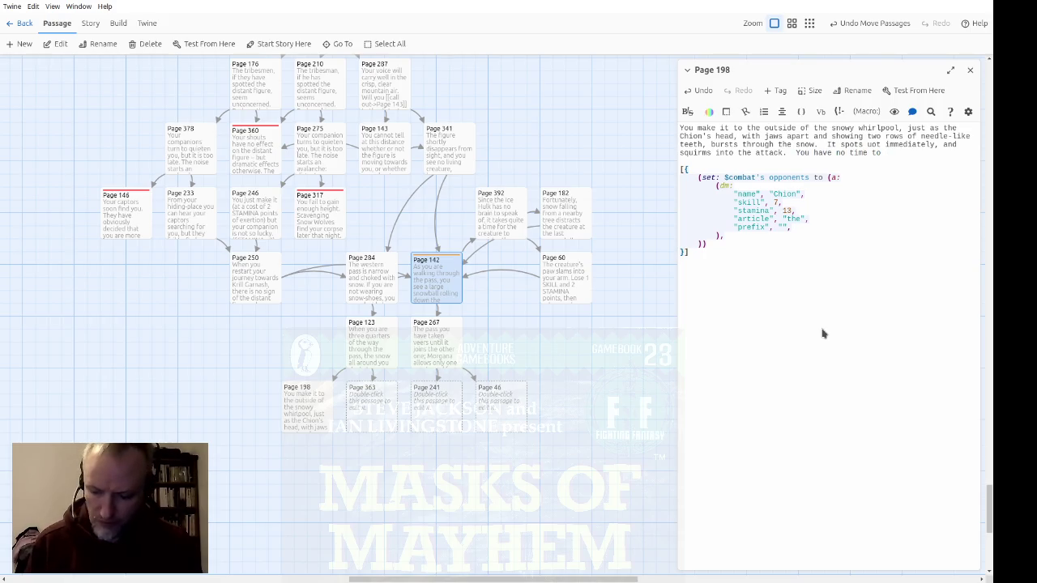
{"action": "type", "text": "get any"}
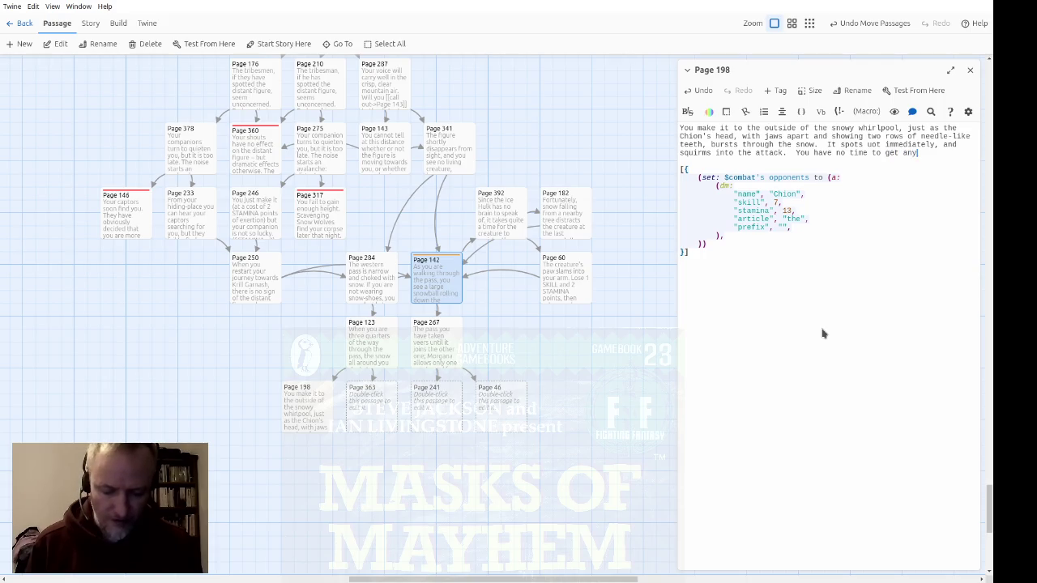
{"action": "type", "text": "thing from your pac"}
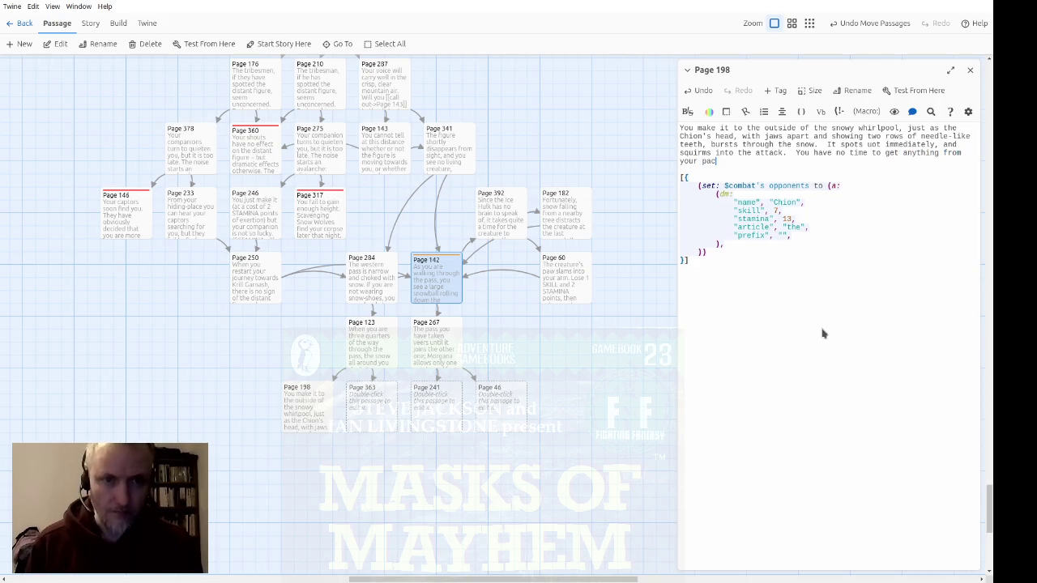
{"action": "type", "text": "k."}
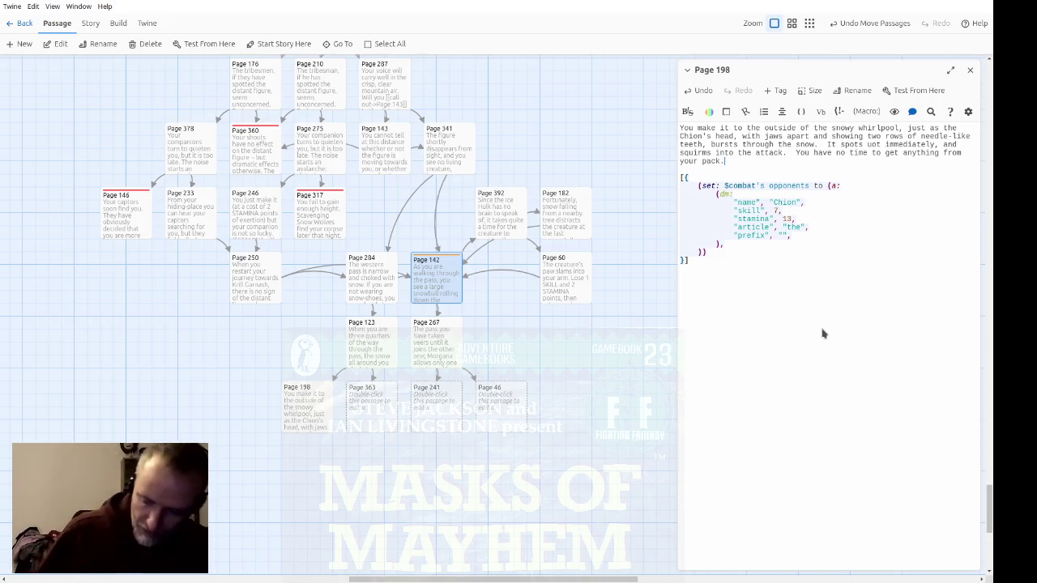
Join Page 198's combat code onto the narrative paragraph and start the victory hook bracket at its end
{"action": "key", "text": "Down"}
{"action": "key", "text": "Down"}
{"action": "key", "text": "Down"}
{"action": "key", "text": "Down"}
{"action": "key", "text": "Up"}
{"action": "key", "text": "Up"}
{"action": "key", "text": "Up"}
{"action": "key", "text": "Up"}
{"action": "key", "text": "Up"}
{"action": "key", "text": "Up"}
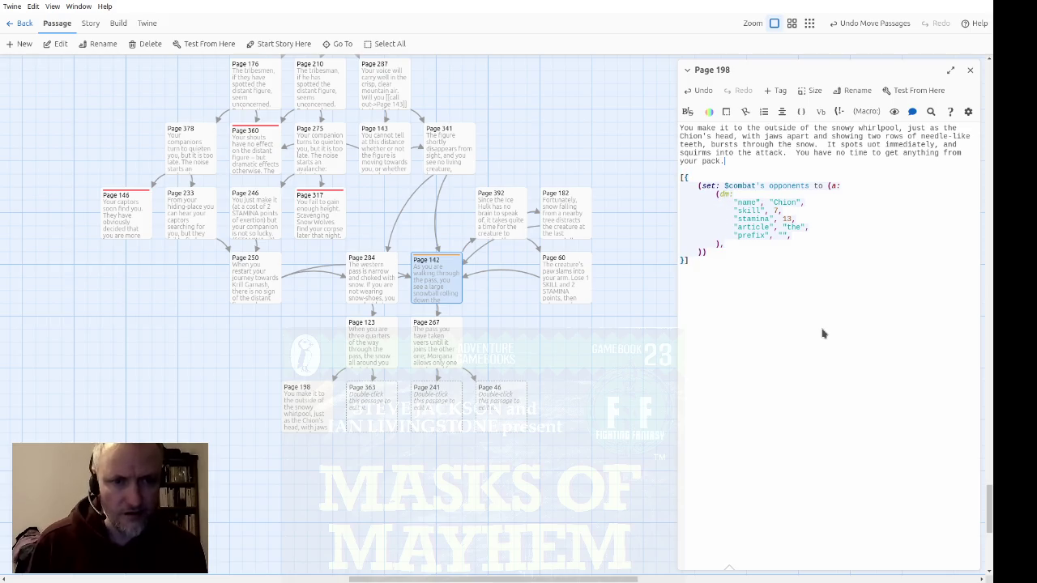
{"action": "key", "text": "Delete"}
{"action": "key", "text": "Delete"}
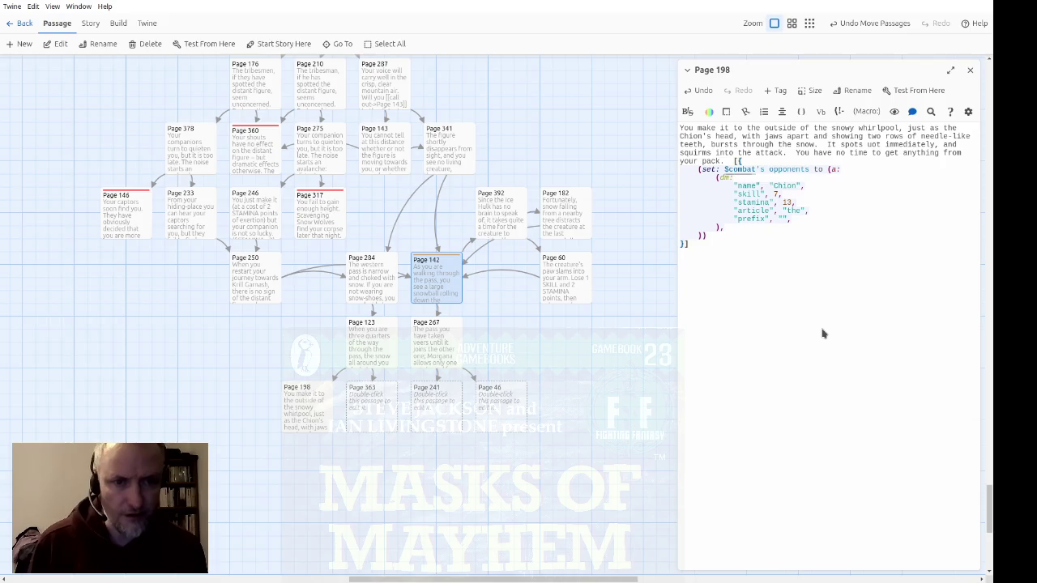
{"action": "key", "text": "Up"}
{"action": "key", "text": "Up"}
{"action": "key", "text": "Up"}
{"action": "key", "text": "Down"}
{"action": "key", "text": "Down"}
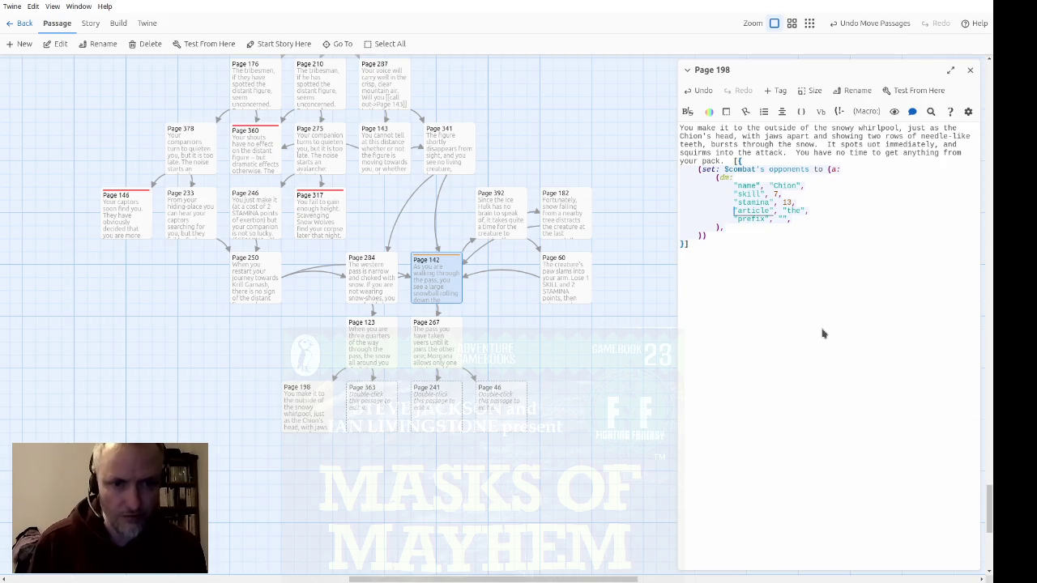
{"action": "key", "text": "ctrl+End"}
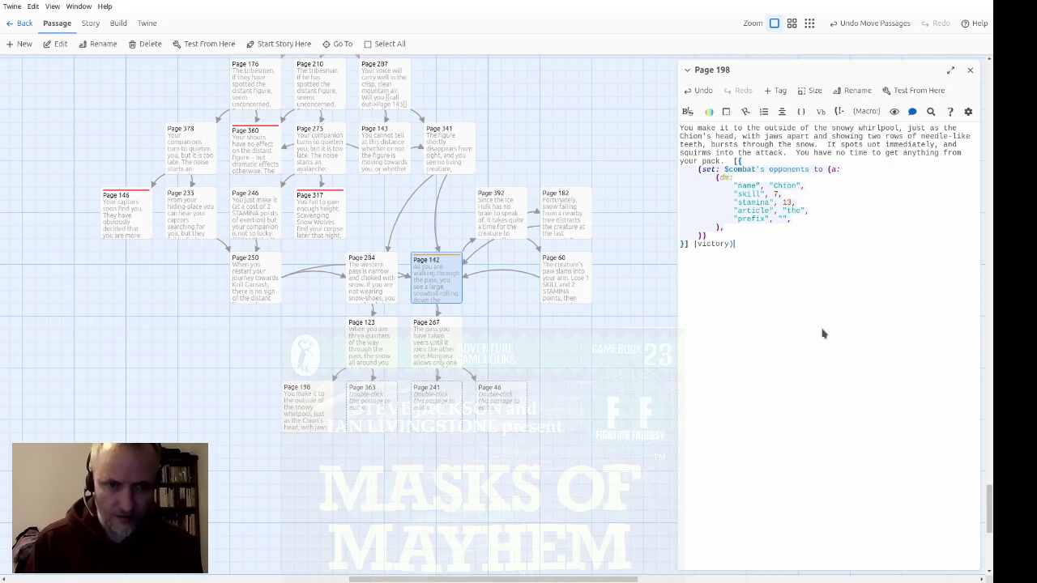
{"action": "type", "text": "["}
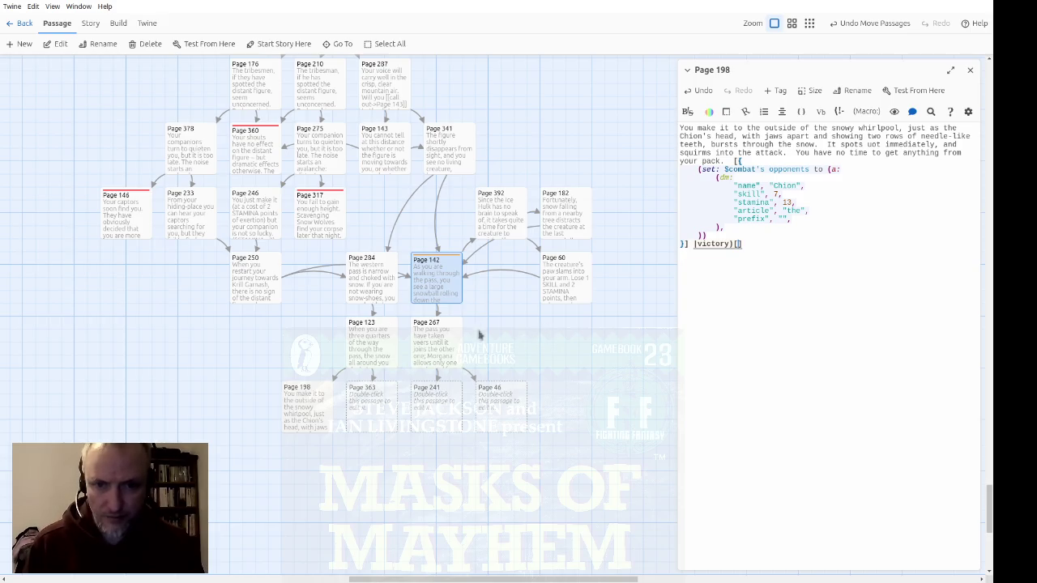
Copy Page 142's 'If you win, you continue onwards' line into Page 198's victory hook, linking to Page 267
{"action": "double_click", "coordinate": [438, 288]}
{"action": "scroll", "coordinate": [831, 442], "scroll_direction": "down", "scroll_amount": 3}
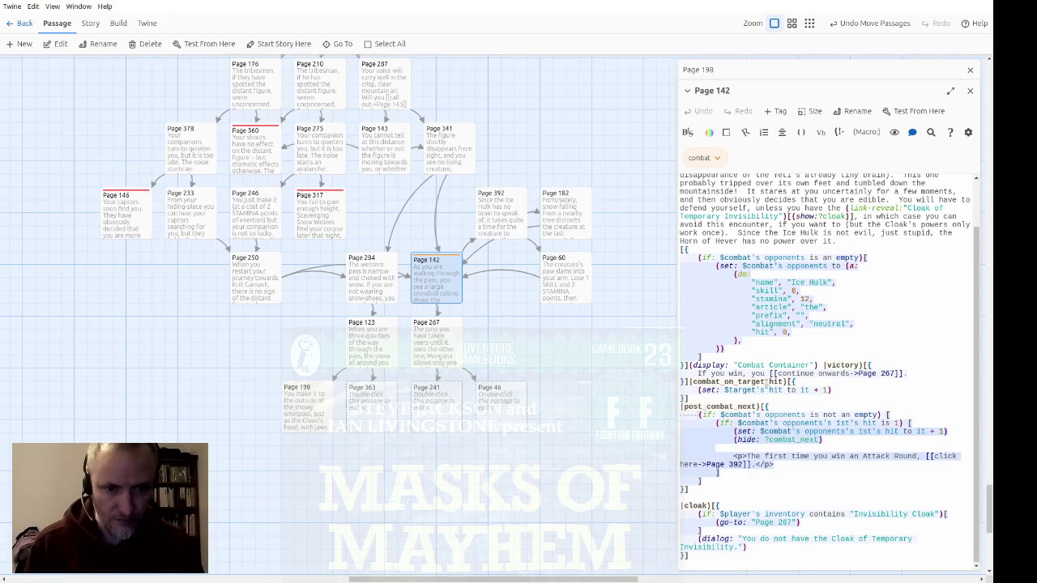
{"action": "mouse_move", "coordinate": [924, 373]}
{"action": "left_mouse_down"}
{"action": "mouse_move", "coordinate": [685, 366]}
{"action": "mouse_move", "coordinate": [667, 375]}
{"action": "left_mouse_up"}
{"action": "key", "text": "ctrl+c"}
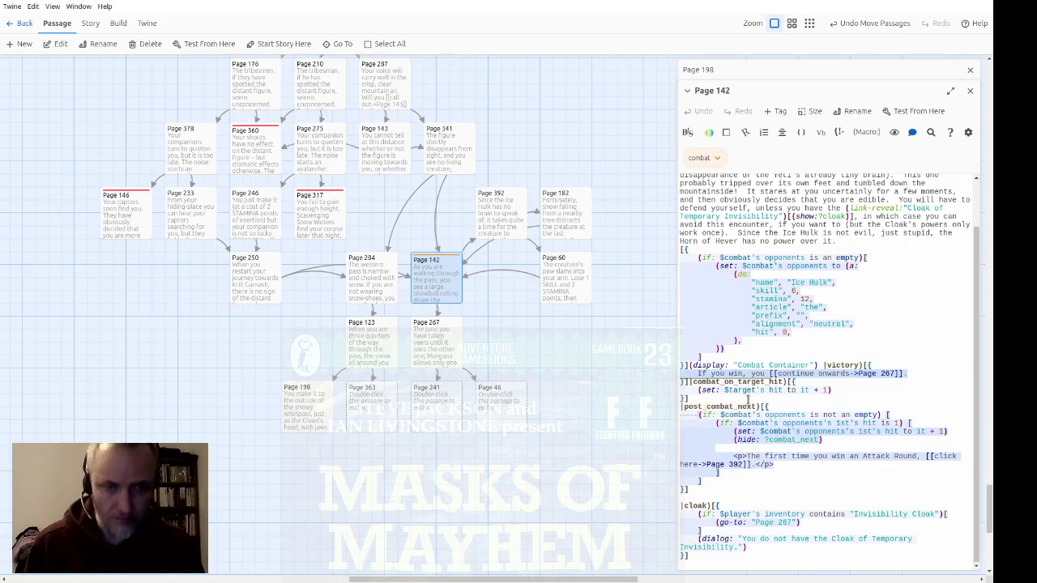
{"action": "left_click", "coordinate": [969, 90]}
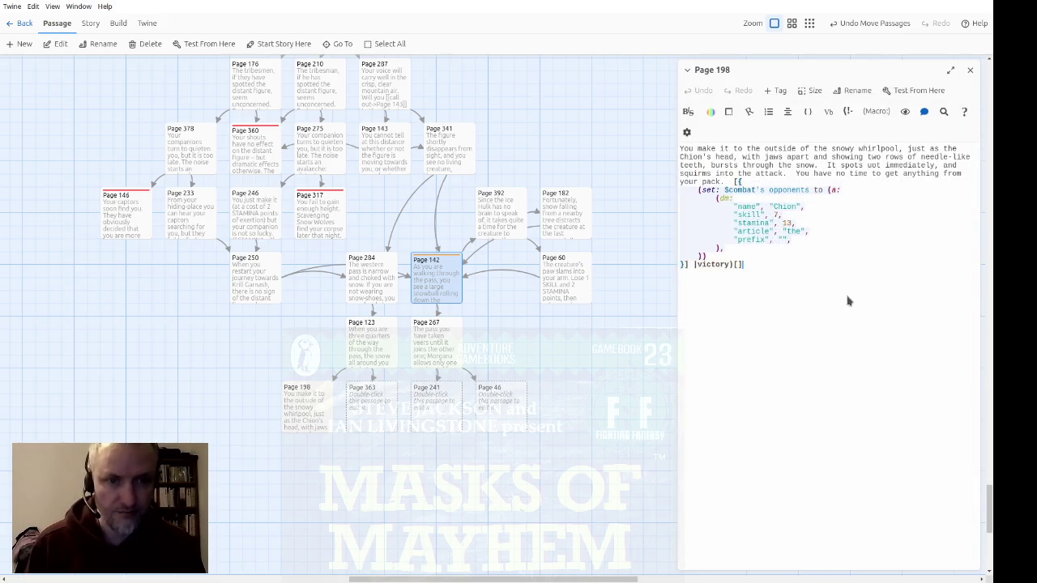
{"action": "left_click", "coordinate": [740, 266]}
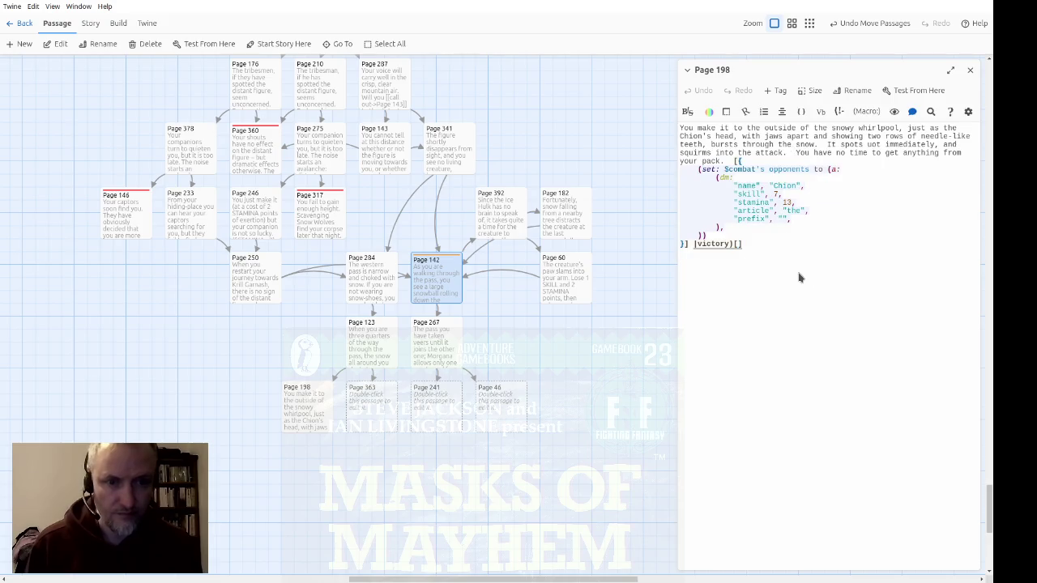
{"action": "key", "text": "ctrl+v"}
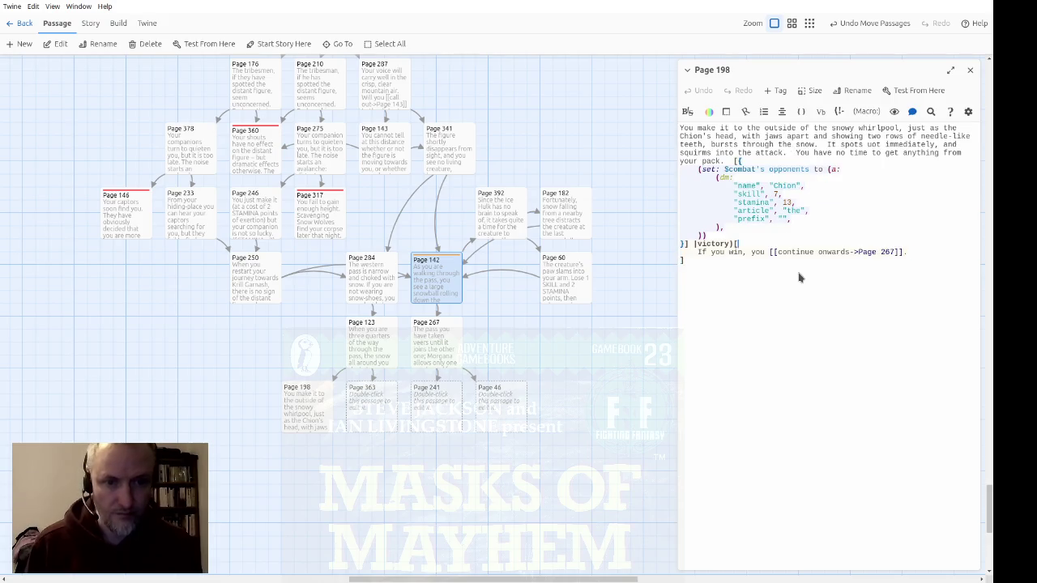
{"action": "type", "text": "]"}
{"action": "key", "text": "Left"}
{"action": "type", "text": "."}
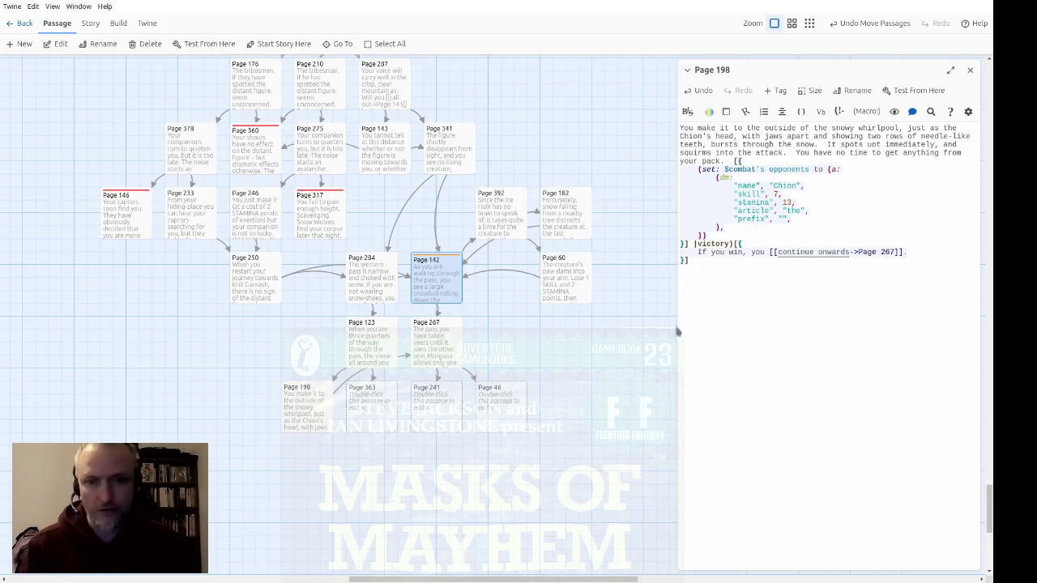
{"action": "mouse_move", "coordinate": [592, 417]}
{"action": "left_mouse_down"}
{"action": "mouse_move", "coordinate": [464, 428]}
{"action": "mouse_move", "coordinate": [395, 416]}
{"action": "left_mouse_up"}
Move Pages 267, 241 and 46 down and shift Pages 363 and 198 right into a row
{"action": "left_click", "coordinate": [428, 352], "text": "ctrl"}
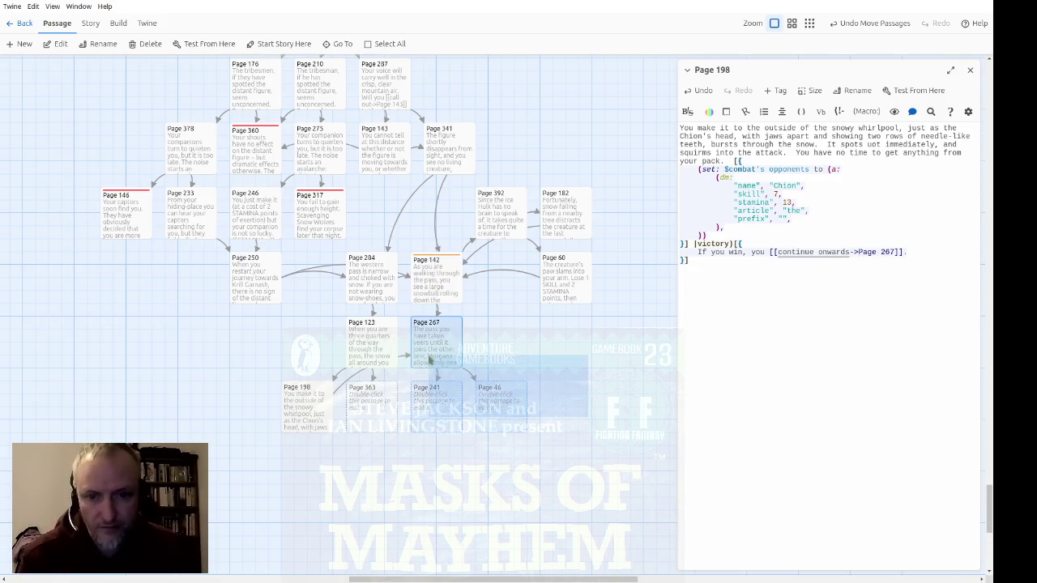
{"action": "mouse_move", "coordinate": [428, 351]}
{"action": "left_mouse_down"}
{"action": "mouse_move", "coordinate": [429, 413]}
{"action": "mouse_move", "coordinate": [258, 424]}
{"action": "left_mouse_up"}
{"action": "left_click", "coordinate": [382, 418]}
{"action": "mouse_move", "coordinate": [321, 453]}
{"action": "left_mouse_down"}
{"action": "mouse_move", "coordinate": [259, 418]}
{"action": "mouse_move", "coordinate": [368, 422]}
{"action": "left_mouse_up"}
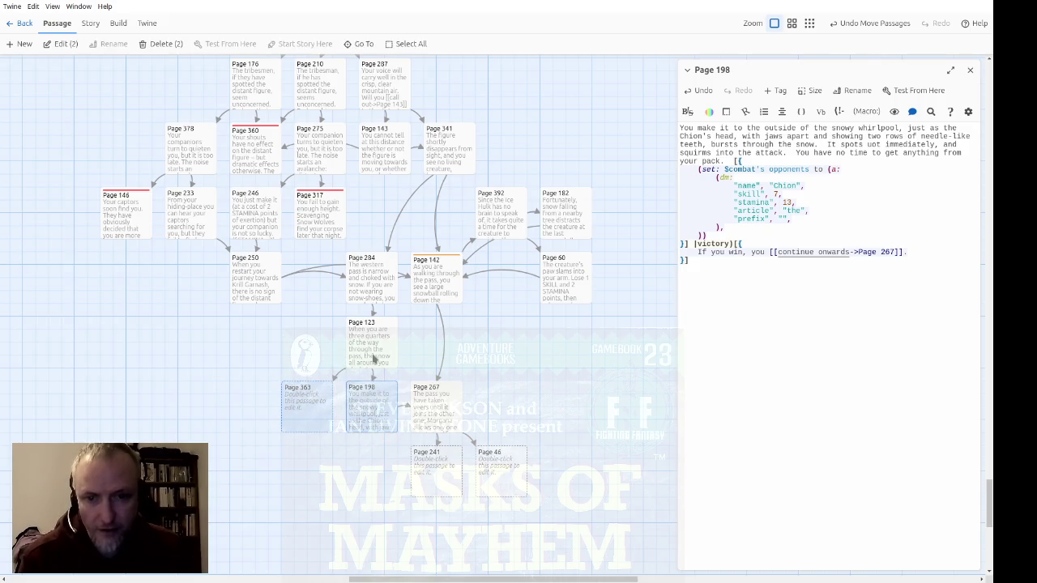
Review Page 123's text, then close the Page 123 and Page 198 editors
{"action": "double_click", "coordinate": [374, 360]}
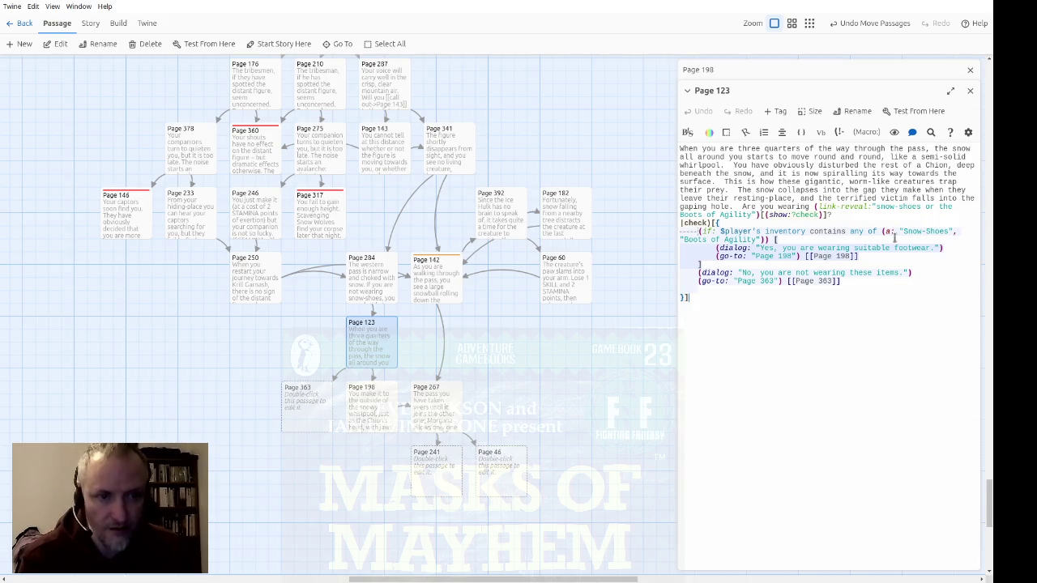
{"action": "left_click", "coordinate": [969, 90]}
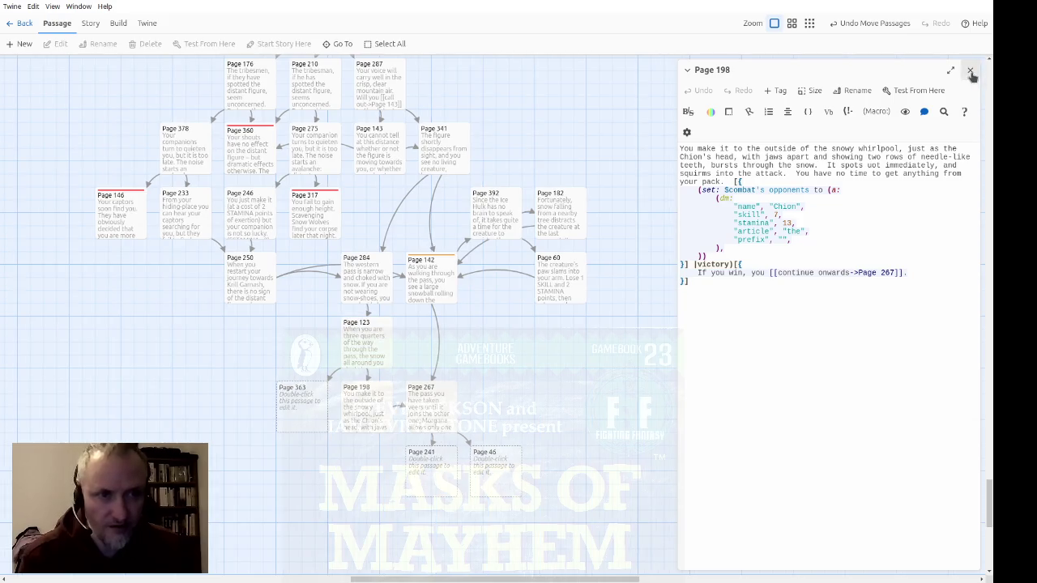
{"action": "left_click", "coordinate": [970, 71]}
{"action": "left_click", "coordinate": [294, 427]}
{"action": "double_click", "coordinate": [294, 426]}
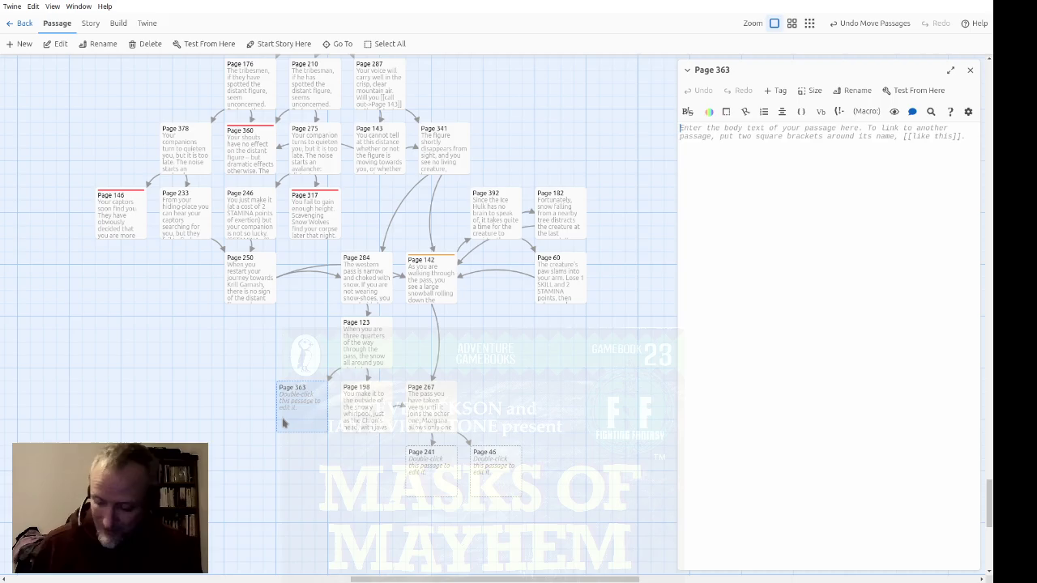
Write Page 363's Chion's-trap text ending 'Your adventure is over.' and give it the existing death tag
{"action": "type", "text": "You fall"}
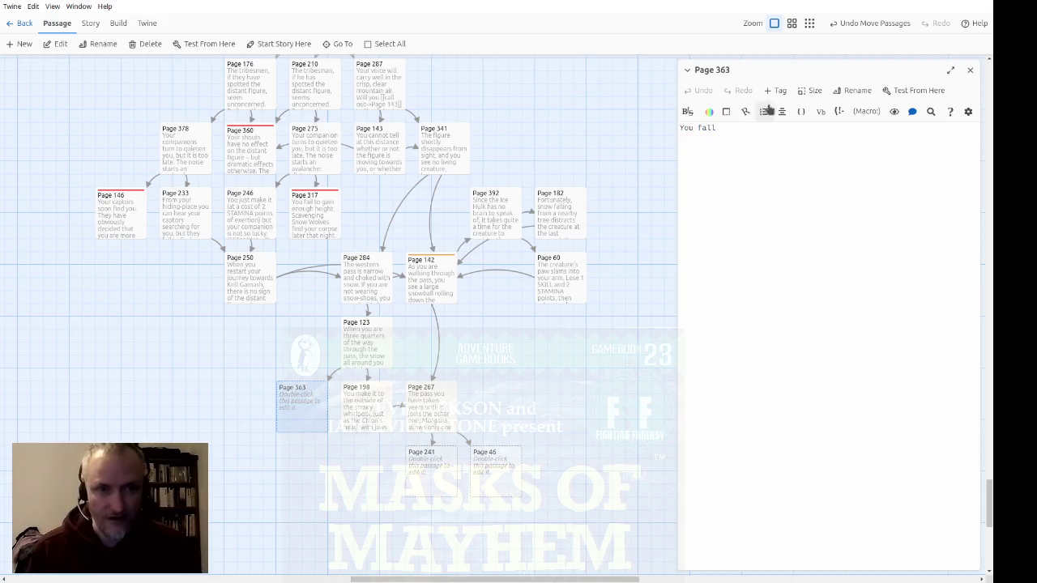
{"action": "left_click", "coordinate": [775, 90]}
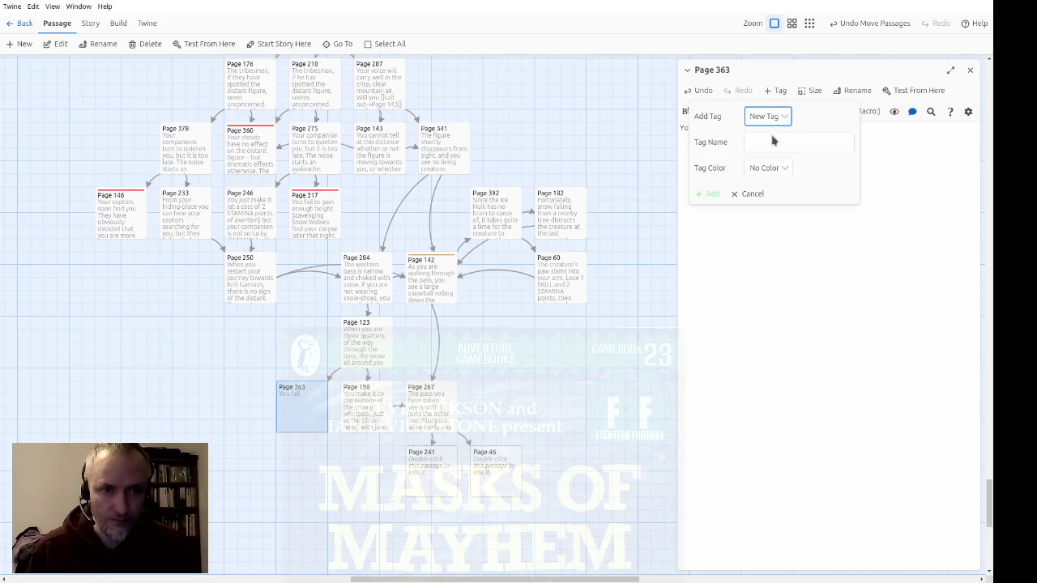
{"action": "left_click", "coordinate": [768, 116]}
{"action": "left_click", "coordinate": [766, 133]}
{"action": "left_click", "coordinate": [715, 148]}
{"action": "type", "text": "into the Chion's trap, and it is impossible to climb up the sides of crumbling"}
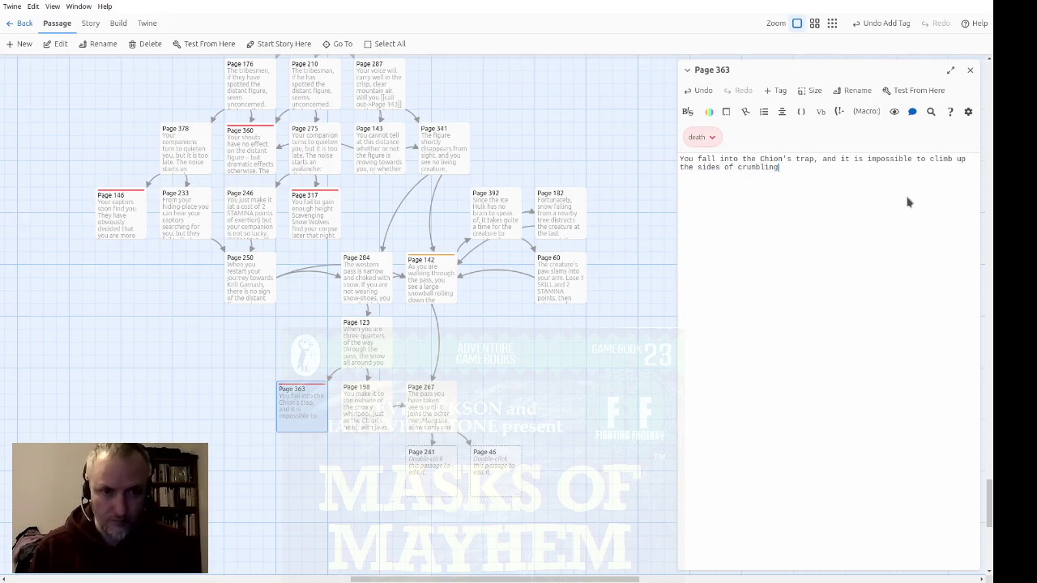
{"action": "type", "text": "snow.  The Chion makes short work of swallo"}
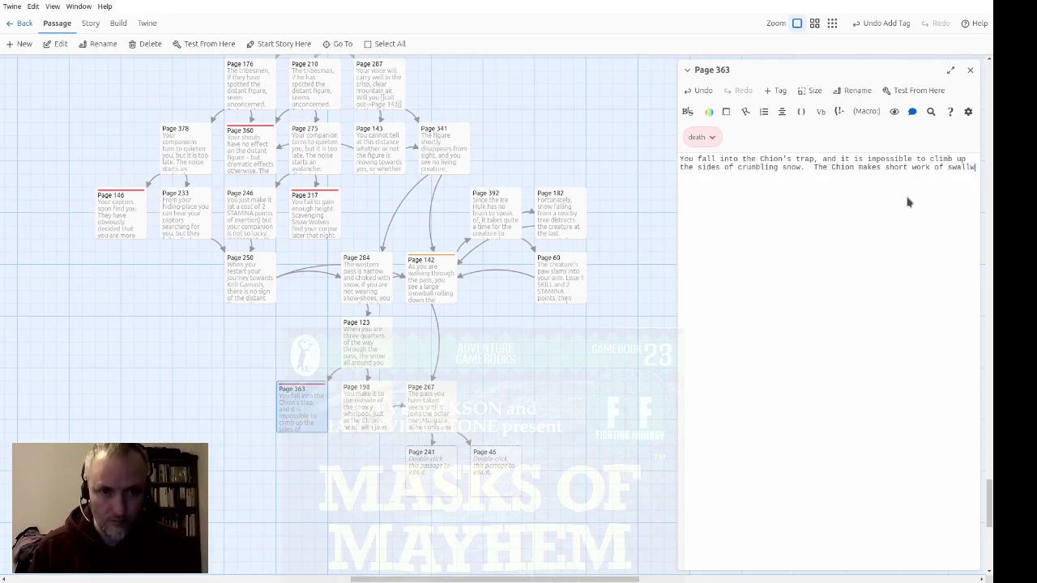
{"action": "type", "text": "wing you.  Your adventure is over."}
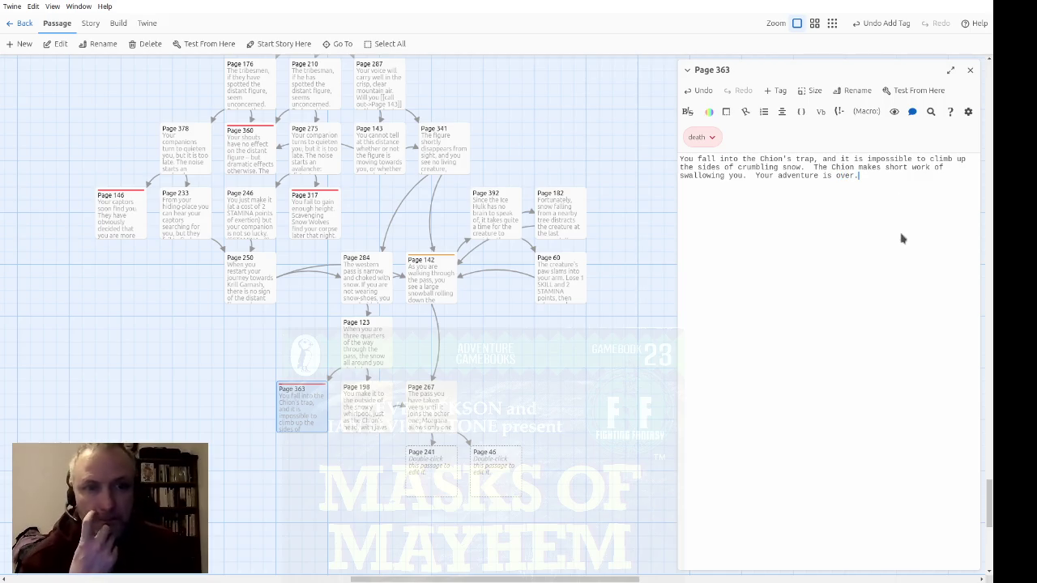
{"action": "left_click", "coordinate": [969, 73]}
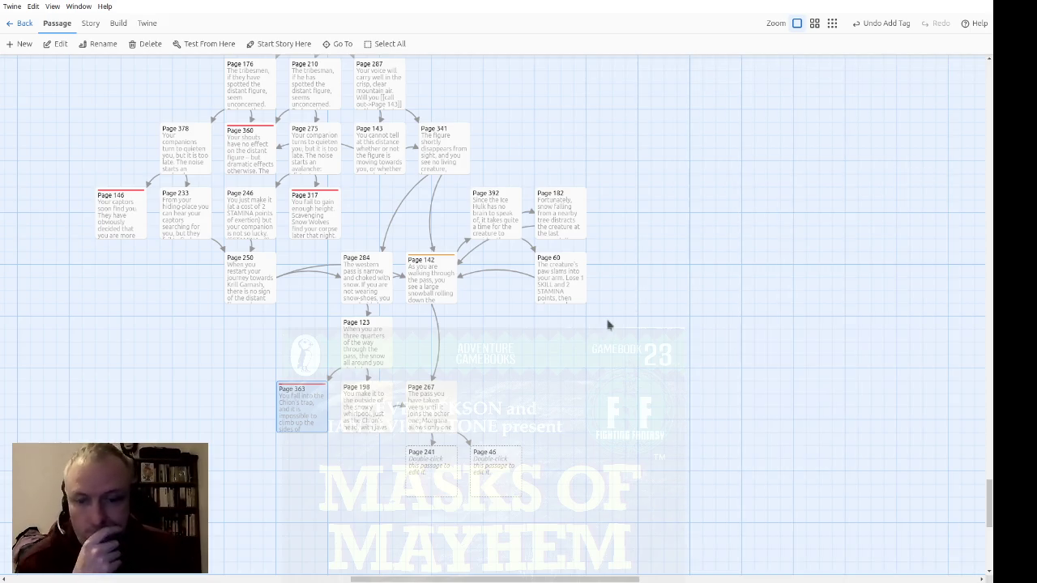
Zoom the story map out to its smallest zoom level
{"action": "left_click_drag", "start_coordinate": [576, 497], "coordinate": [401, 449]}
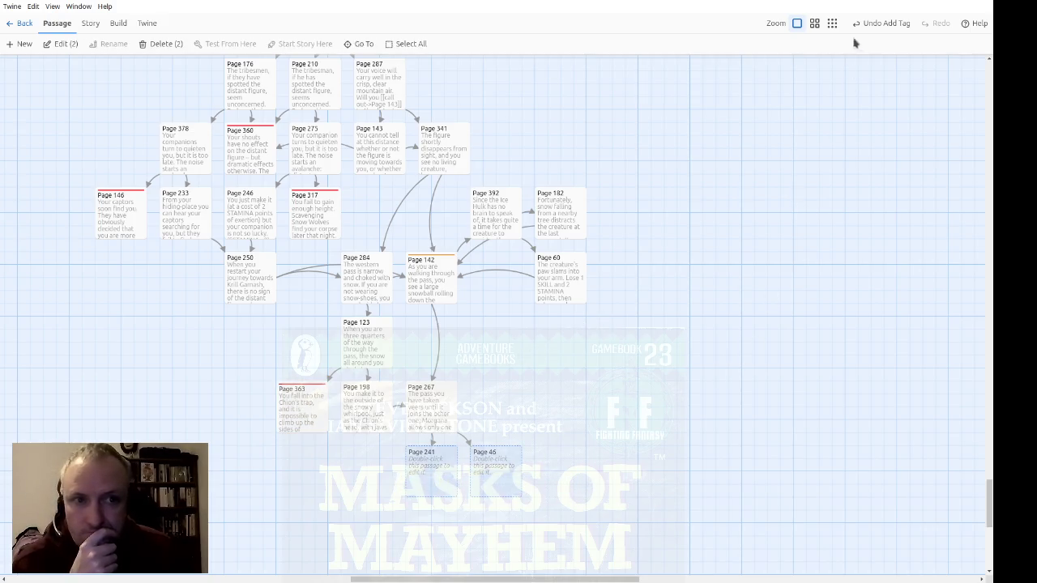
{"action": "left_click", "coordinate": [832, 23]}
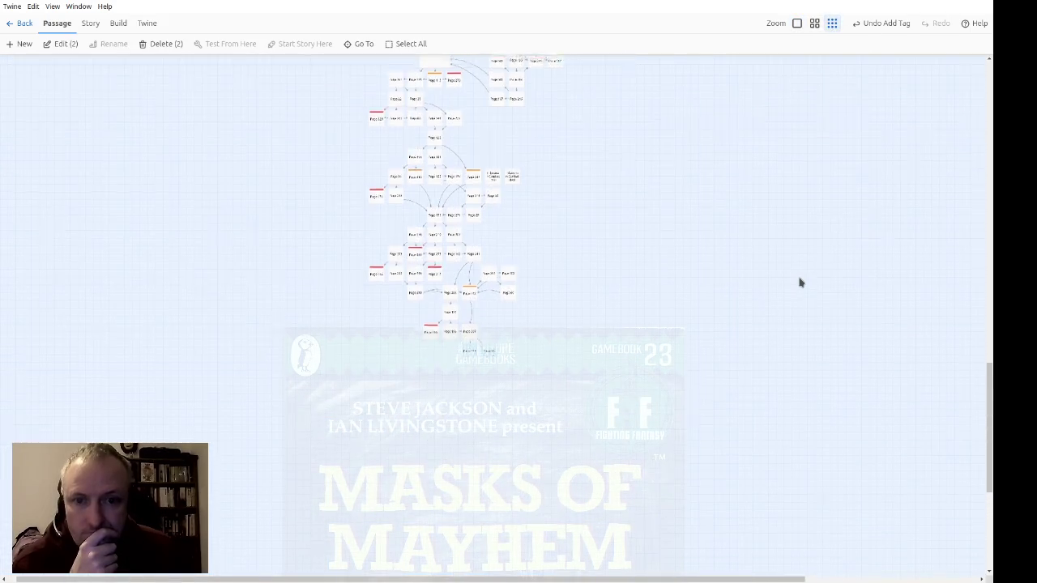
{"action": "scroll", "coordinate": [793, 281], "scroll_direction": "up", "scroll_amount": 10}
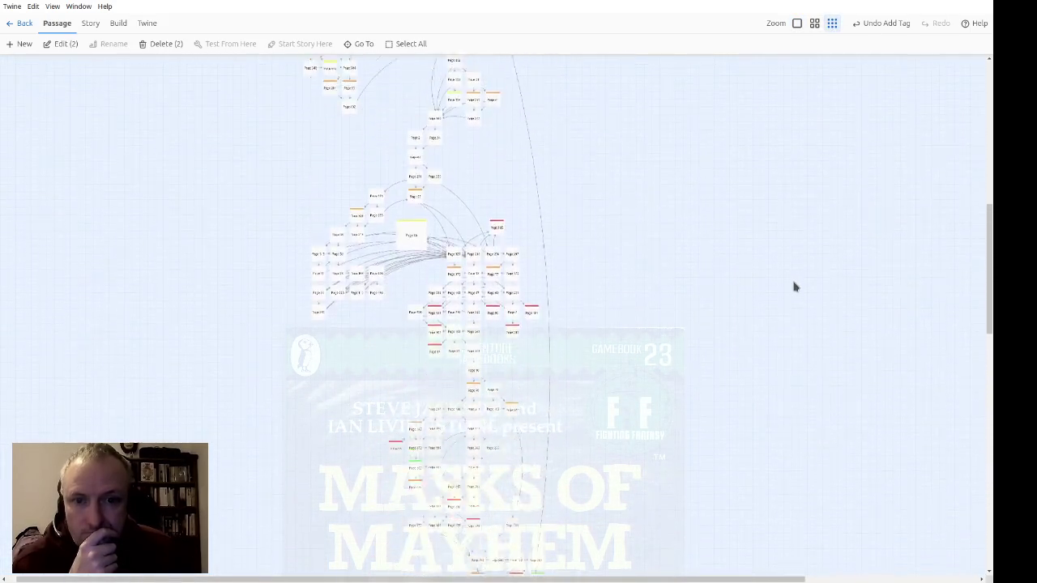
{"action": "scroll", "coordinate": [790, 281], "scroll_direction": "up", "scroll_amount": 6}
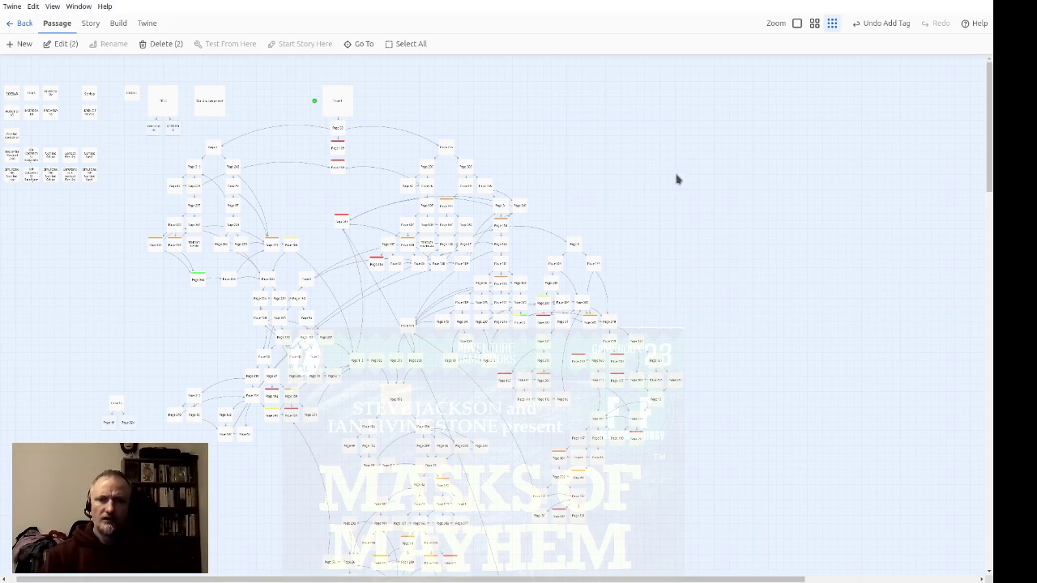
Clear the selection and scroll up and down the map to survey the full passage network
{"action": "left_click", "coordinate": [474, 354]}
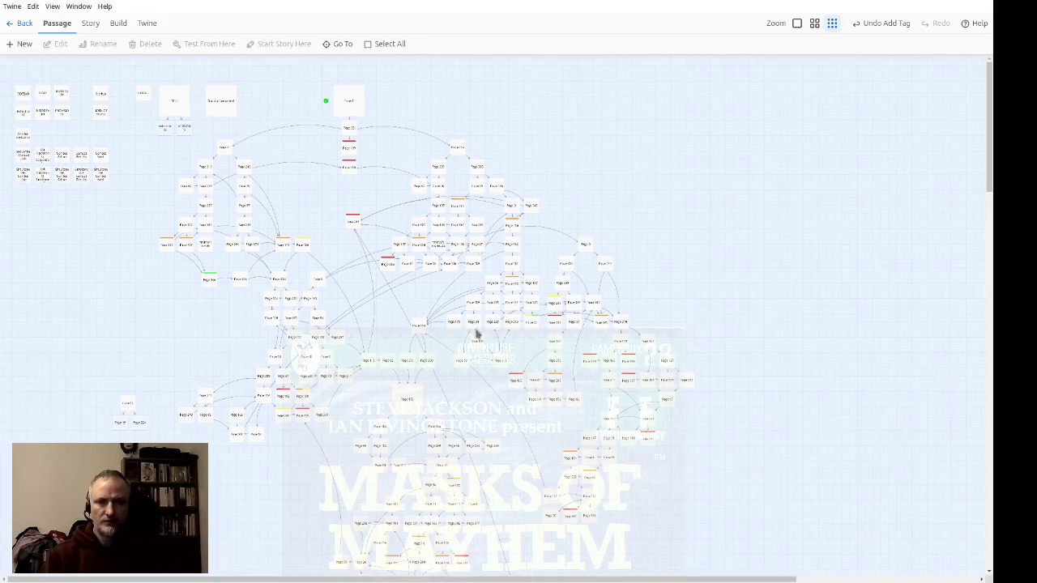
{"action": "scroll", "coordinate": [503, 299], "scroll_direction": "down", "scroll_amount": 3}
{"action": "scroll", "coordinate": [525, 300], "scroll_direction": "up", "scroll_amount": 3}
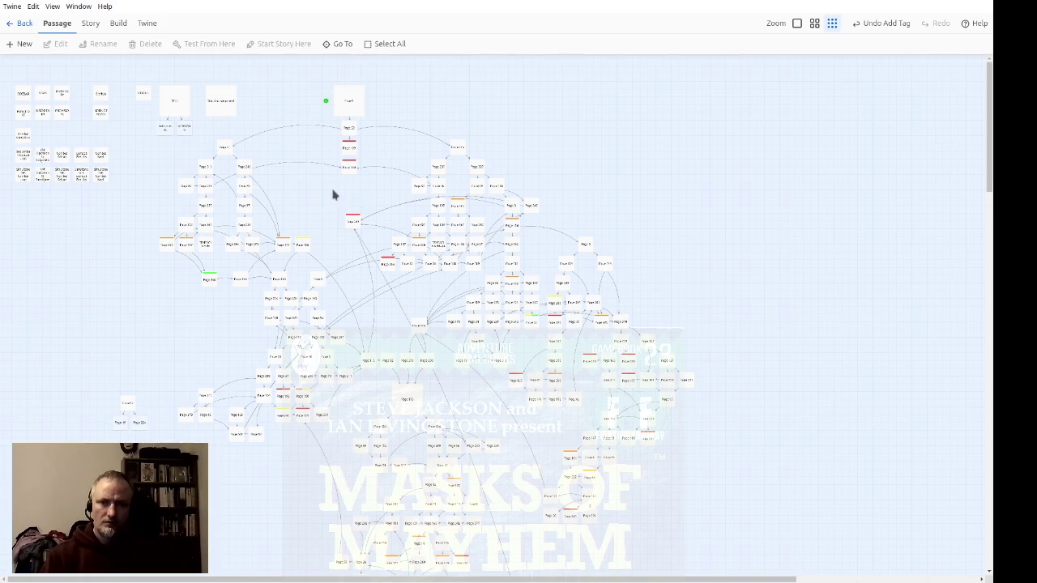
{"action": "scroll", "coordinate": [477, 206], "scroll_direction": "down", "scroll_amount": 3}
{"action": "scroll", "coordinate": [500, 210], "scroll_direction": "up", "scroll_amount": 3}
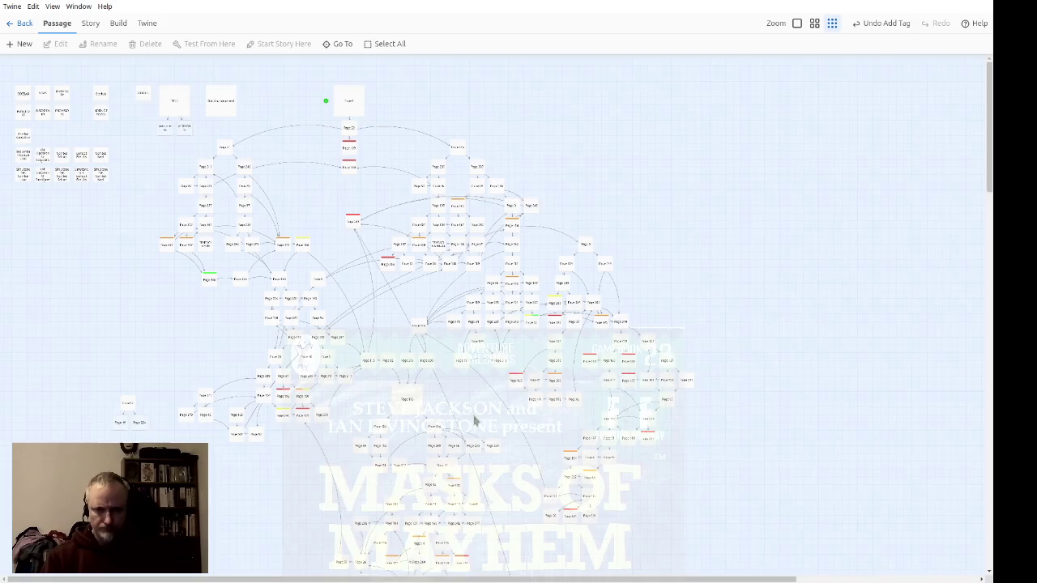
{"action": "scroll", "coordinate": [474, 417], "scroll_direction": "down", "scroll_amount": 1}
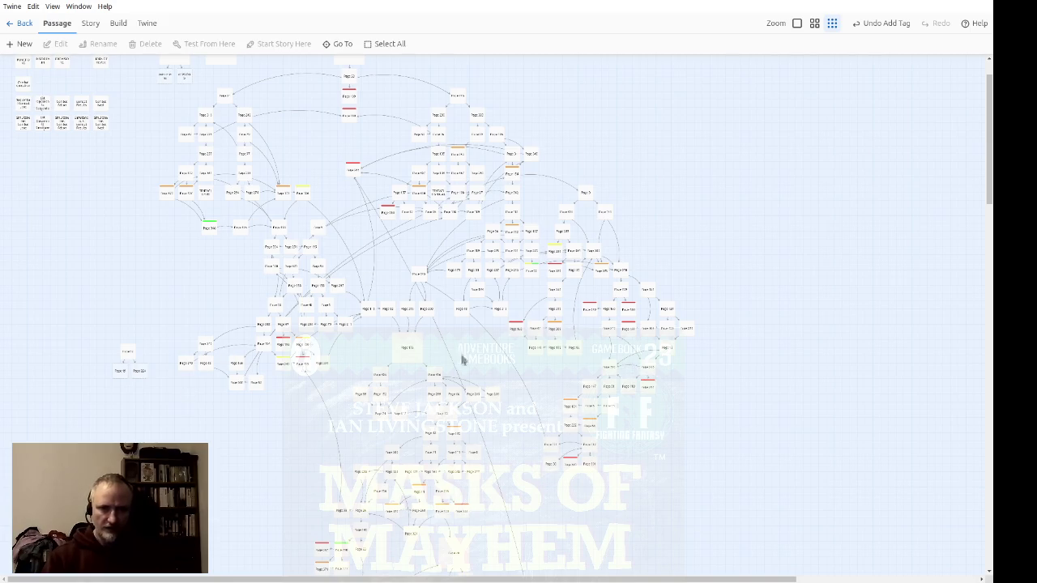
{"action": "scroll", "coordinate": [400, 290], "scroll_direction": "down", "scroll_amount": 1}
{"action": "scroll", "coordinate": [404, 293], "scroll_direction": "down", "scroll_amount": 2}
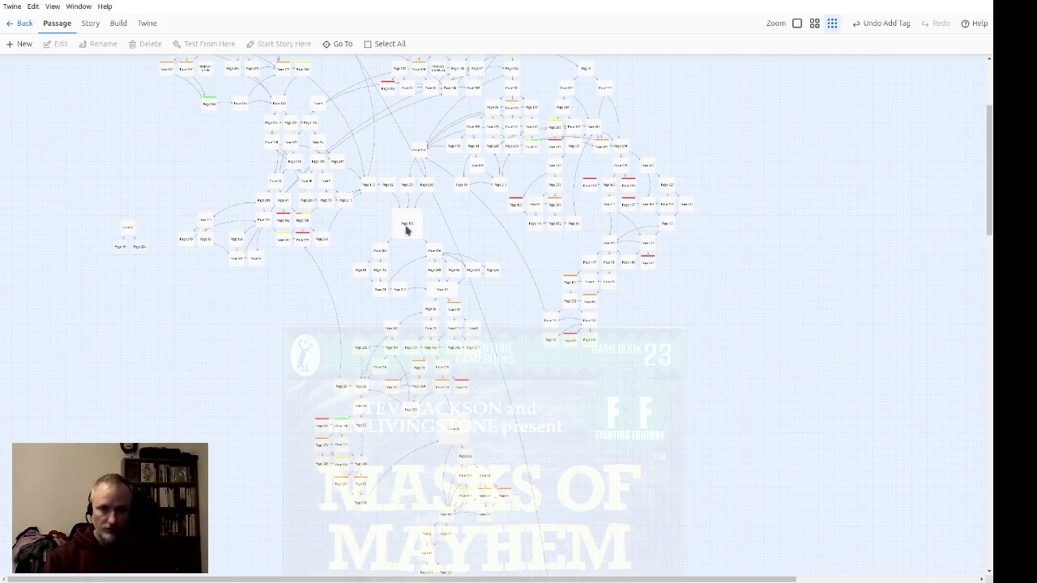
{"action": "scroll", "coordinate": [421, 247], "scroll_direction": "up", "scroll_amount": 1}
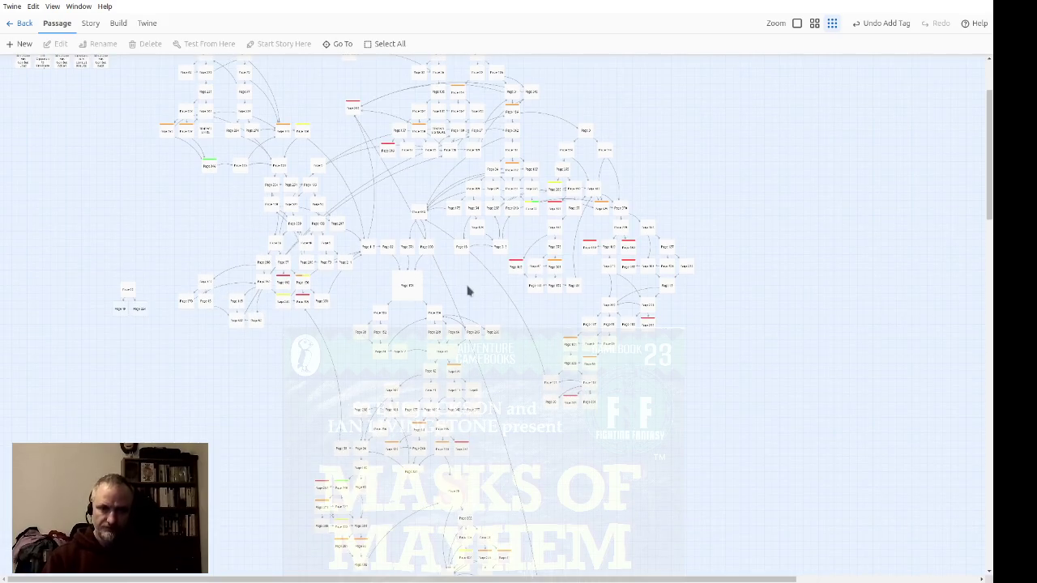
{"action": "scroll", "coordinate": [490, 316], "scroll_direction": "up", "scroll_amount": 1}
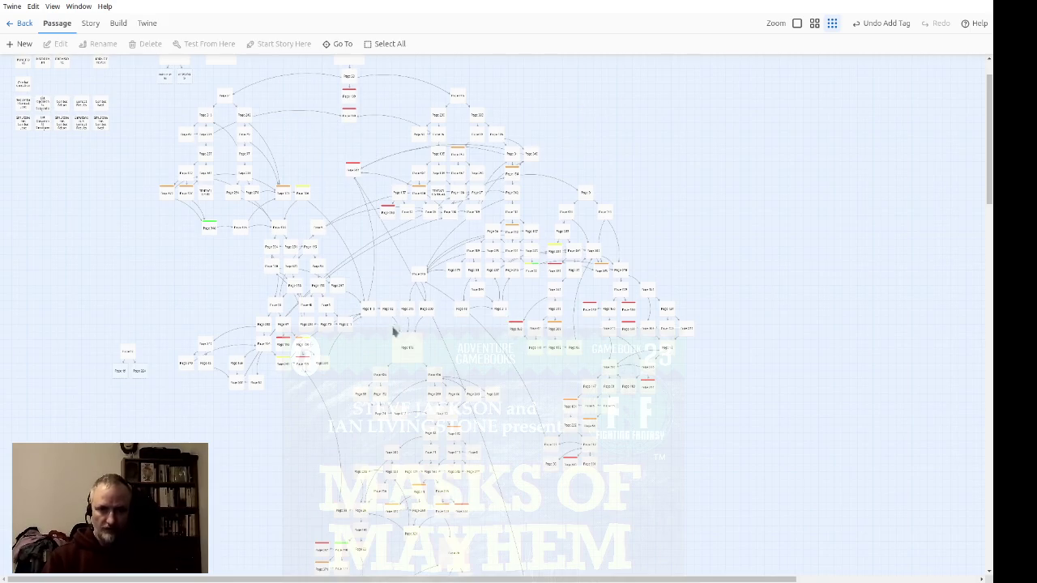
{"action": "scroll", "coordinate": [413, 350], "scroll_direction": "down", "scroll_amount": 2}
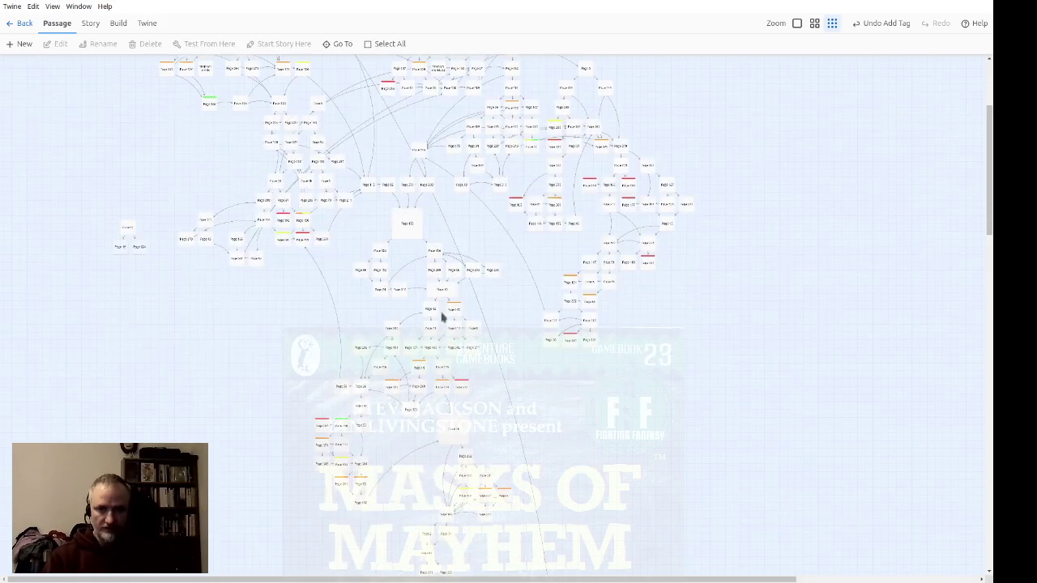
{"action": "scroll", "coordinate": [427, 229], "scroll_direction": "down", "scroll_amount": 1}
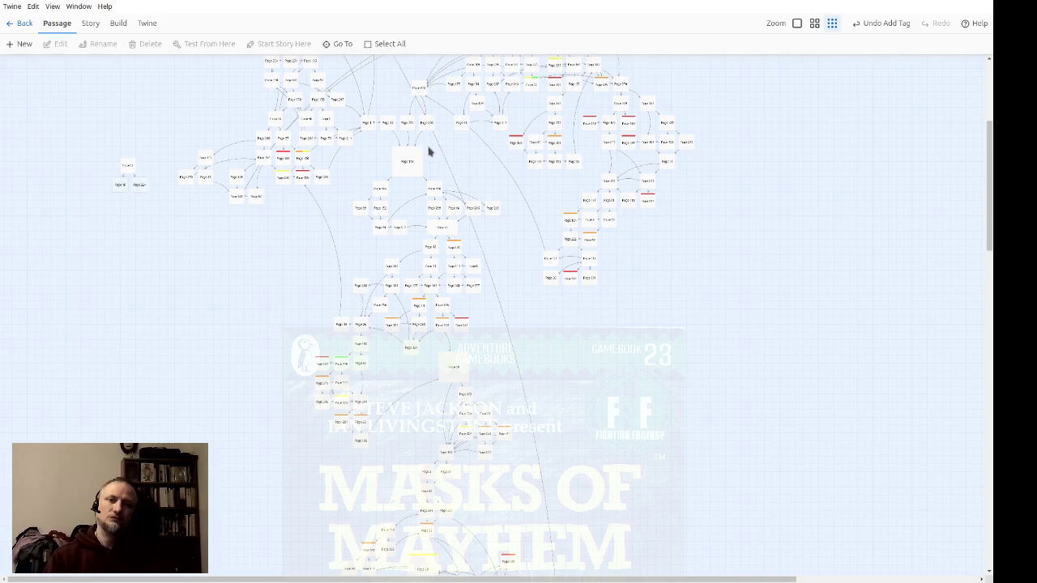
{"action": "scroll", "coordinate": [502, 252], "scroll_direction": "down", "scroll_amount": 3}
{"action": "scroll", "coordinate": [502, 256], "scroll_direction": "up", "scroll_amount": 1}
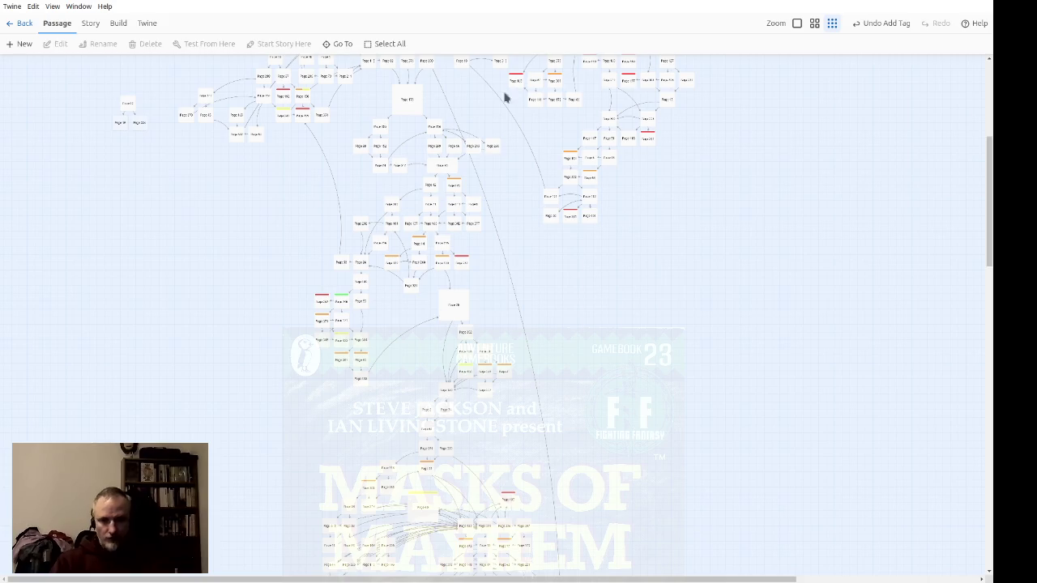
{"action": "left_click", "coordinate": [814, 23]}
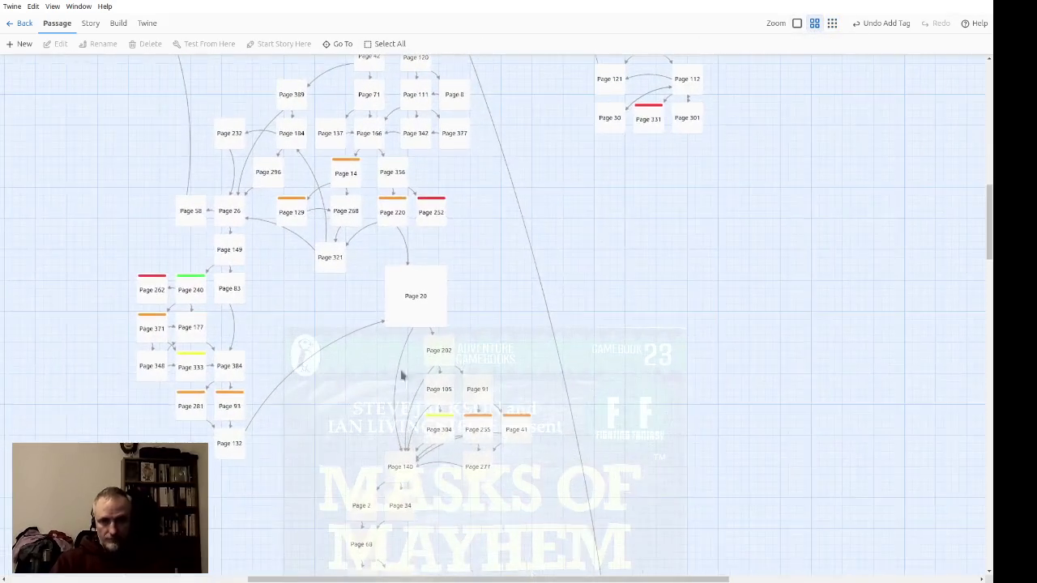
{"action": "scroll", "coordinate": [317, 428], "scroll_direction": "left", "scroll_amount": 3}
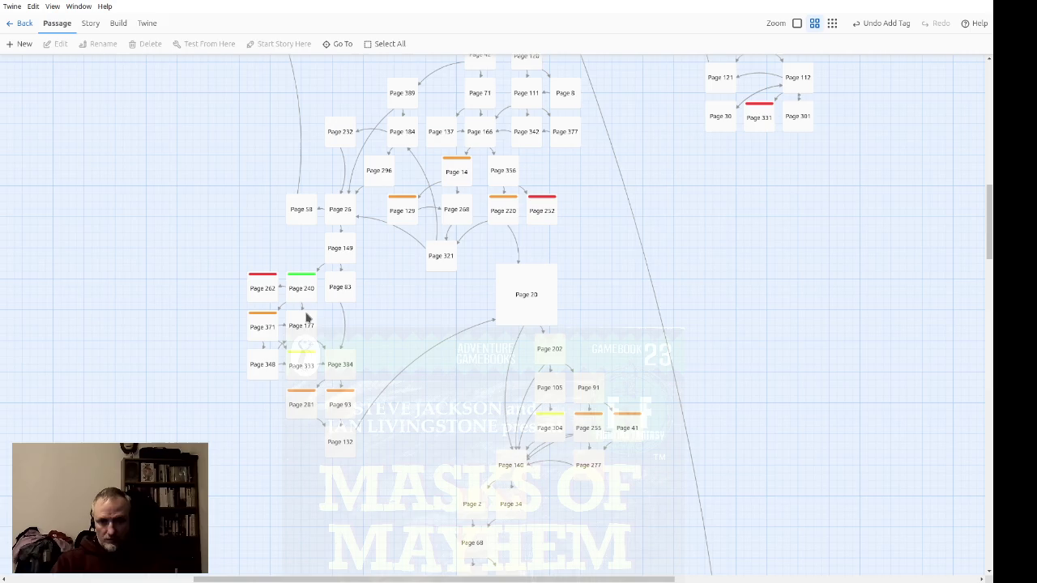
{"action": "double_click", "coordinate": [262, 328]}
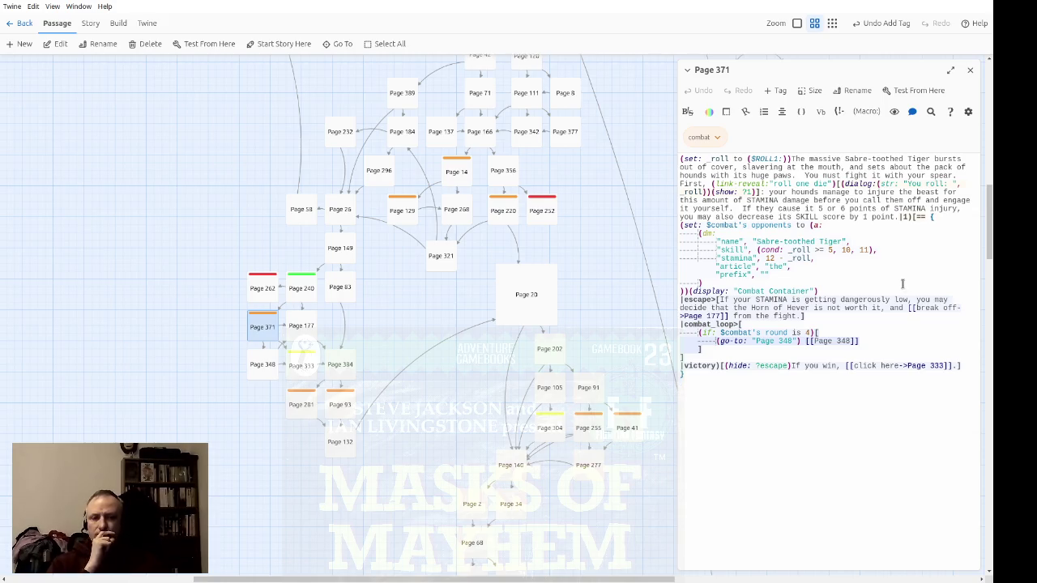
{"action": "left_click", "coordinate": [818, 241]}
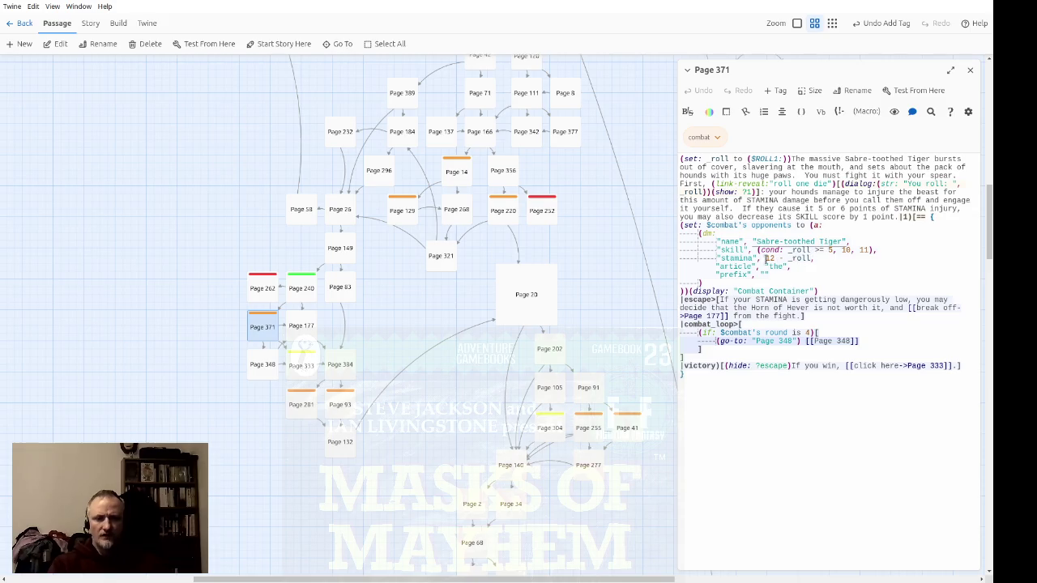
{"action": "left_click", "coordinate": [844, 250]}
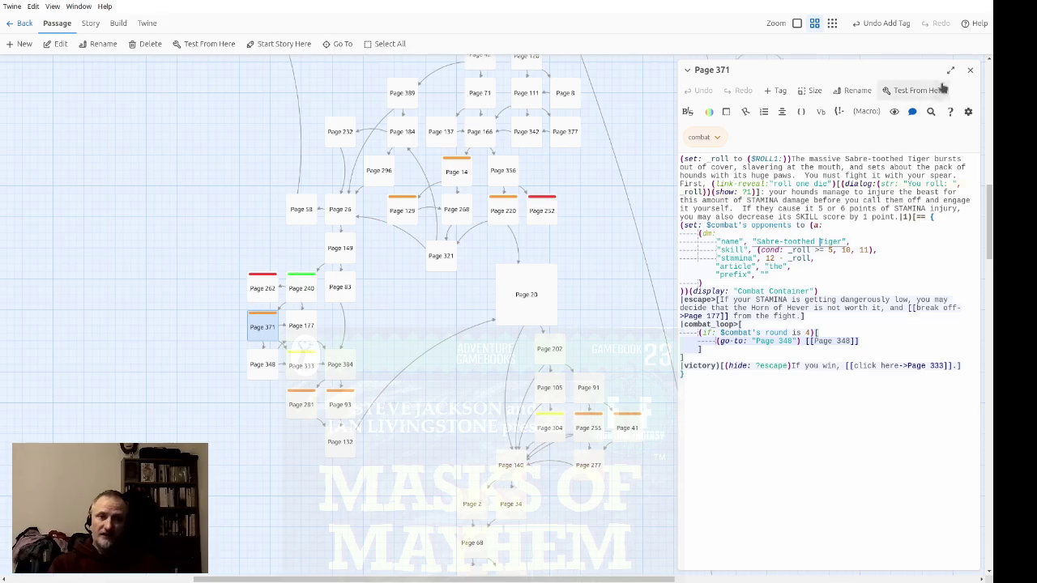
{"action": "left_click", "coordinate": [970, 69]}
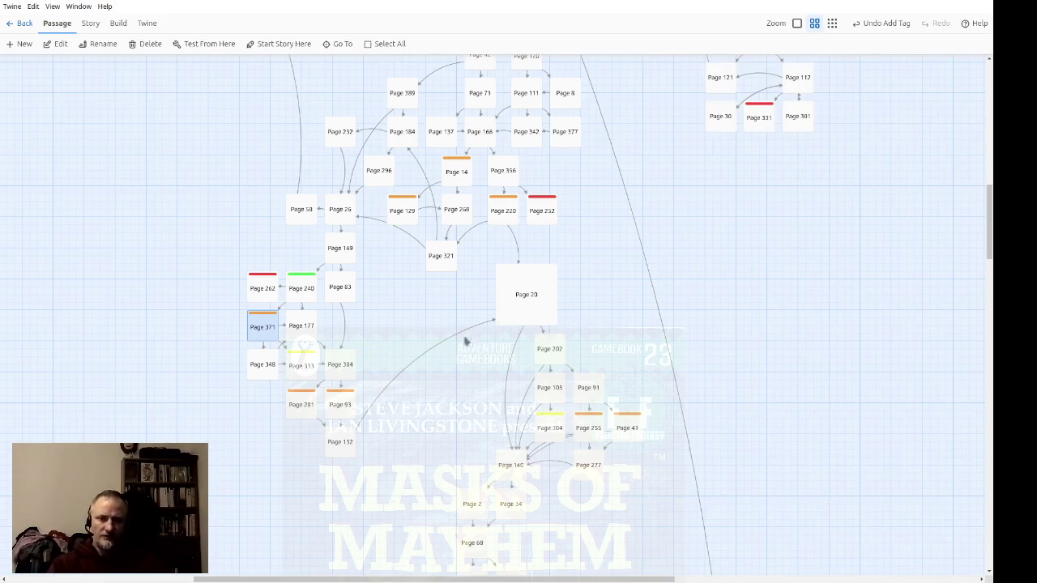
{"action": "double_click", "coordinate": [262, 326]}
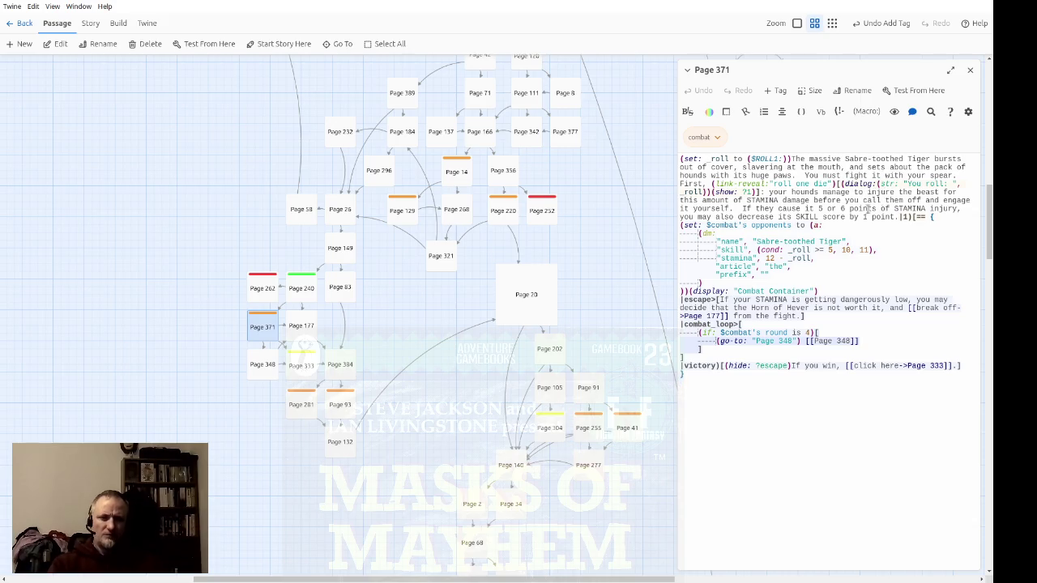
{"action": "left_click", "coordinate": [970, 69]}
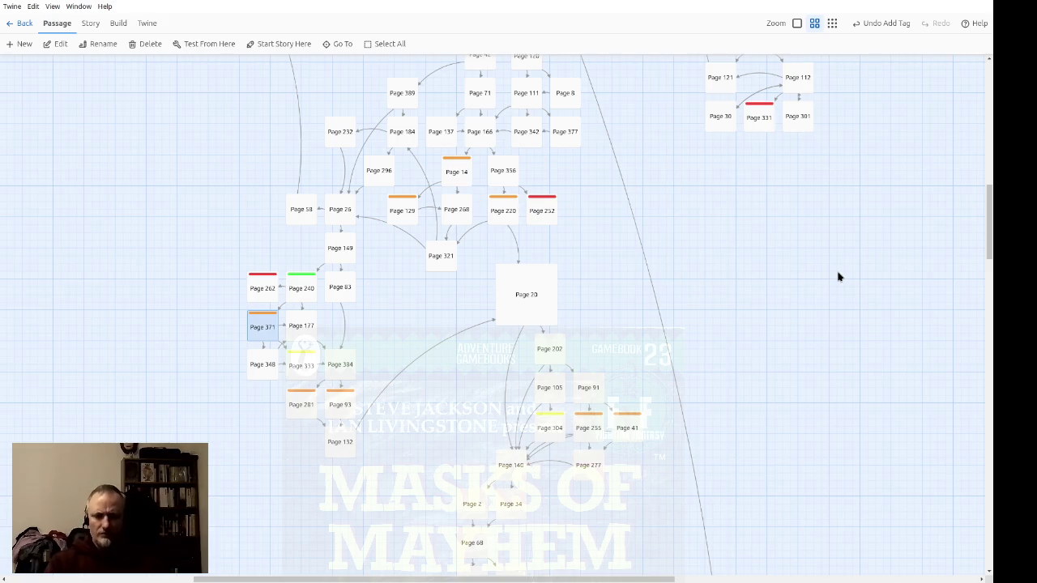
Scroll to the bottom of the map to find Pages 241 and 46, then deselect all passages
{"action": "scroll", "coordinate": [826, 180], "scroll_direction": "down", "scroll_amount": 5}
{"action": "scroll", "coordinate": [826, 178], "scroll_direction": "down", "scroll_amount": 5}
{"action": "scroll", "coordinate": [802, 170], "scroll_direction": "down", "scroll_amount": 5}
{"action": "scroll", "coordinate": [765, 194], "scroll_direction": "up", "scroll_amount": 3}
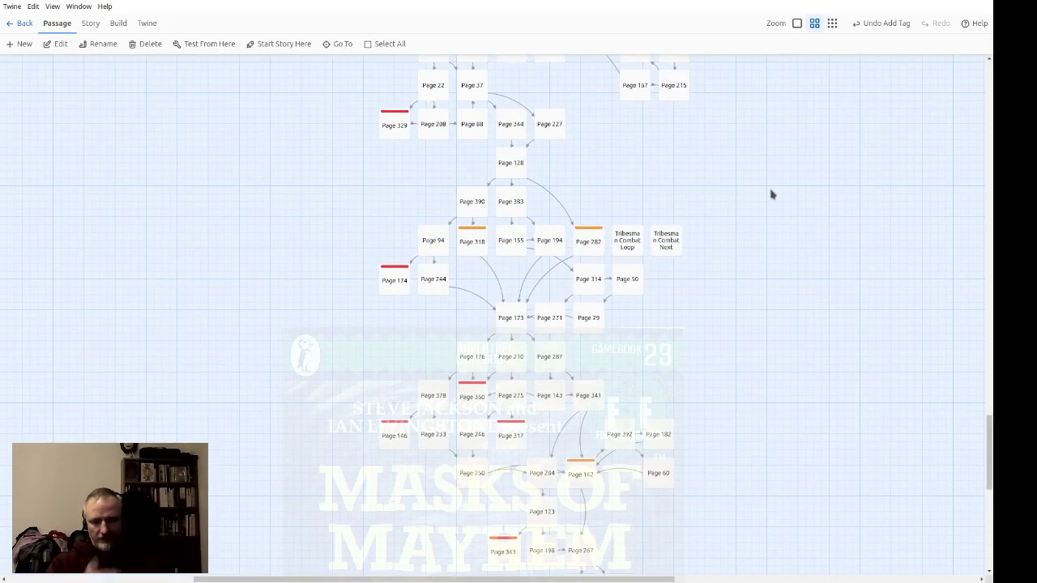
{"action": "scroll", "coordinate": [801, 218], "scroll_direction": "down", "scroll_amount": 3}
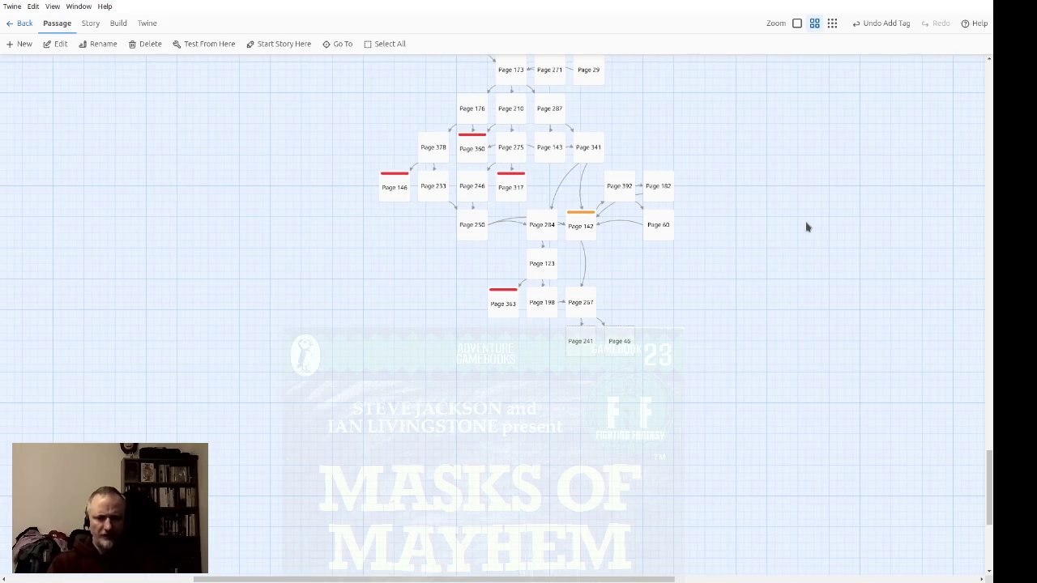
{"action": "left_click", "coordinate": [699, 338]}
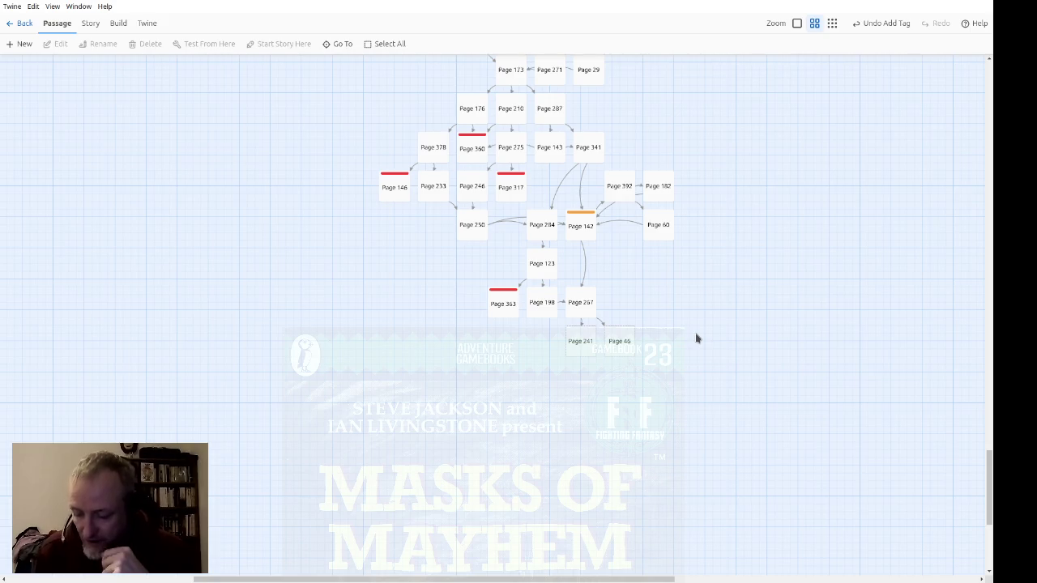
Open Page 241 at the largest zoom and type 'You face a truly formidable foe.'
{"action": "double_click", "coordinate": [581, 349]}
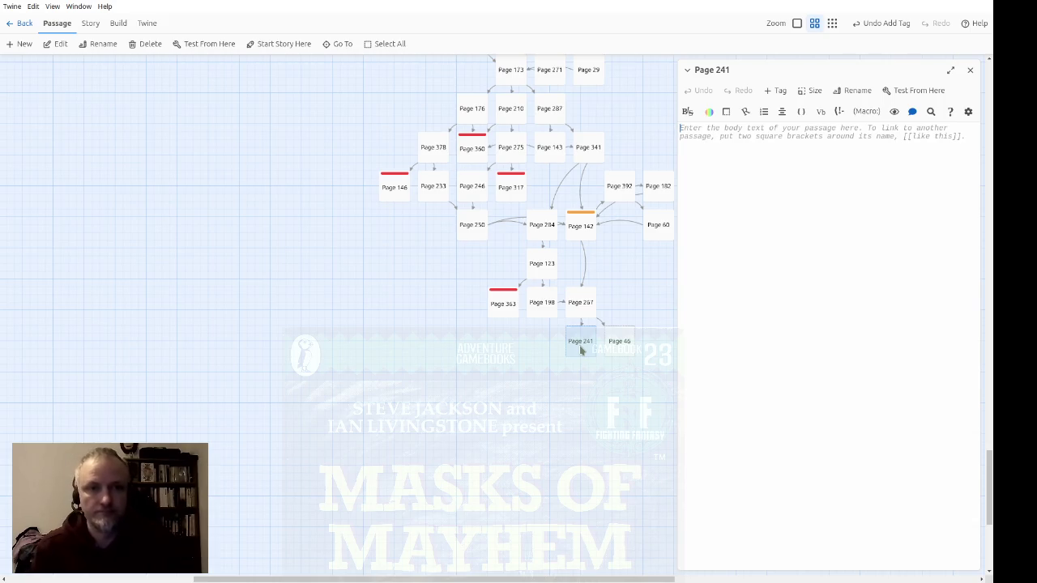
{"action": "left_click", "coordinate": [797, 23]}
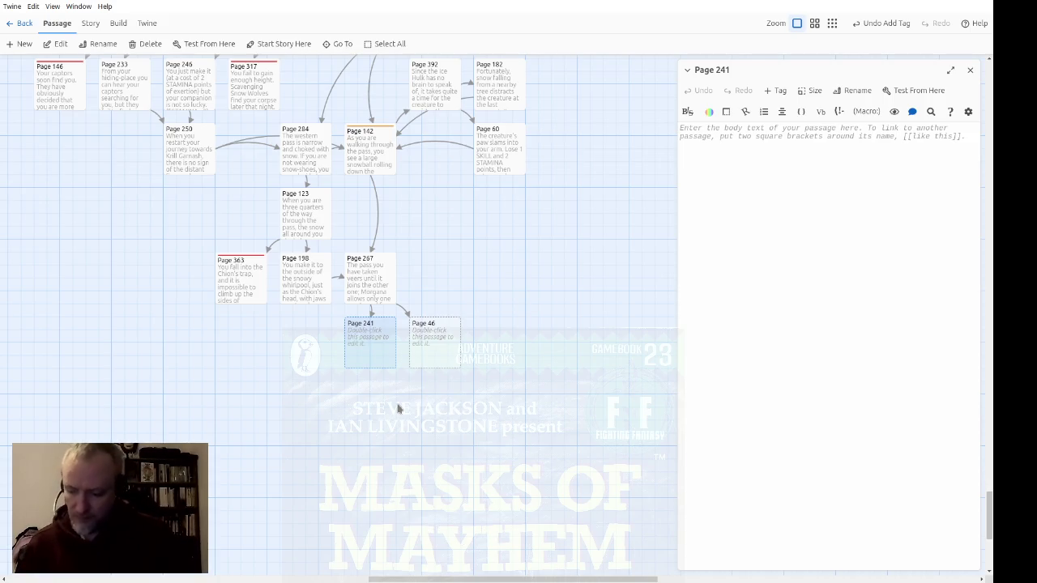
{"action": "left_click", "coordinate": [744, 423]}
{"action": "type", "text": "You "}
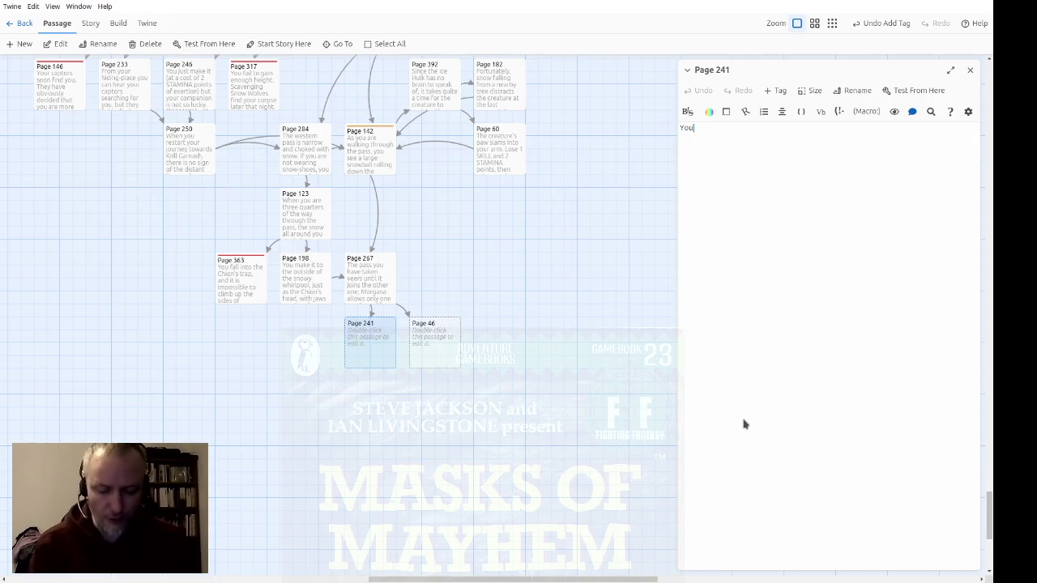
{"action": "type", "text": "face"}
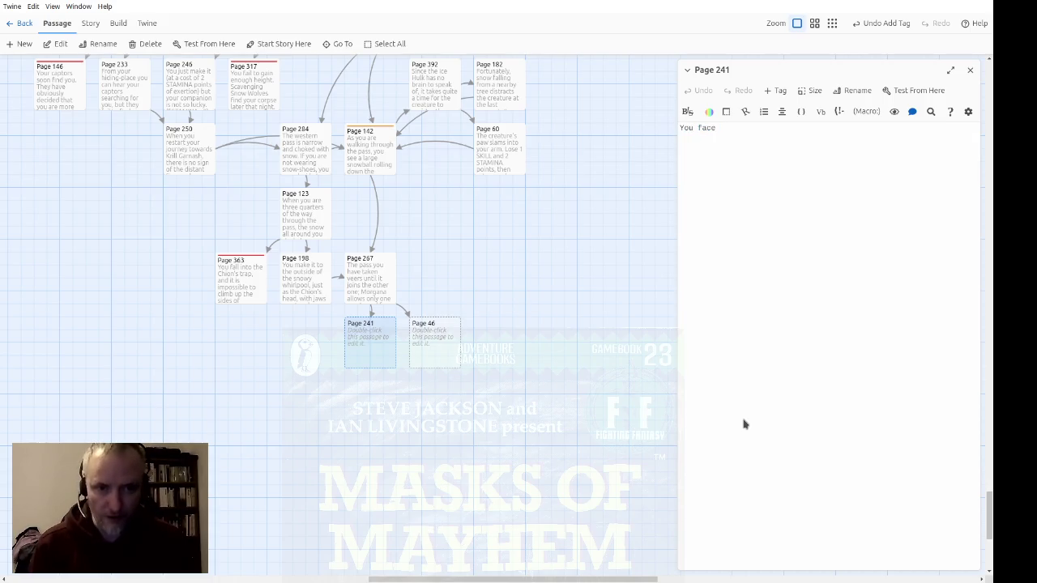
{"action": "type", "text": " a truly formidable f"}
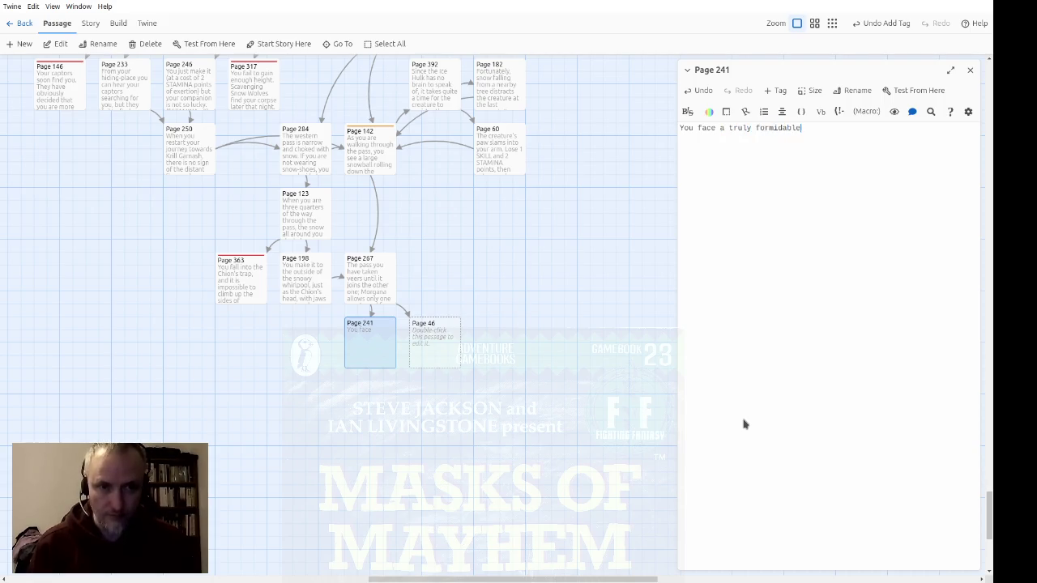
{"action": "type", "text": "oe."}
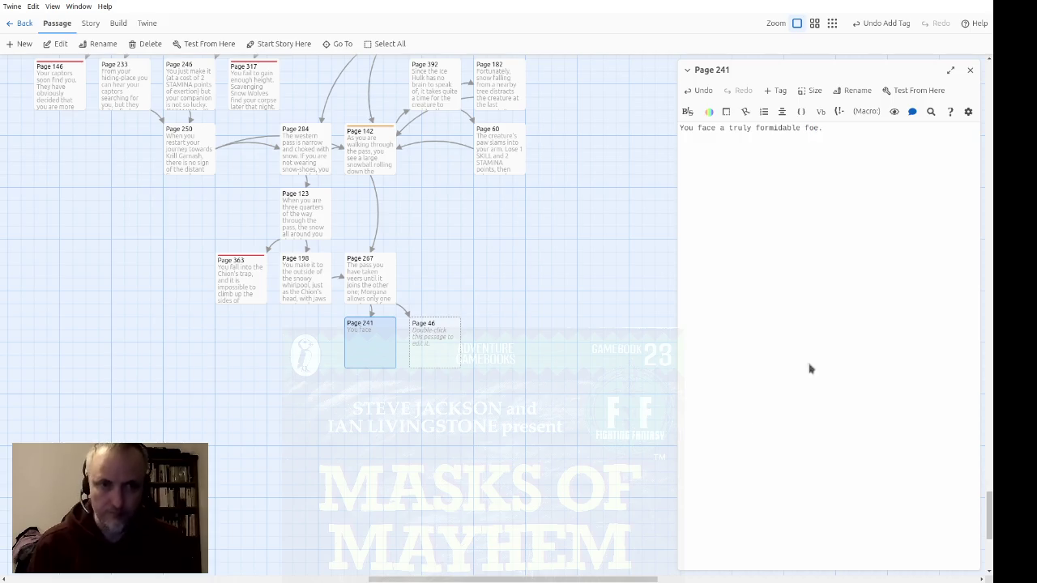
{"action": "left_click", "coordinate": [782, 92]}
Add the existing combat tag to Page 241
{"action": "left_click", "coordinate": [769, 118]}
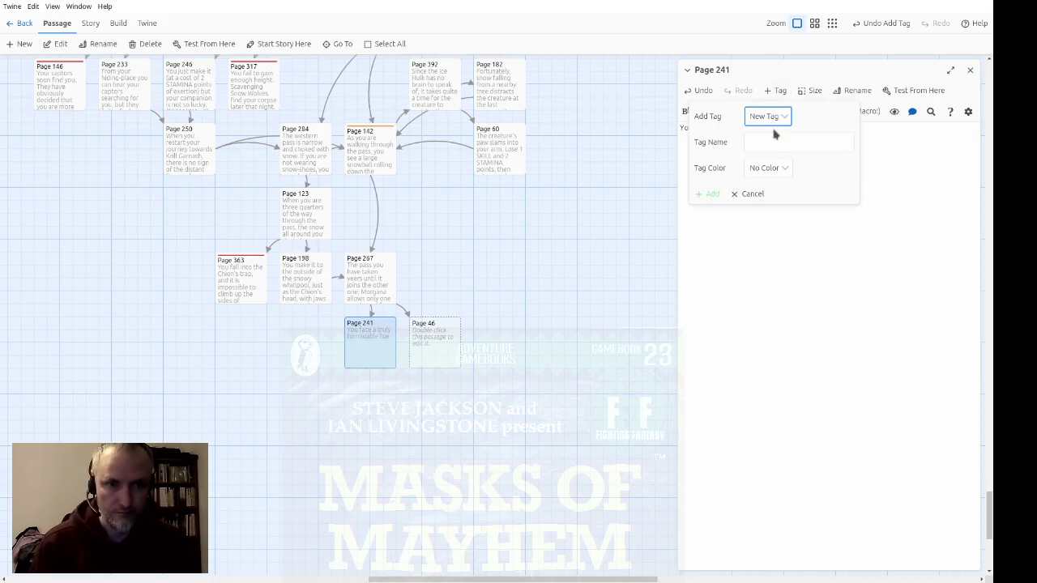
{"action": "left_click", "coordinate": [777, 143]}
{"action": "left_click", "coordinate": [778, 225]}
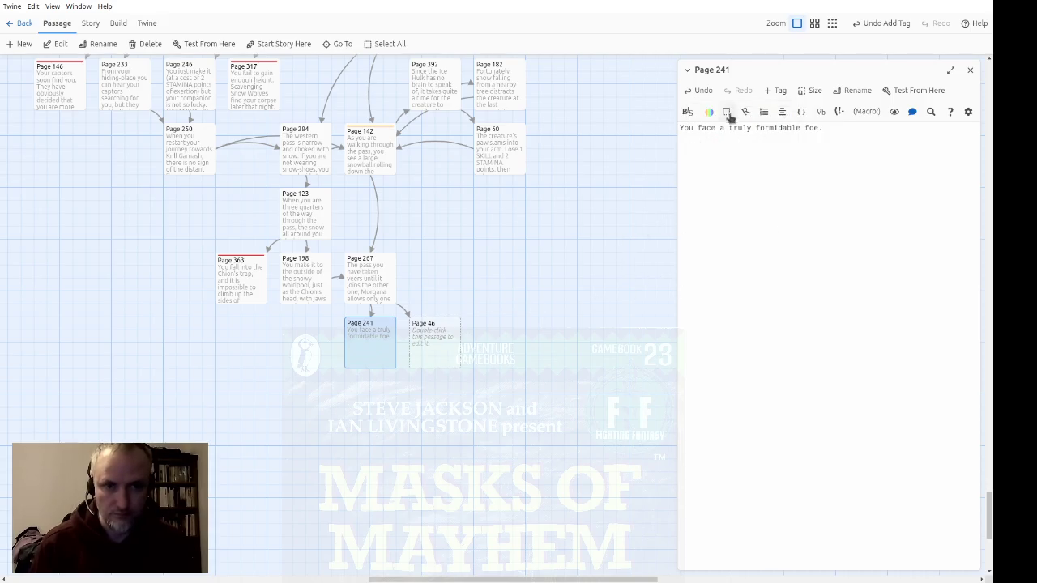
{"action": "left_click", "coordinate": [771, 91]}
{"action": "left_click", "coordinate": [741, 144]}
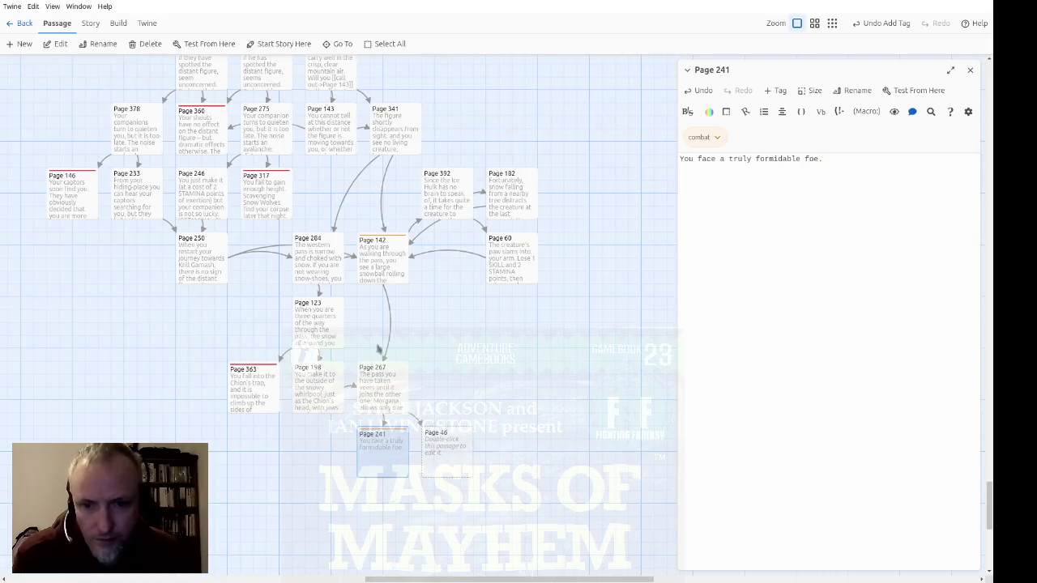
Tag Page 198 as combat and copy its Chion combat code block into Page 241
{"action": "double_click", "coordinate": [308, 396]}
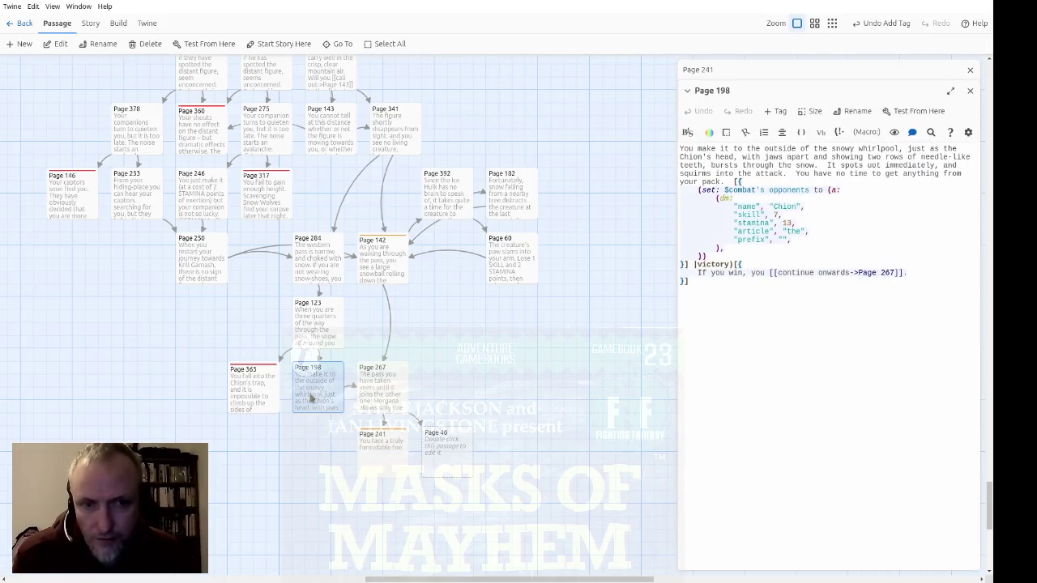
{"action": "left_click", "coordinate": [775, 112]}
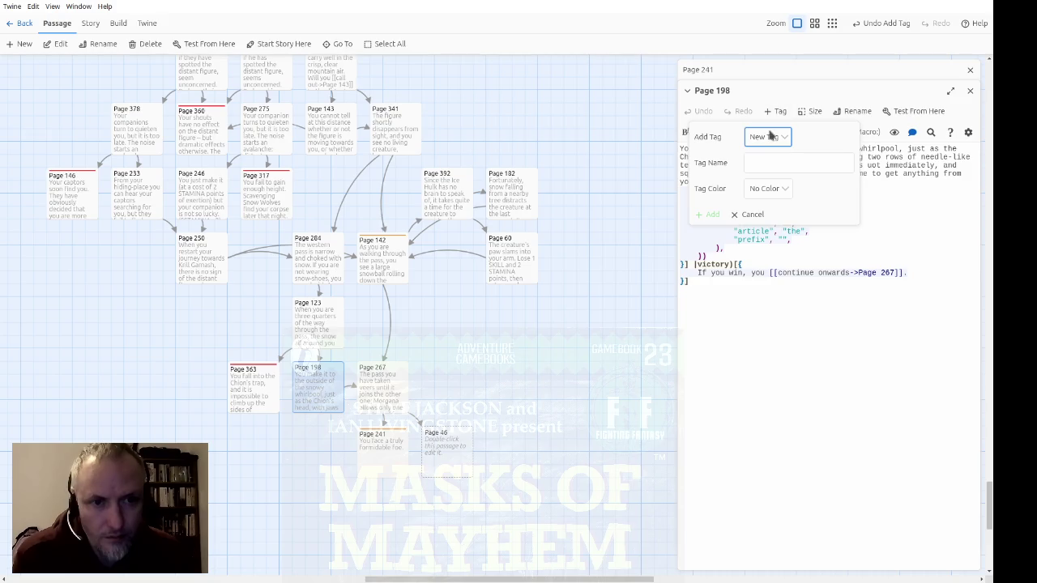
{"action": "left_click", "coordinate": [708, 163]}
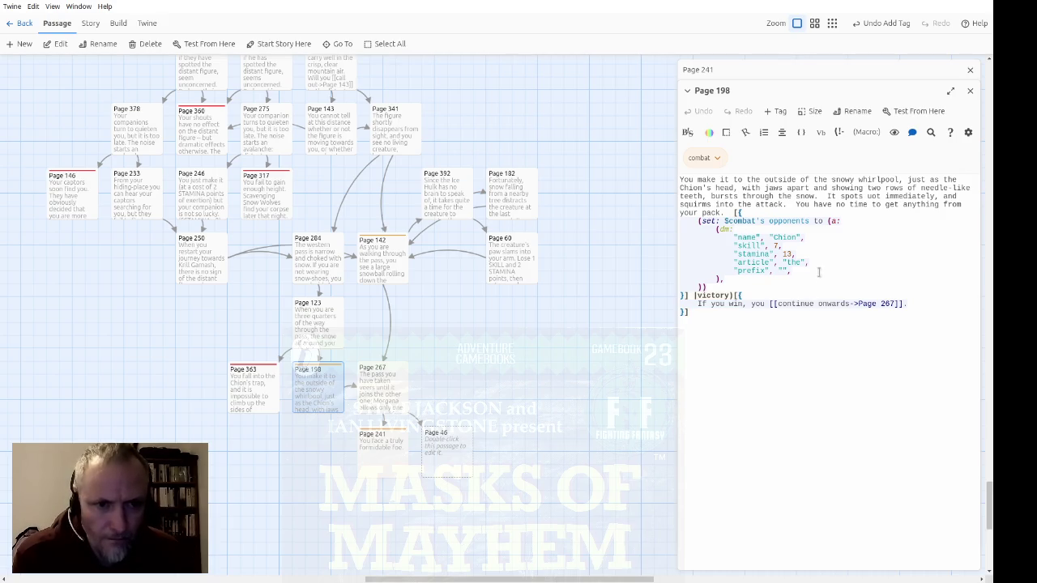
{"action": "mouse_move", "coordinate": [748, 334]}
{"action": "left_mouse_down"}
{"action": "mouse_move", "coordinate": [713, 290]}
{"action": "mouse_move", "coordinate": [727, 213]}
{"action": "left_mouse_up"}
{"action": "key", "text": "ctrl+c"}
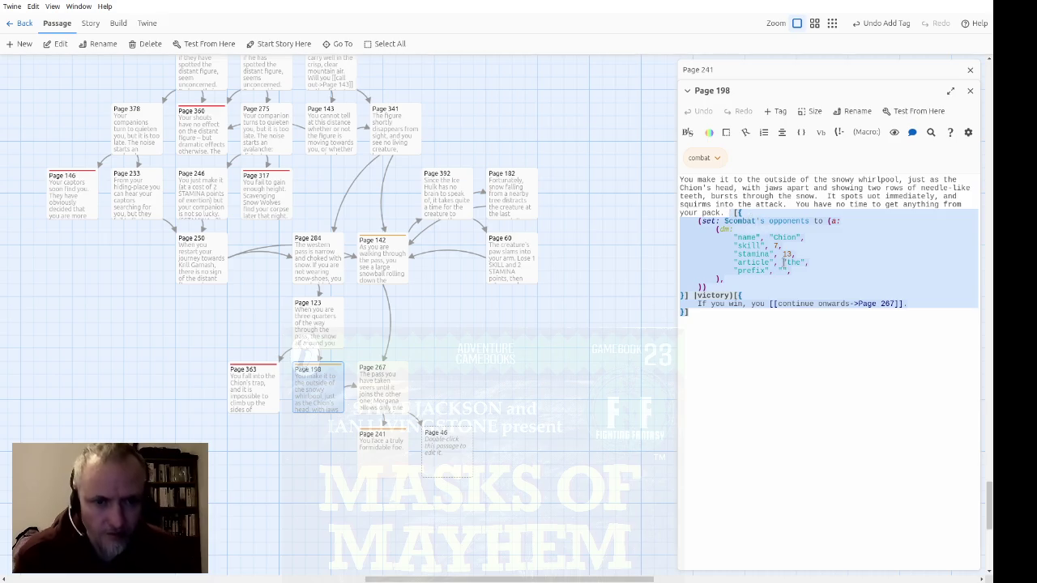
{"action": "left_click", "coordinate": [969, 90]}
{"action": "key", "text": "ctrl+v"}
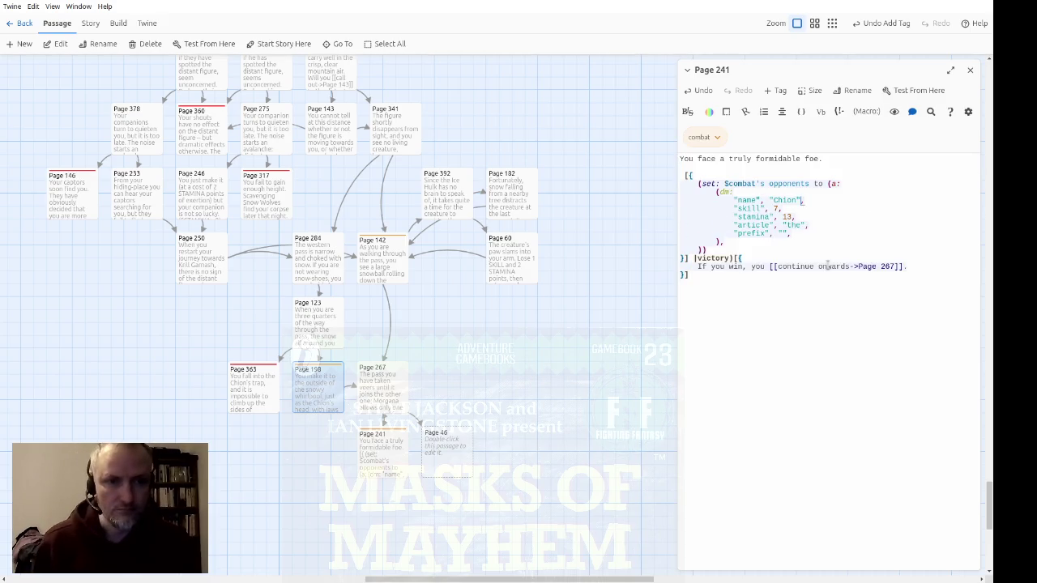
Change the copied opponent to an Ice Dragon with skill 10 and stamina 14
{"action": "key", "text": "ctrl+shift+Left"}
{"action": "type", "text": "Ice Dragon"}
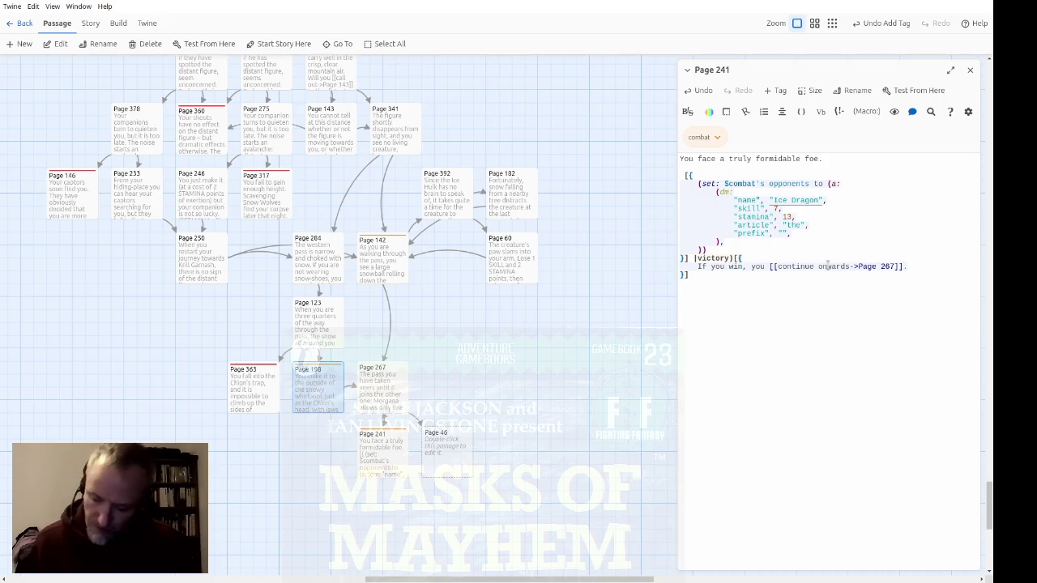
{"action": "key", "text": "Down"}
{"action": "key", "text": "Left"}
{"action": "key", "text": "Left"}
{"action": "key", "text": "Delete"}
{"action": "type", "text": "10"}
{"action": "key", "text": "Down"}
{"action": "key", "text": "Right"}
{"action": "key", "text": "Right"}
{"action": "key", "text": "BackSpace"}
{"action": "type", "text": "5"}
{"action": "key", "text": "Down"}
{"action": "key", "text": "Down"}
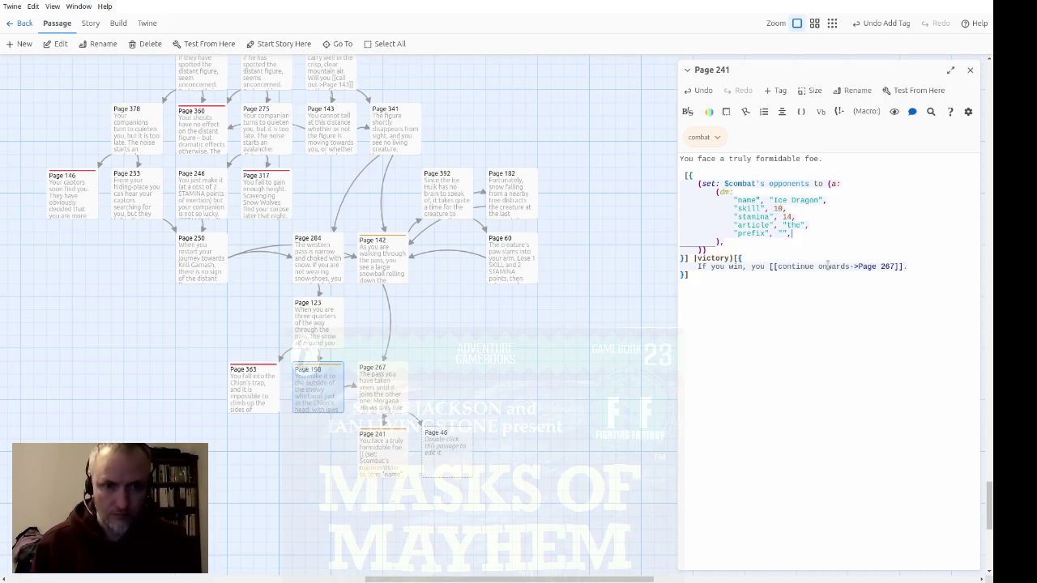
{"action": "key", "text": "Down"}
{"action": "key", "text": "Down"}
{"action": "key", "text": "Down"}
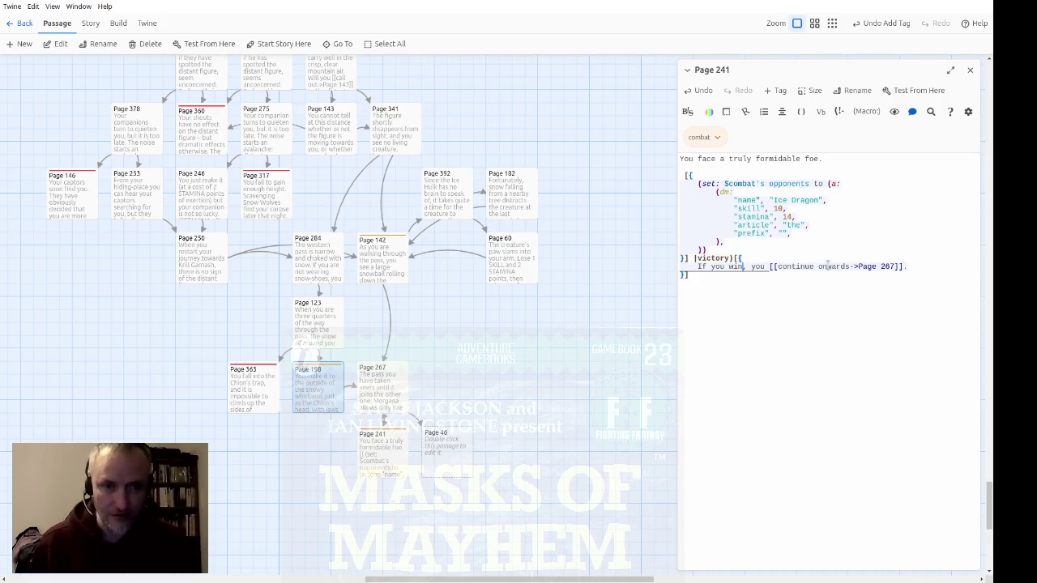
Reword the victory line to link 'search its cave' to Page 204 and 'Krill Garnash' to Page 298
{"action": "type", "text": "will y"}
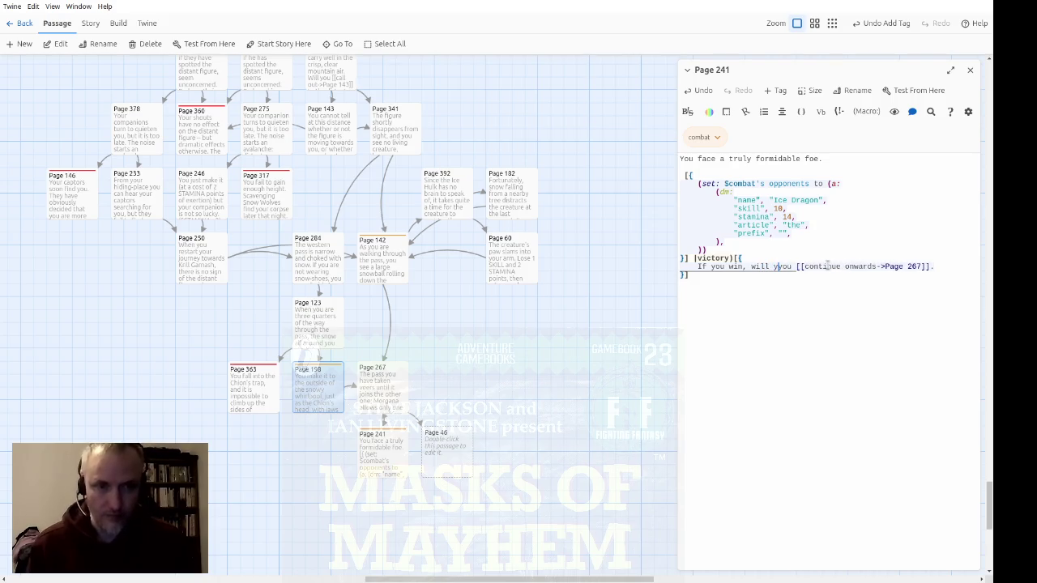
{"action": "key", "text": "BackSpace"}
{"action": "left_click", "coordinate": [828, 266]}
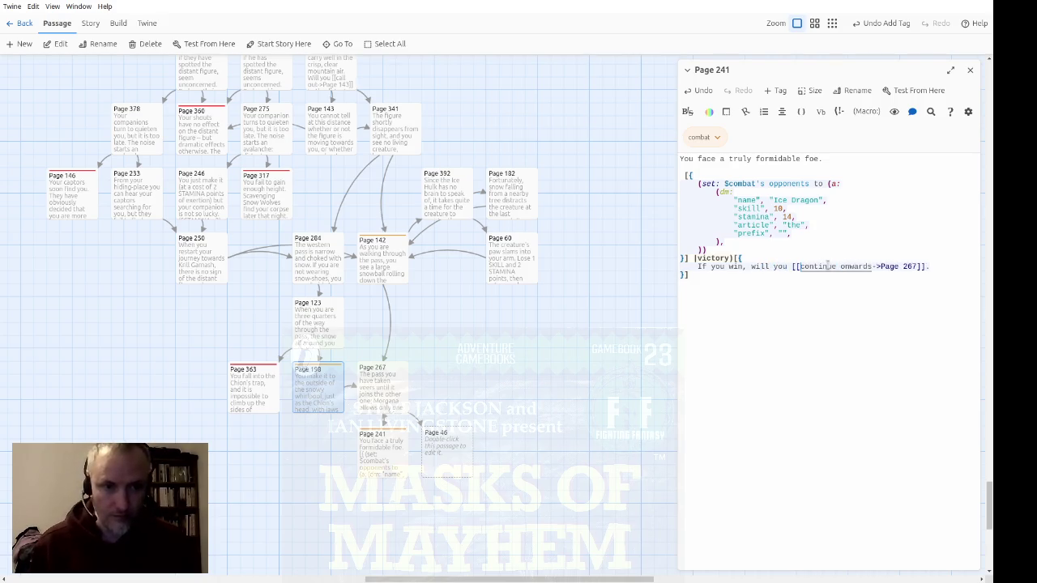
{"action": "type", "text": "search its ca"}
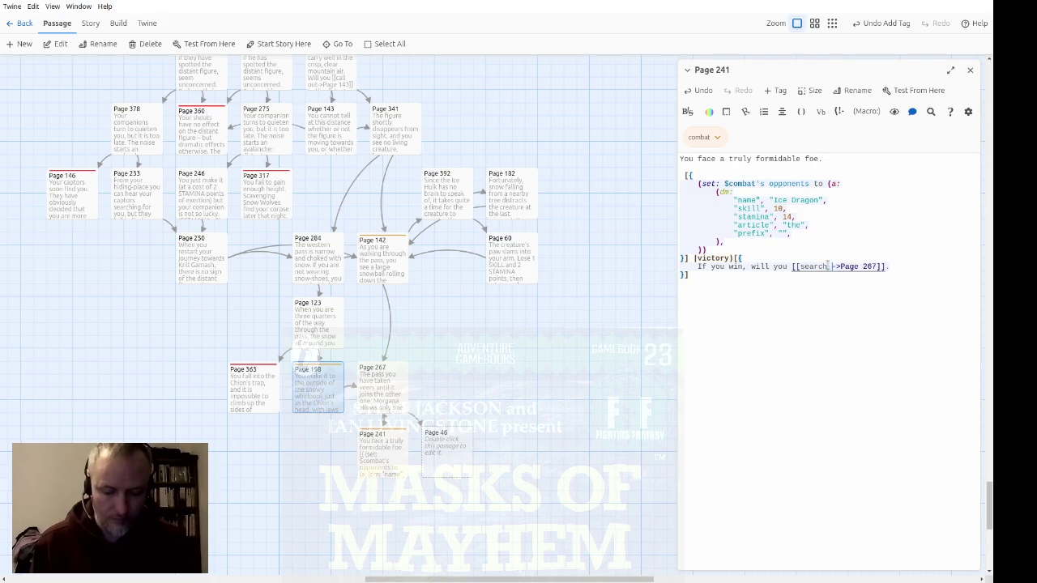
{"action": "type", "text": "ve->Page "}
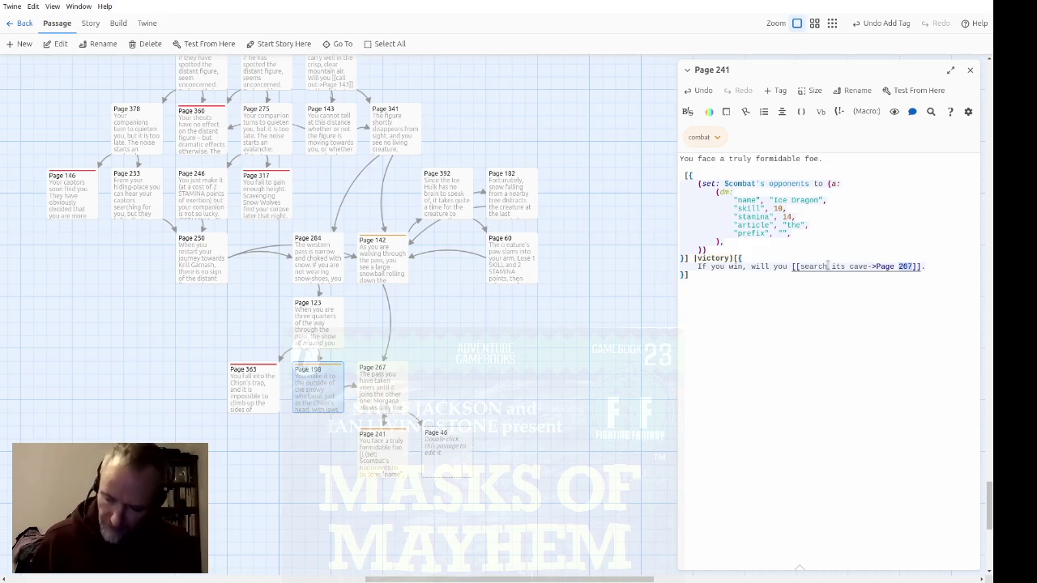
{"action": "type", "text": "204"}
{"action": "key", "text": "End"}
{"action": "type", "text": ", or push straight on for Krill Garnsh"}
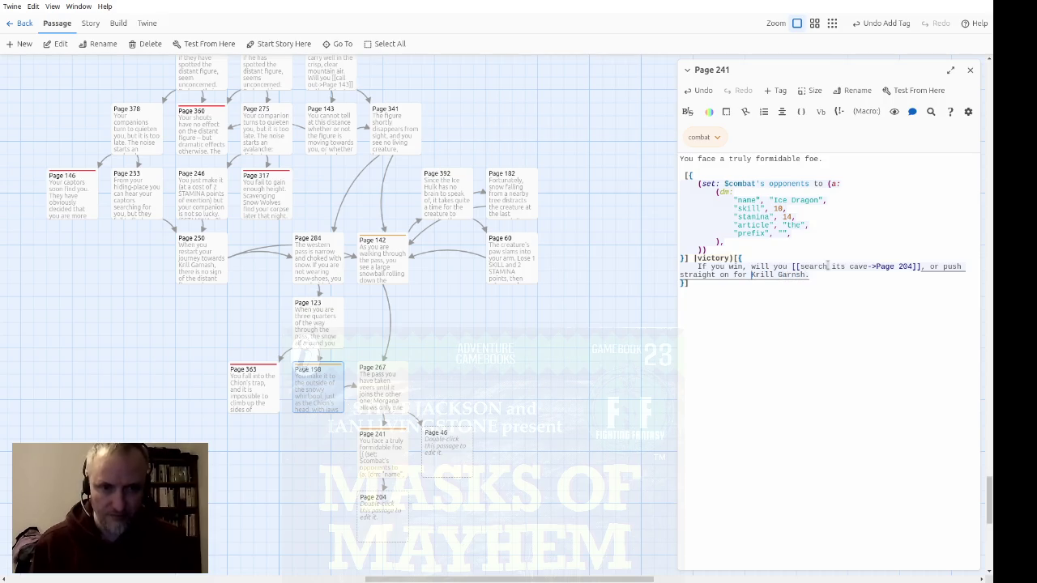
{"action": "key", "text": "ctrl+Left"}
{"action": "key", "text": "ctrl+Left"}
{"action": "type", "text": "[[Krill G"}
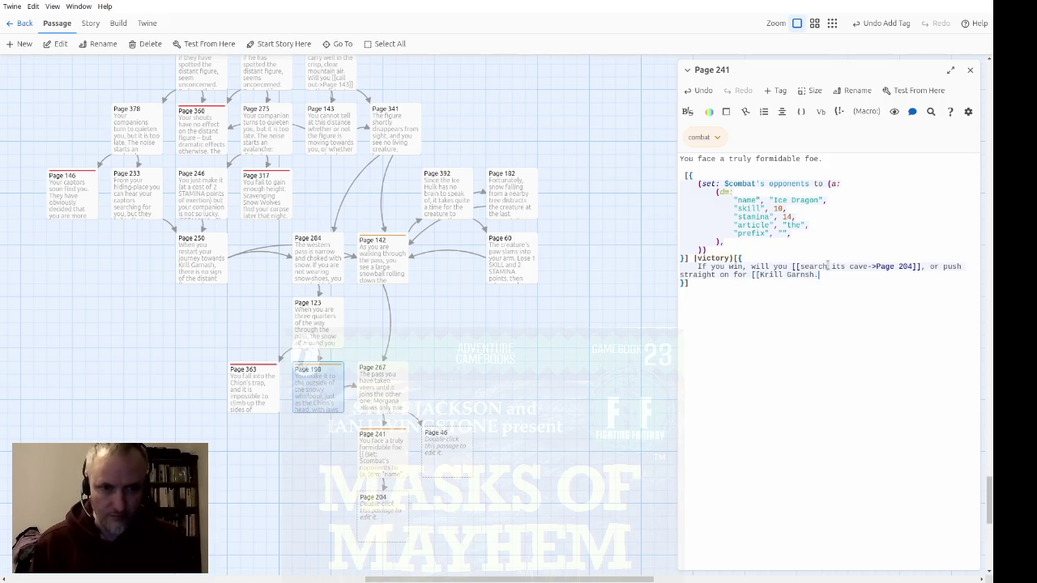
{"action": "type", "text": "arnash->Page "}
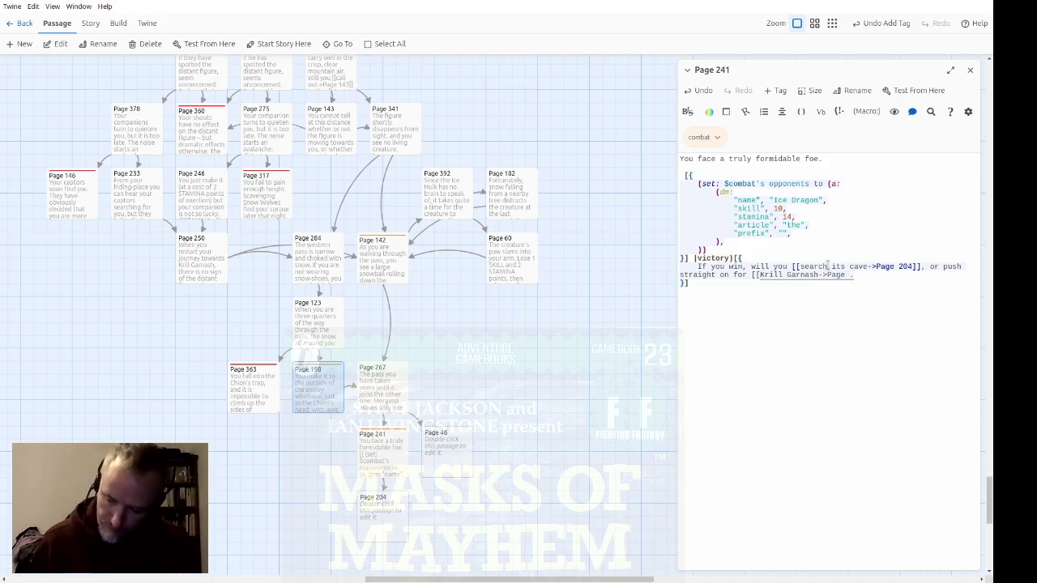
{"action": "type", "text": "298]]"}
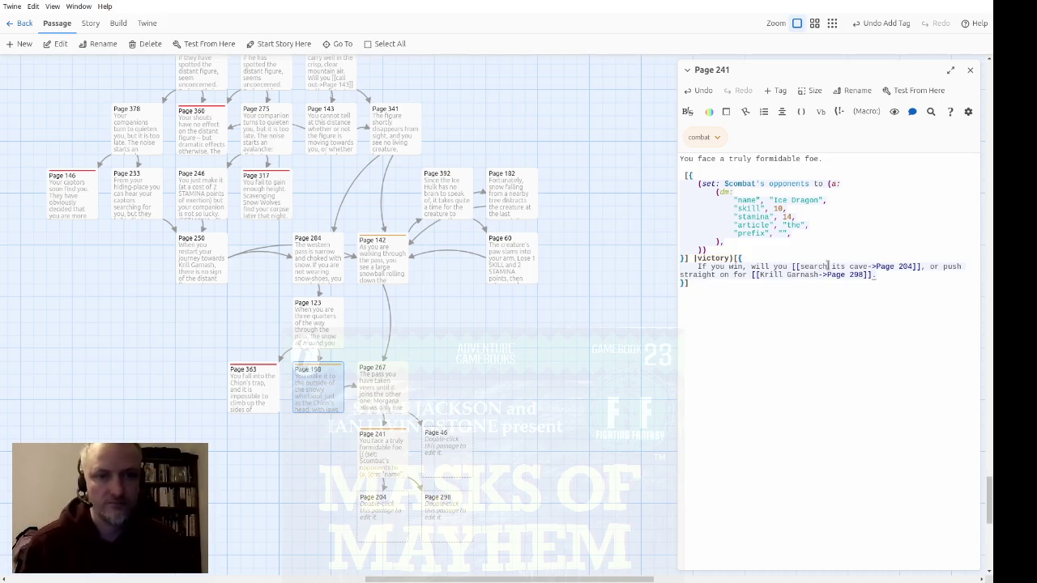
{"action": "left_click", "coordinate": [970, 70]}
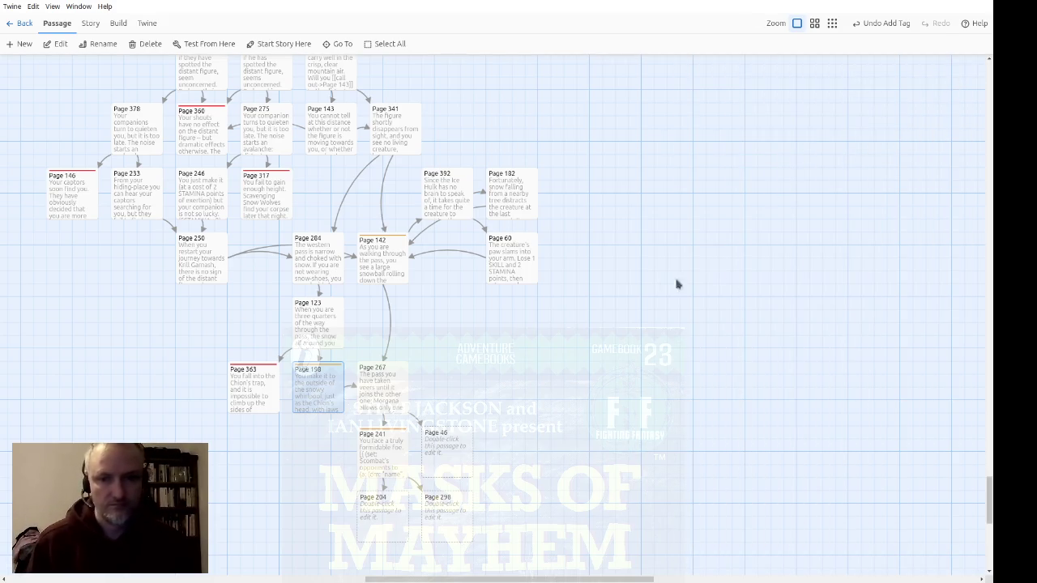
{"action": "scroll", "coordinate": [703, 188], "scroll_direction": "down", "scroll_amount": 3}
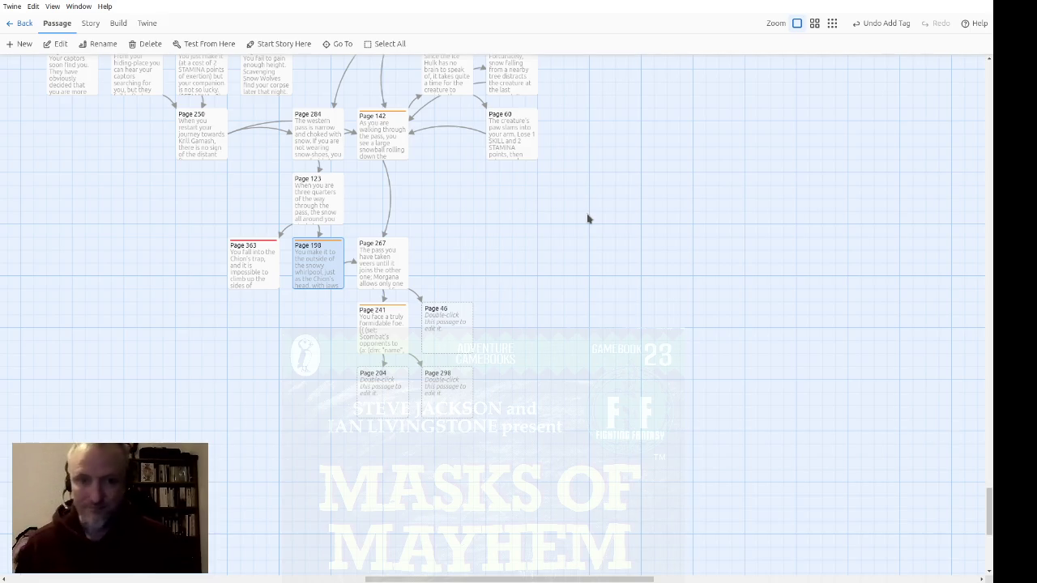
Write Page 46's opening: donning the Cloak won't let you escape the Dragon but helps you attack it
{"action": "double_click", "coordinate": [459, 319]}
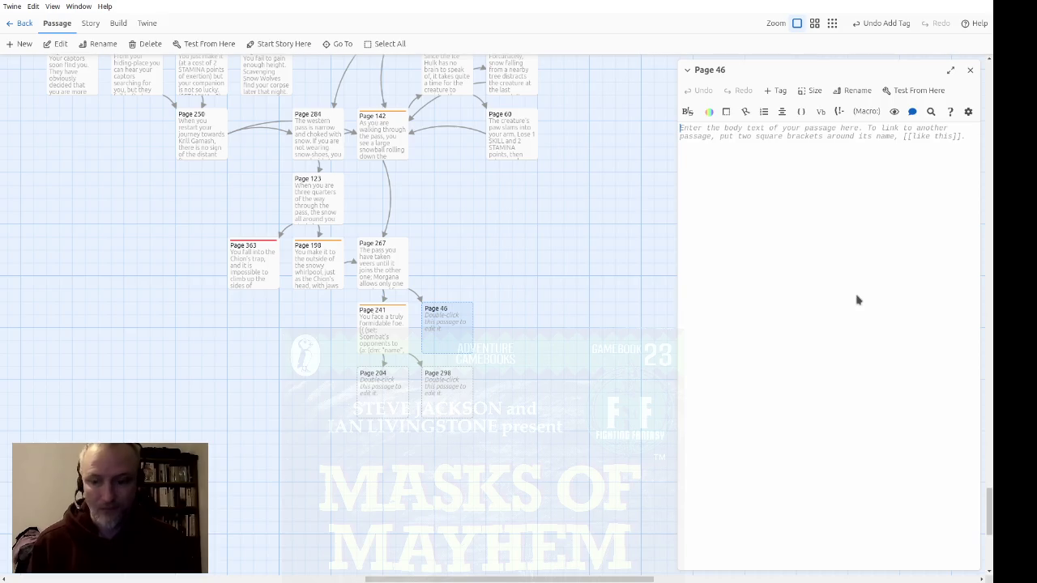
{"action": "type", "text": "You q"}
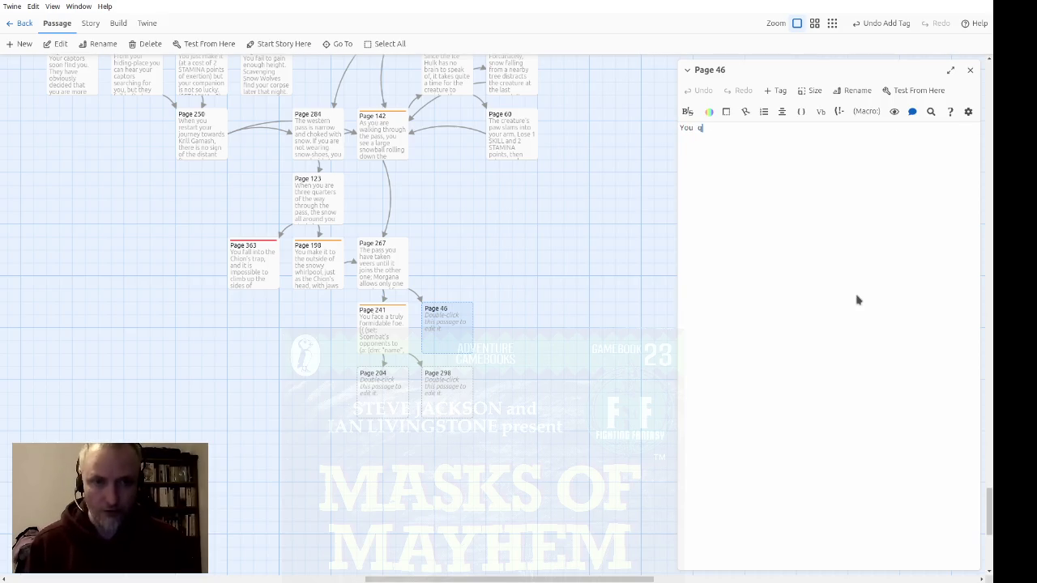
{"action": "type", "text": "uickly don the c"}
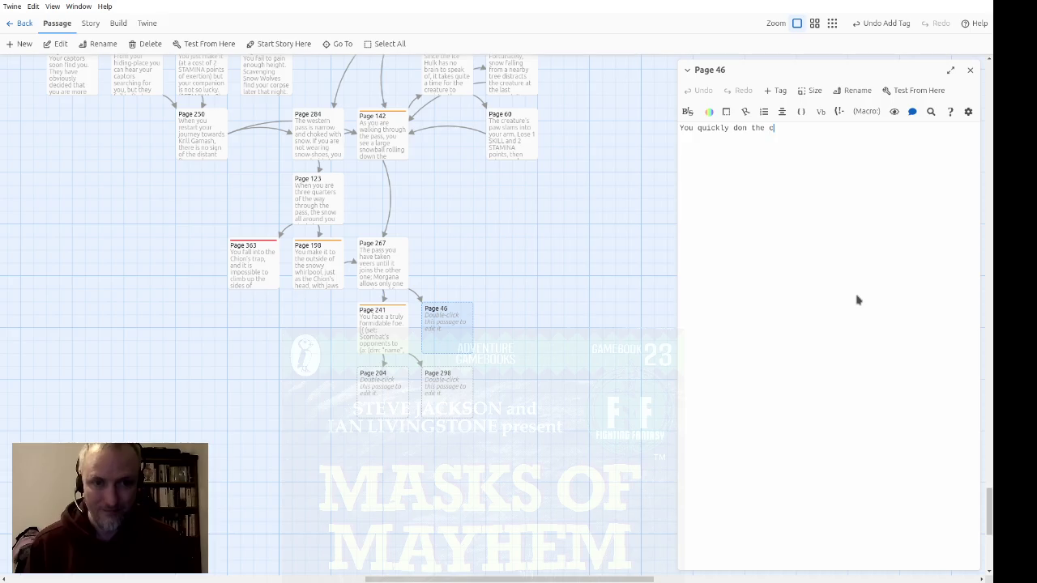
{"action": "type", "text": "loakC"}
{"action": "key", "text": "End"}
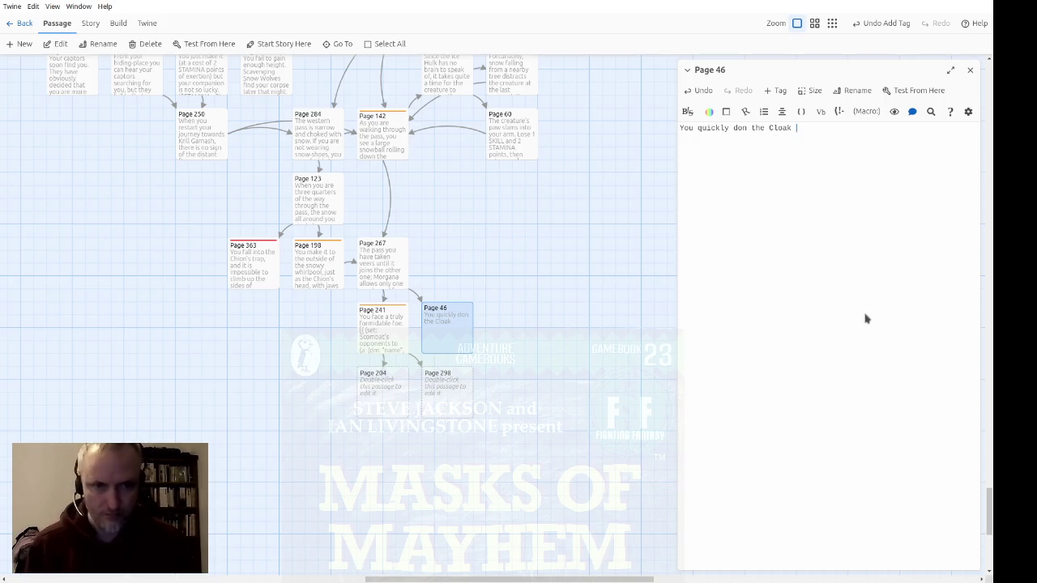
{"action": "type", "text": "It will "}
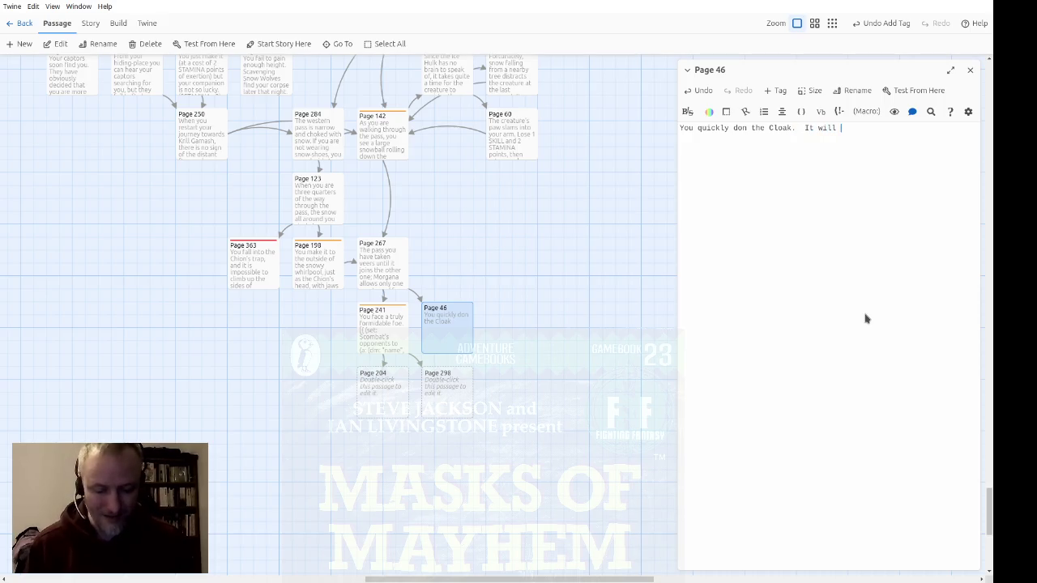
{"action": "type", "text": "not keep you invisible long"}
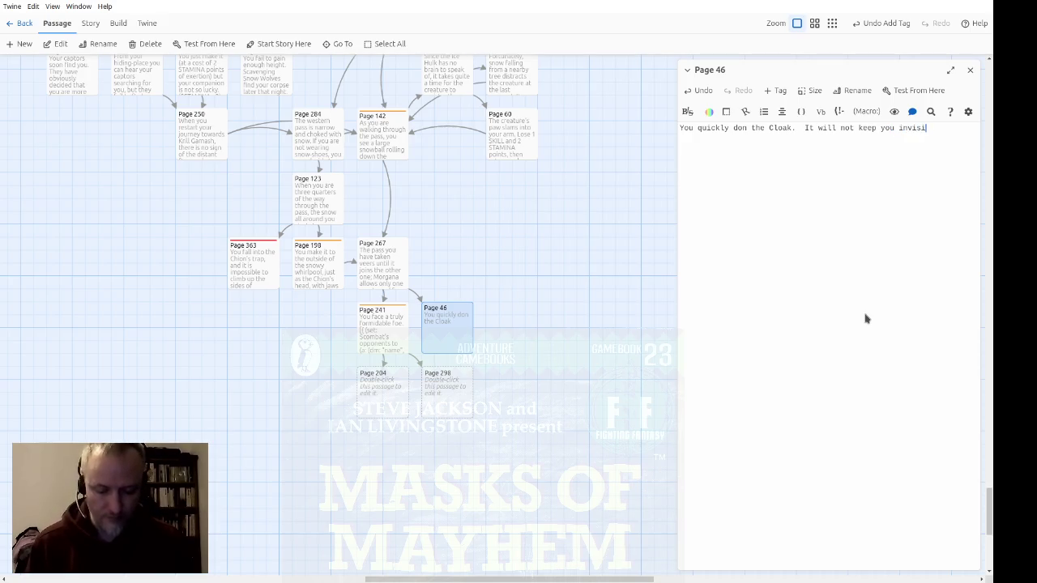
{"action": "type", "text": " enough "}
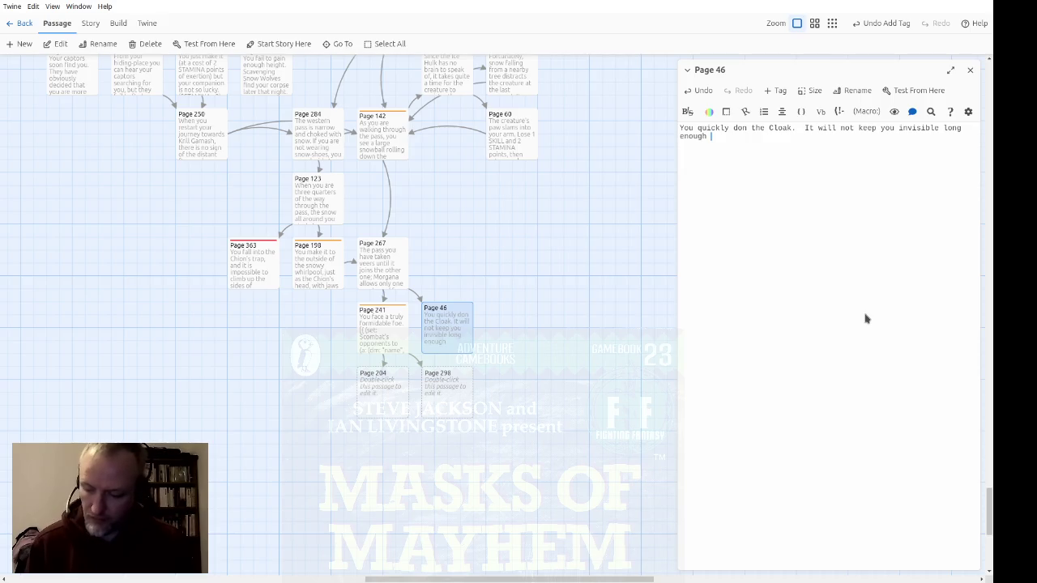
{"action": "type", "text": "t"}
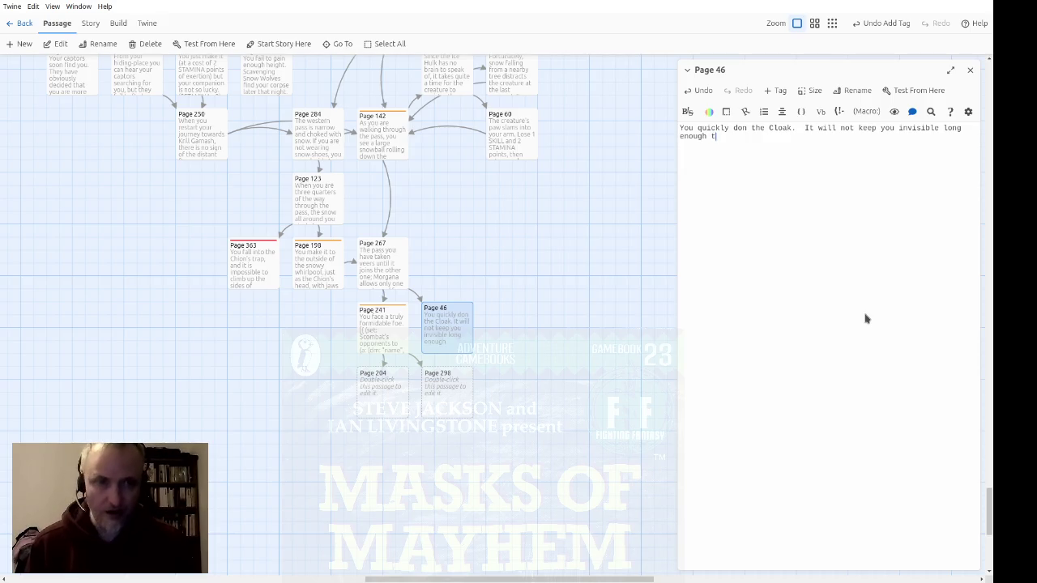
{"action": "type", "text": "o escape fromt he"}
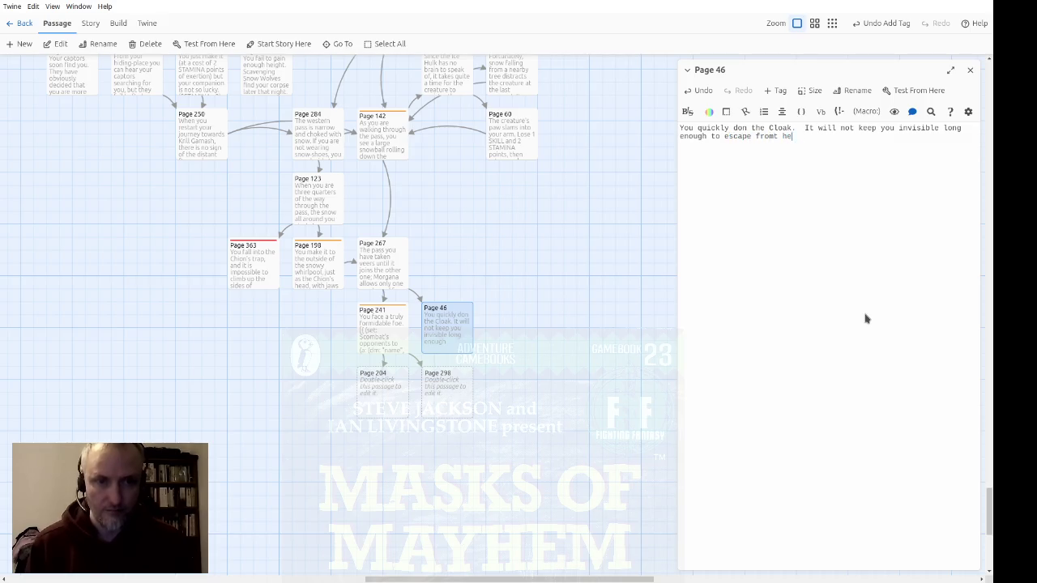
{"action": "key", "text": "BackSpace"}
{"action": "key", "text": "BackSpace"}
{"action": "key", "text": "BackSpace"}
{"action": "type", "text": "the "}
{"action": "type", "text": "Drag"}
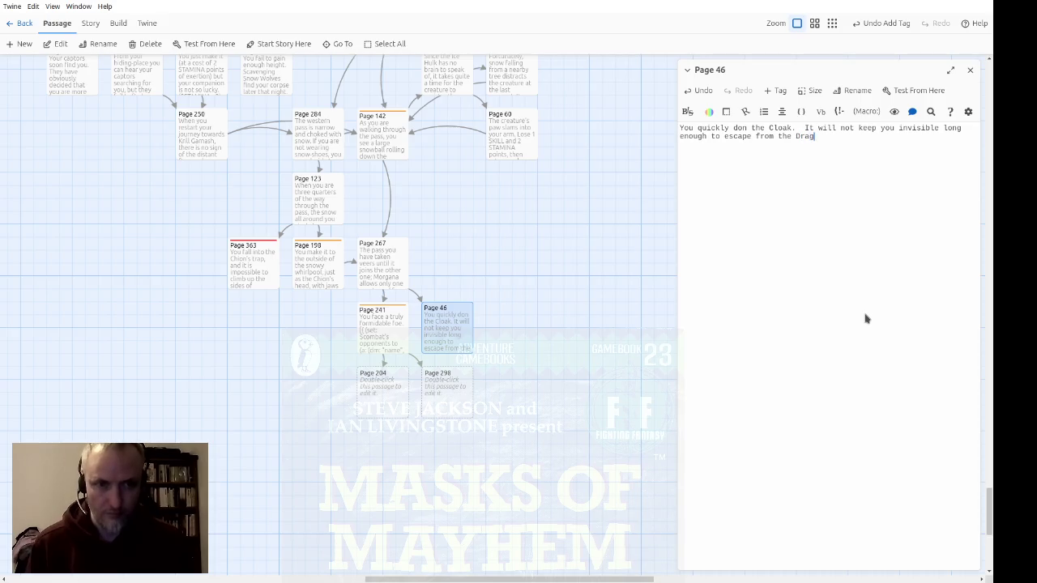
{"action": "type", "text": "on altogeether"}
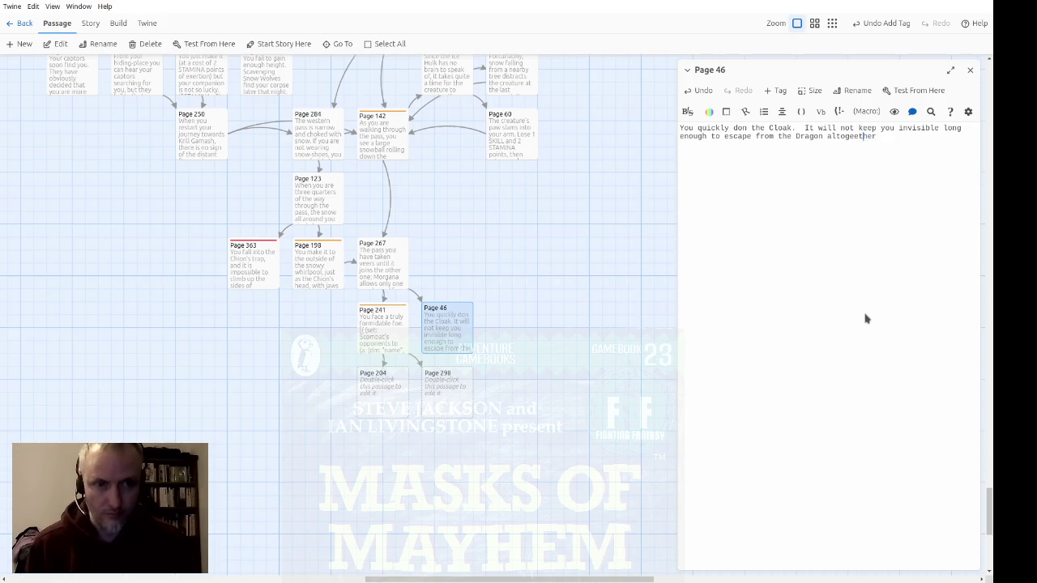
{"action": "key", "text": "BackSpace"}
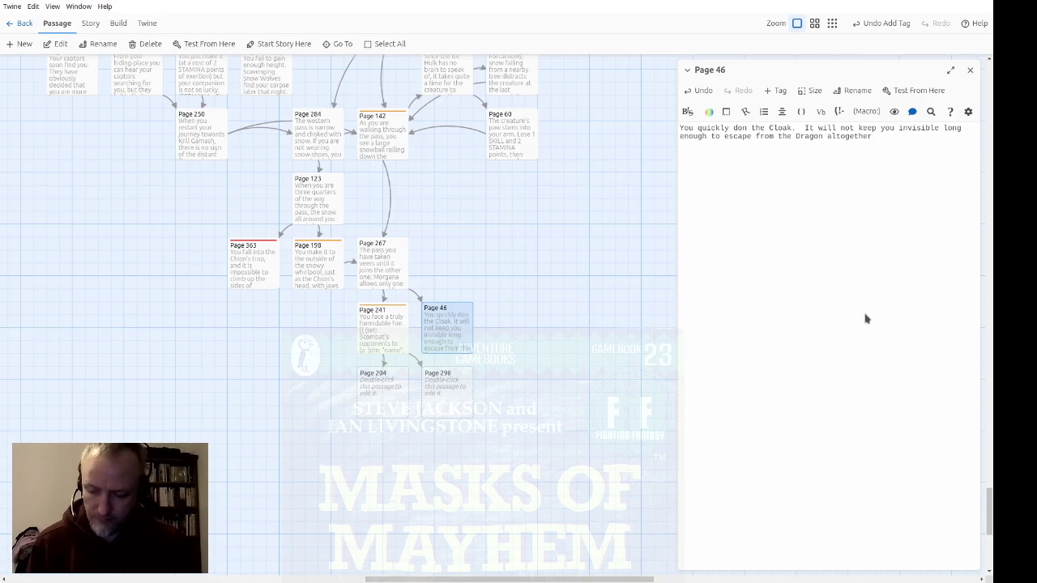
{"action": "type", "text": ",so you "}
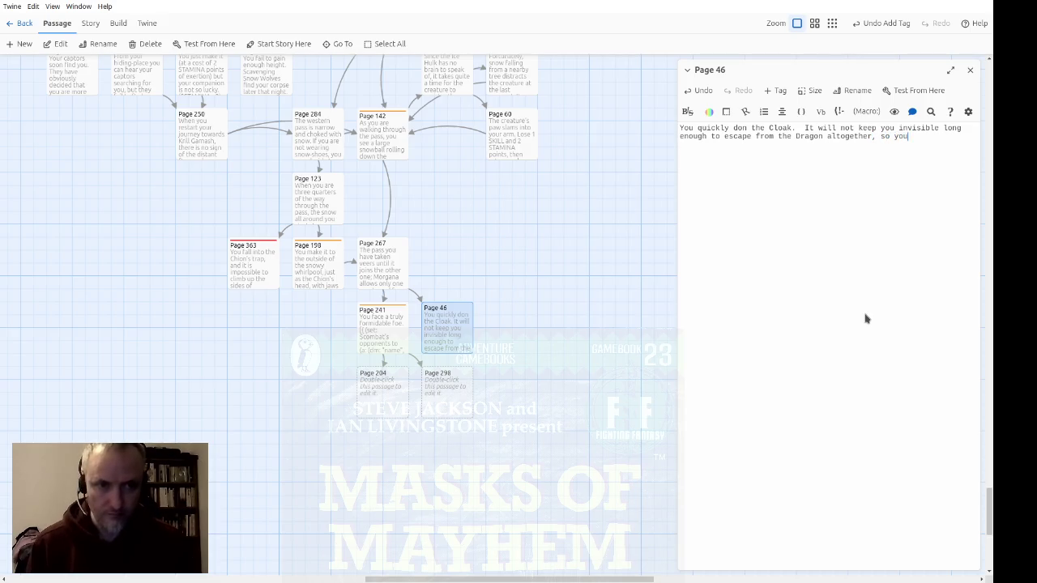
{"action": "type", "text": "simply use it"}
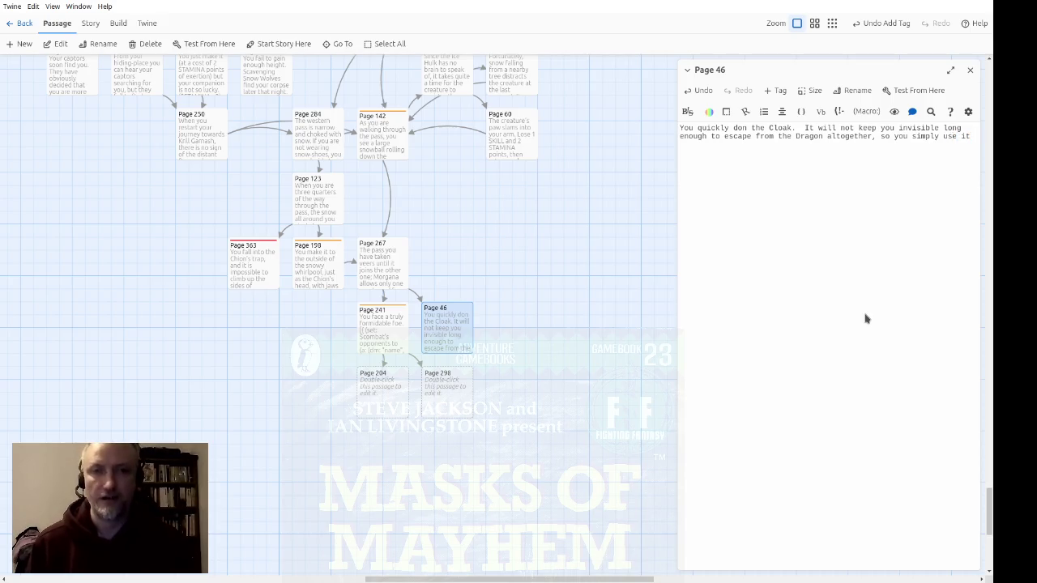
{"action": "type", "text": " to attack the Dragon more effectively.  "}
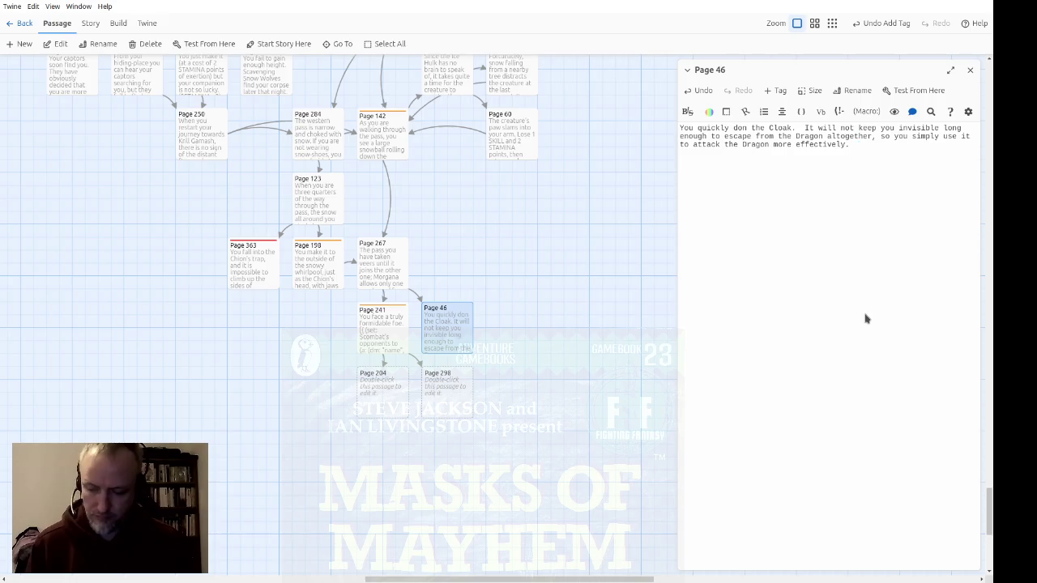
{"action": "type", "text": "However,"}
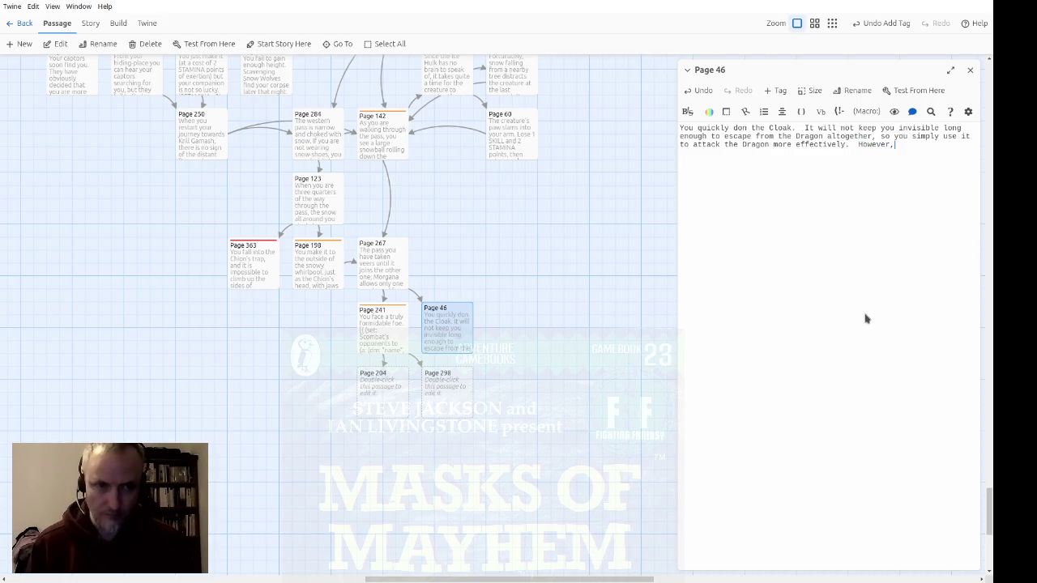
{"action": "type", "text": " after"}
{"action": "type", "text": " you have"}
{"action": "type", "text": " wounded it twice, for"}
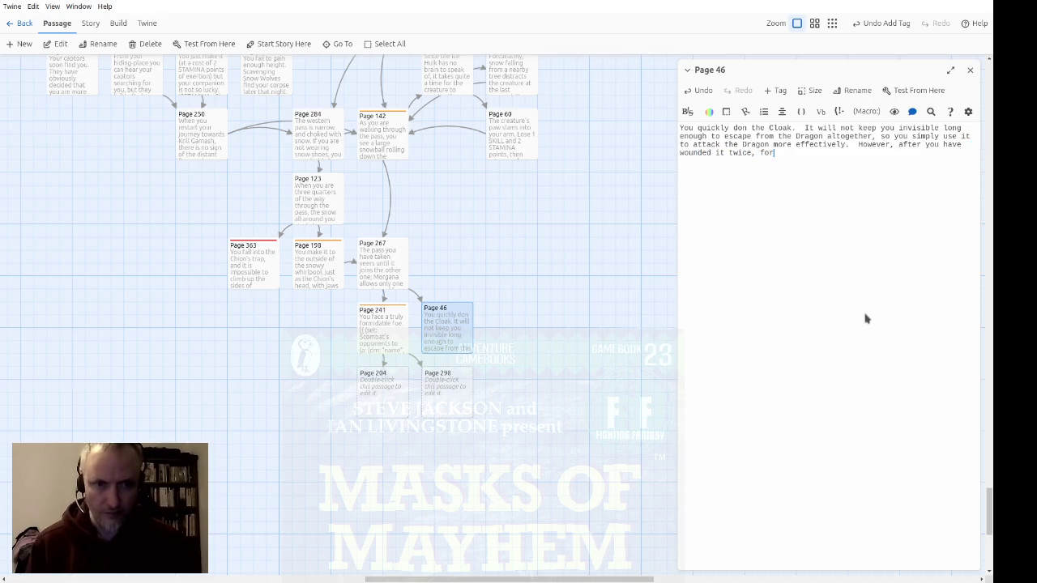
{"action": "type", "text": " 4 STAMI"}
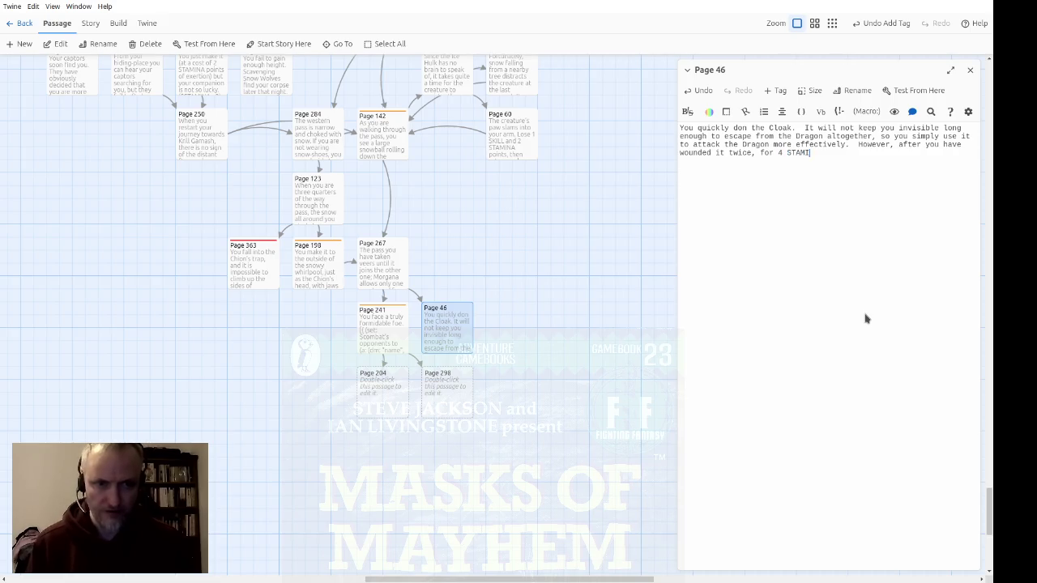
{"action": "type", "text": "oiun"}
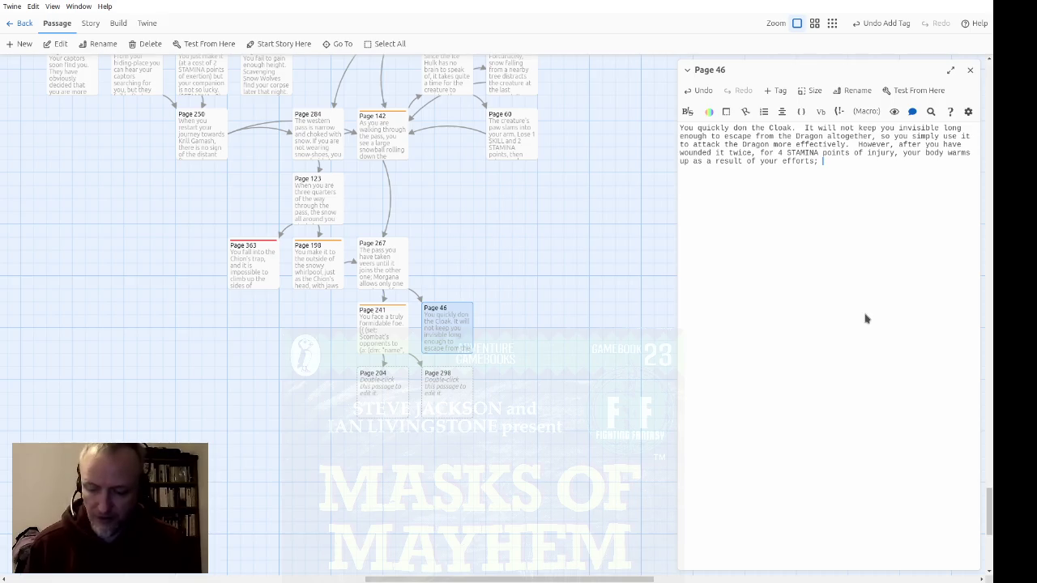
Continue the Page 46 cloak text, describing how the mist reveals you after twice wounding the Dragon
{"action": "type", "text": "makes mist form around you i"}
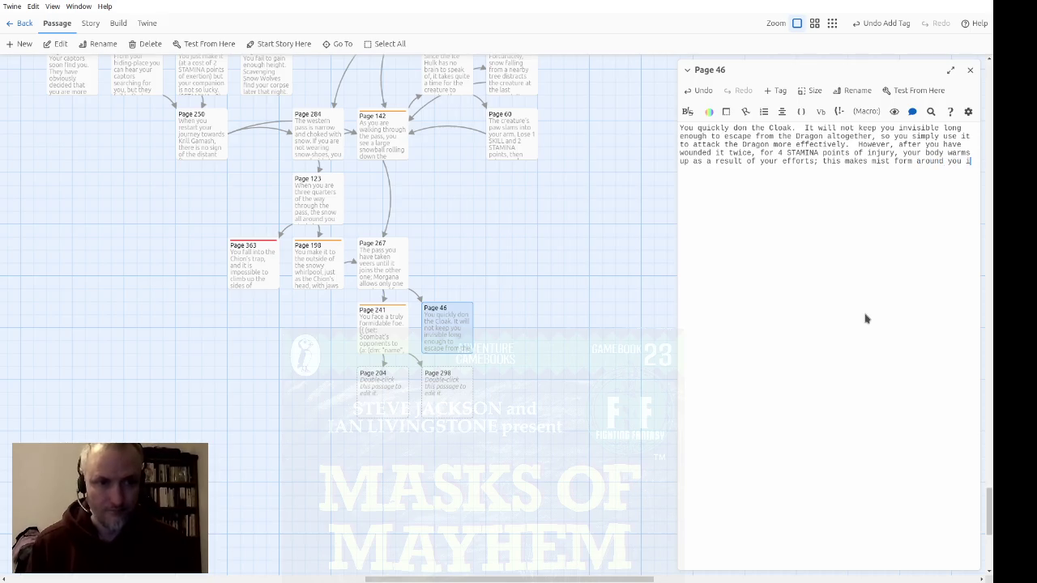
{"action": "type", "text": "d air, and the D"}
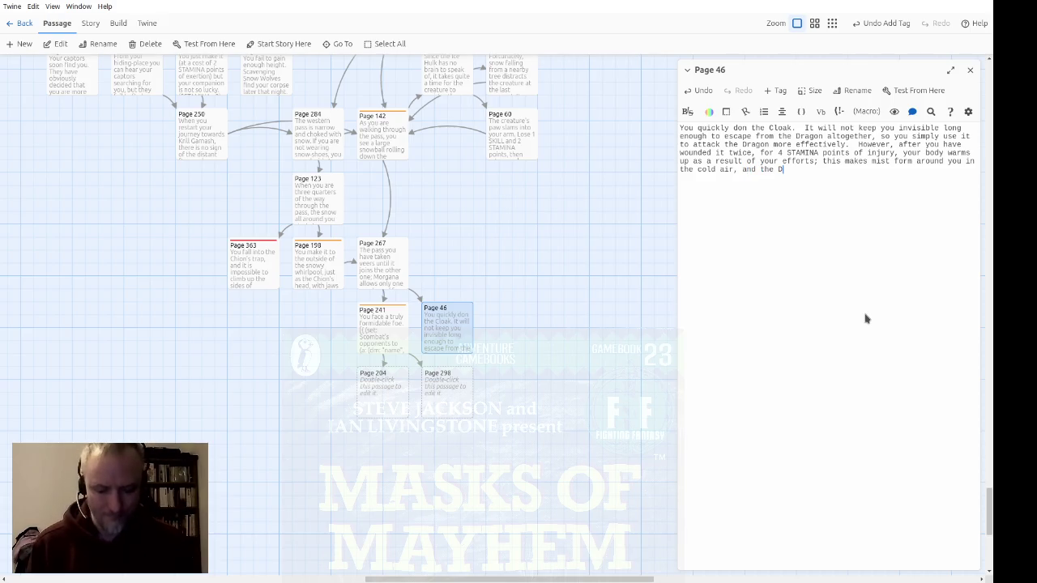
{"action": "type", "text": "ragon will be able to see wh"}
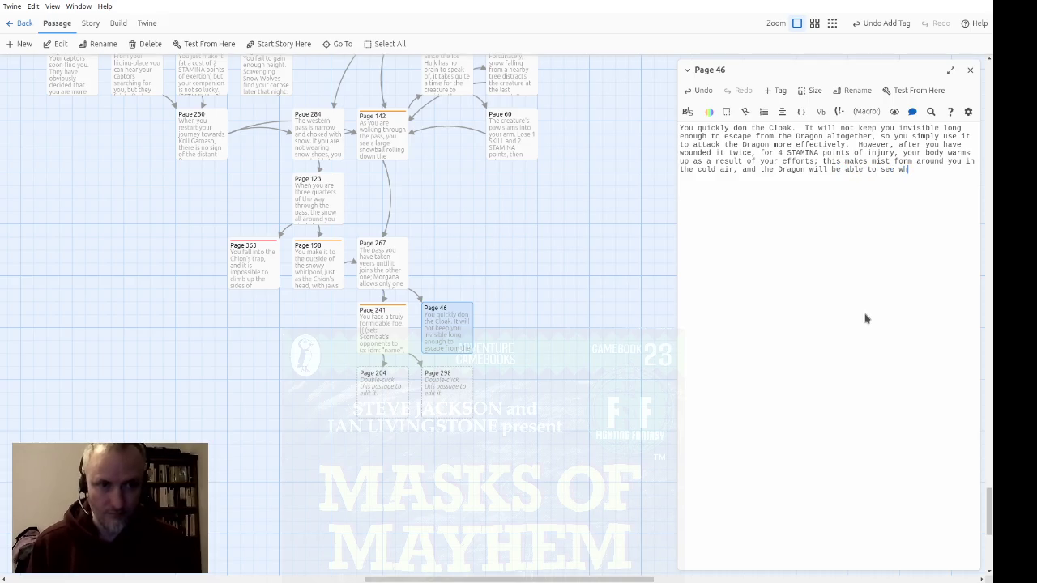
{"action": "type", "text": "om now on."}
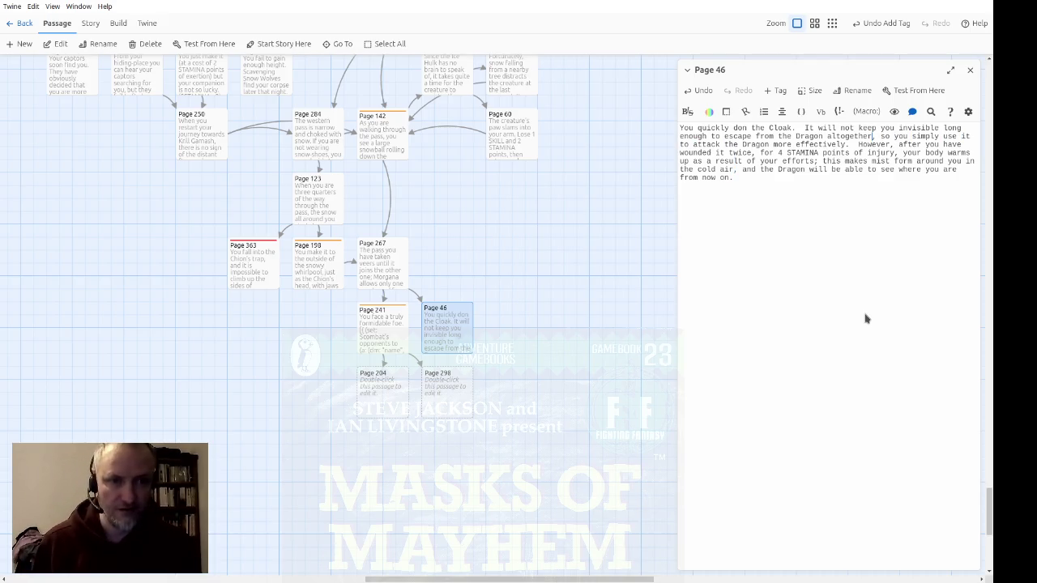
{"action": "key", "text": "shift+Down"}
{"action": "key", "text": "shift+Down"}
{"action": "key", "text": "shift+Down"}
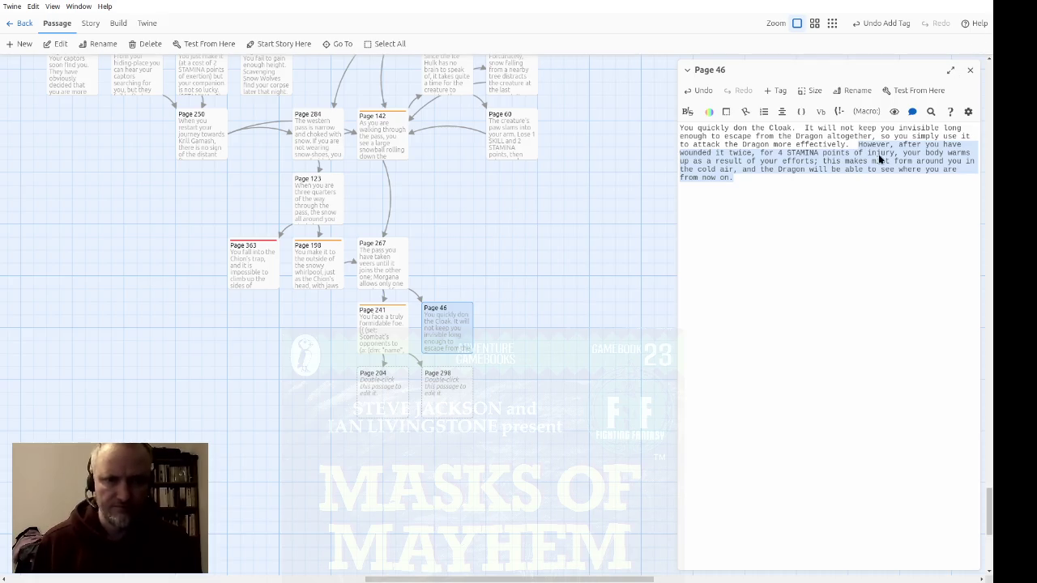
{"action": "left_click", "coordinate": [830, 304]}
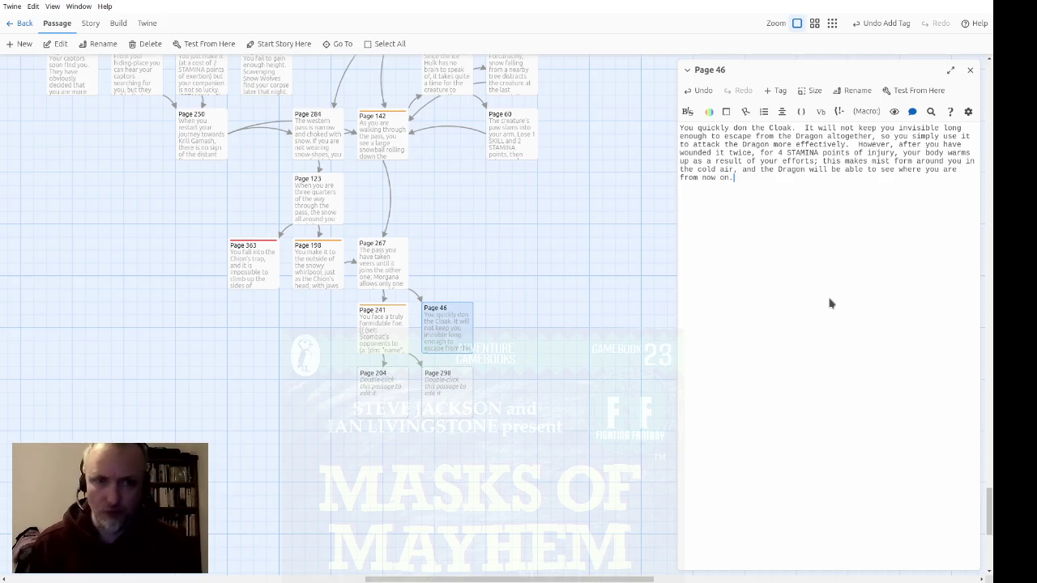
End the passage with "Still, you now fight it with more chance of success."
{"action": "type", "text": "Stil you"}
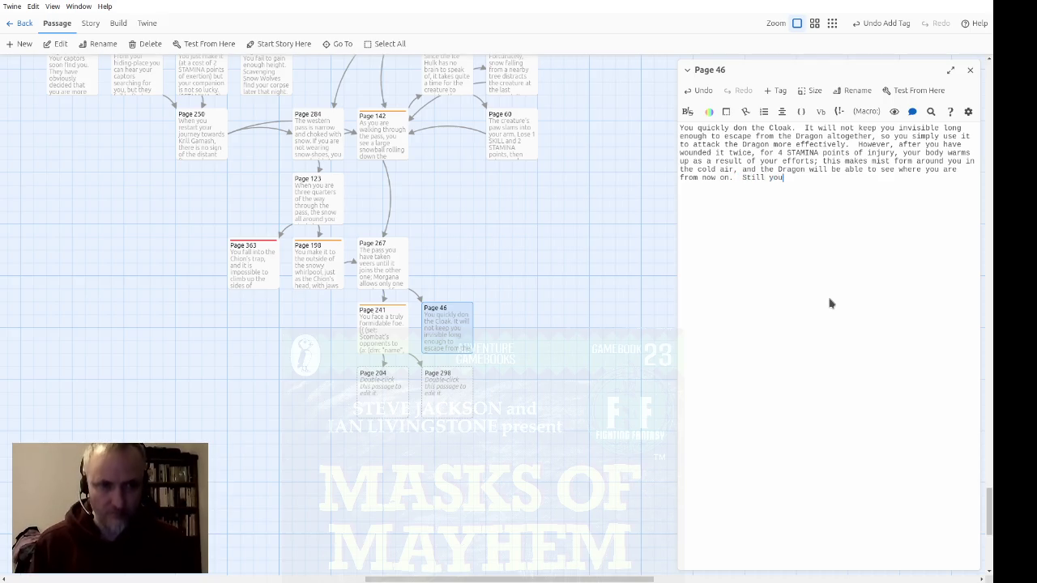
{"action": "key", "text": "ctrl+Left"}
{"action": "type", "text": ","}
{"action": "key", "text": "End"}
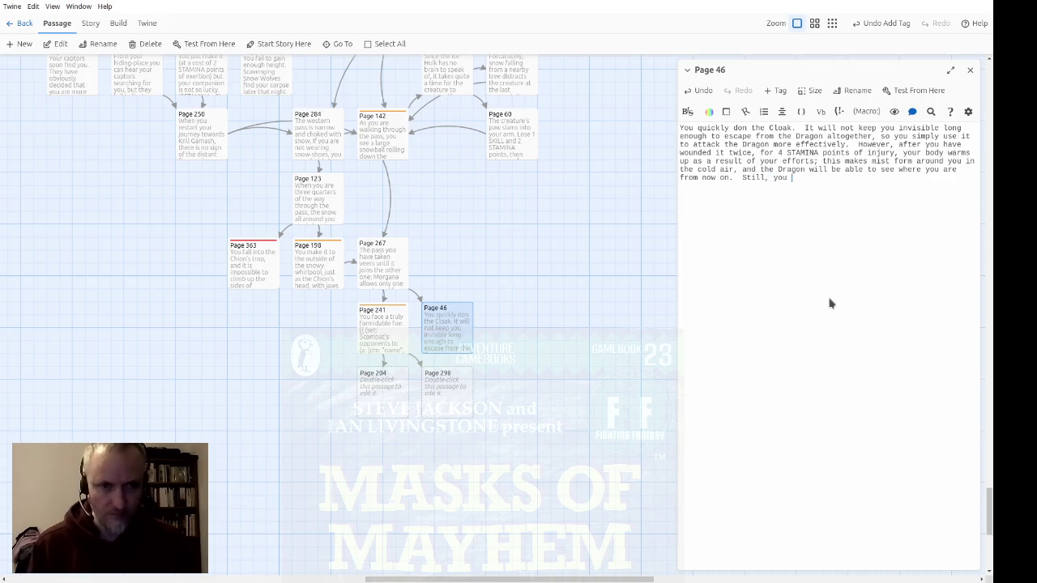
{"action": "type", "text": "ight it with more chance of success."}
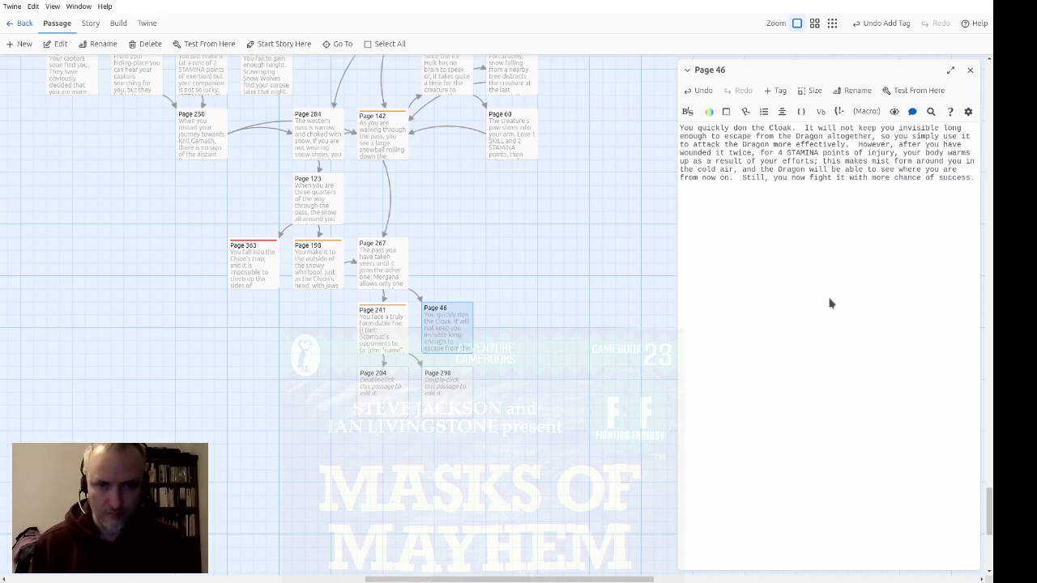
{"action": "left_click", "coordinate": [774, 92]}
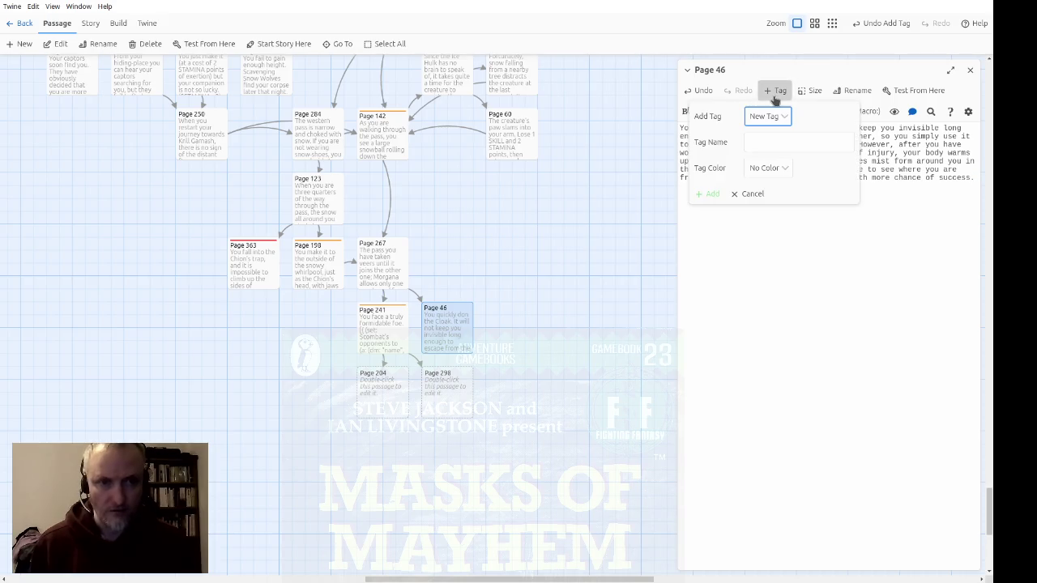
Tag Page 46 with the existing combat tag
{"action": "left_click", "coordinate": [773, 118]}
{"action": "left_click", "coordinate": [768, 144]}
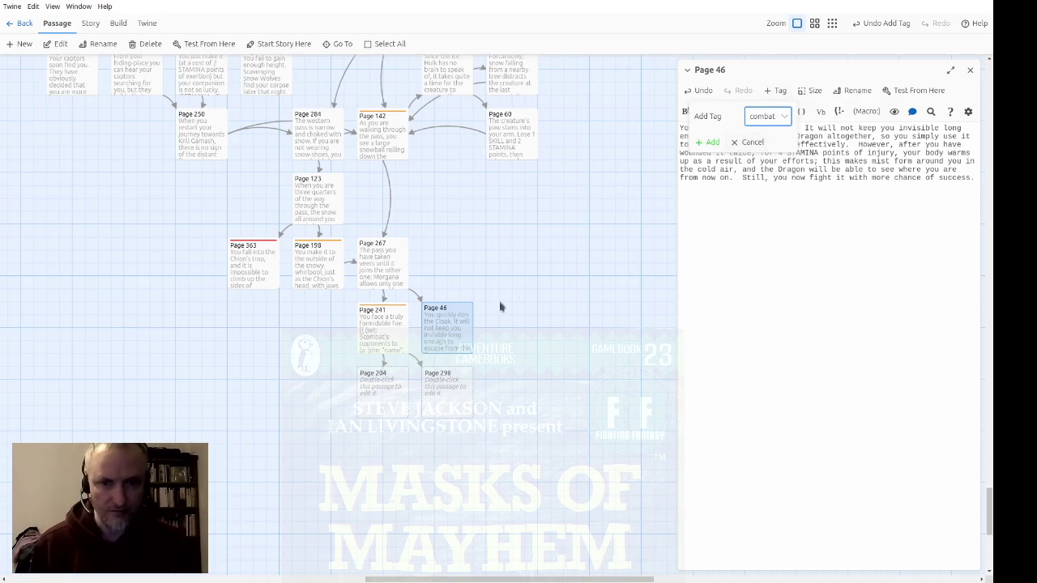
{"action": "left_click", "coordinate": [706, 143]}
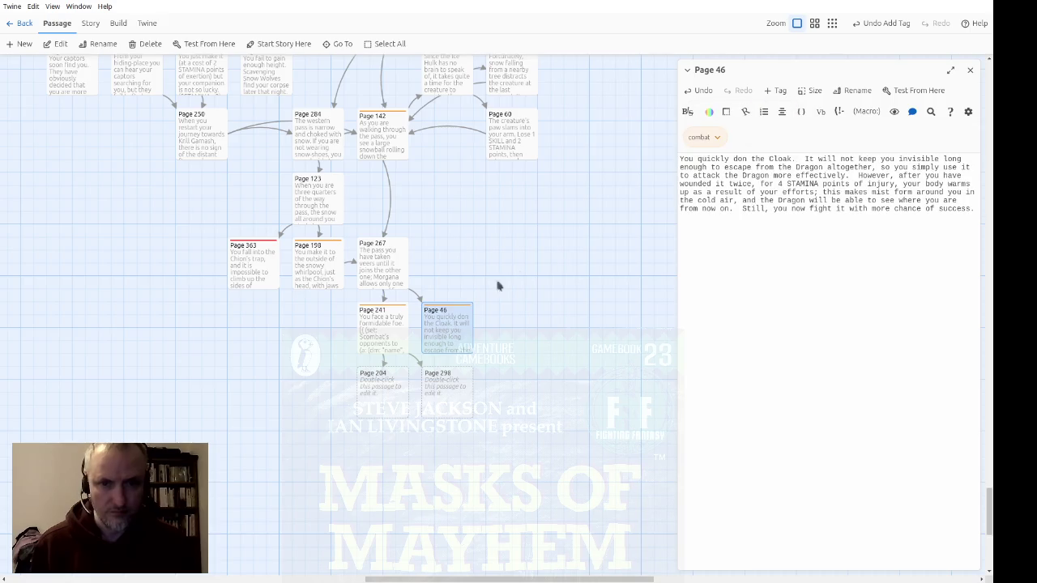
Copy the Ice Dragon combat code from Page 241 and paste it below the Page 46 text
{"action": "left_click", "coordinate": [365, 335]}
{"action": "double_click", "coordinate": [370, 335]}
{"action": "left_click", "coordinate": [836, 192]}
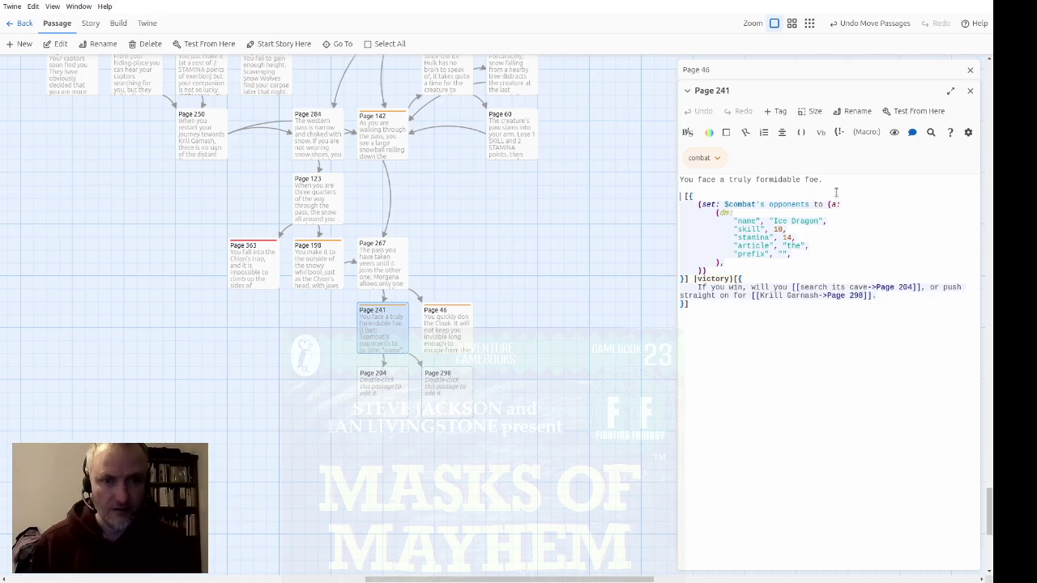
{"action": "key", "text": "BackSpace"}
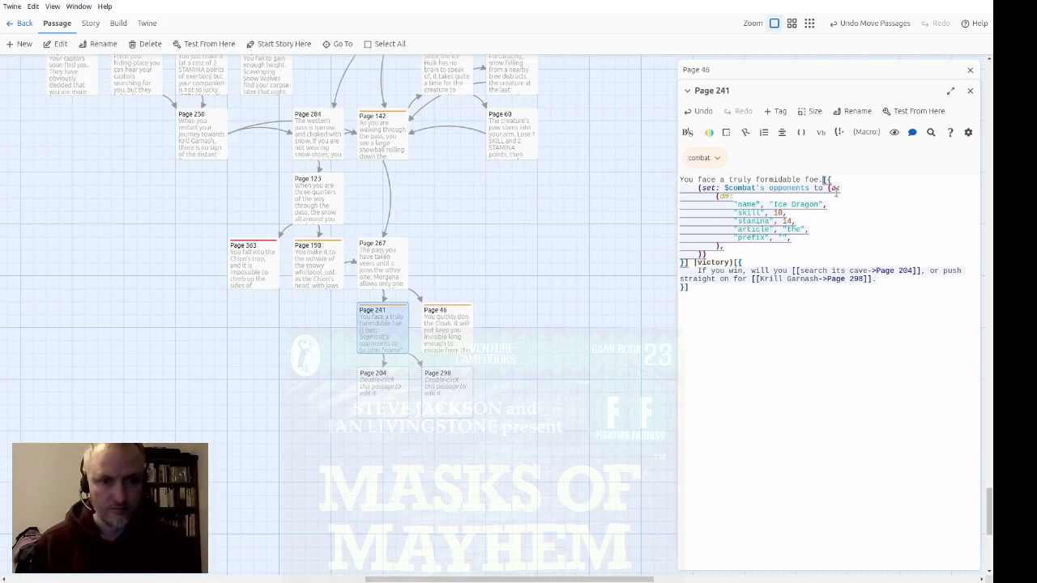
{"action": "key", "text": "shift+Down"}
{"action": "key", "text": "shift+Down"}
{"action": "key", "text": "shift+Down"}
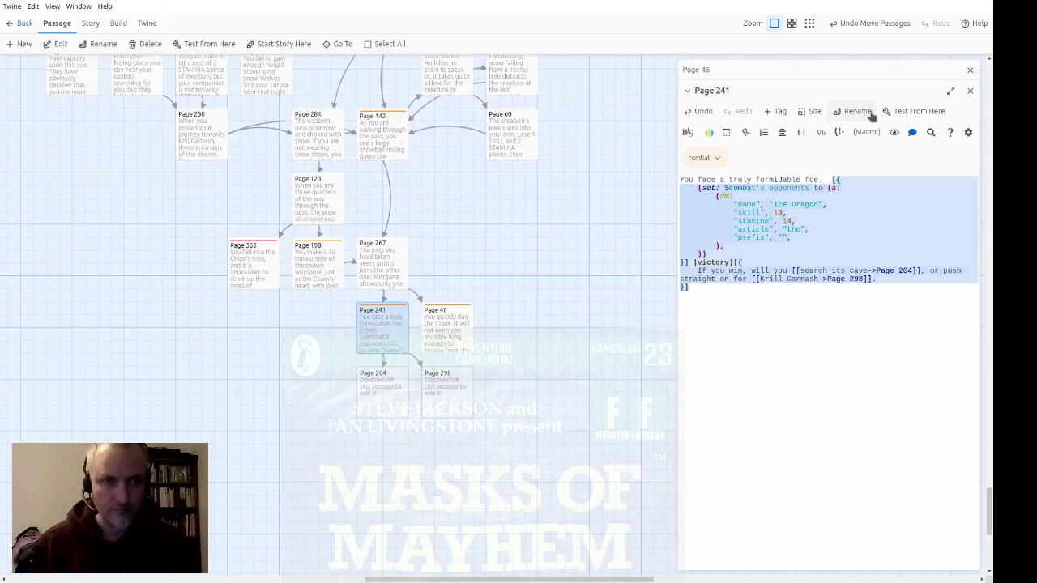
{"action": "left_click", "coordinate": [969, 90]}
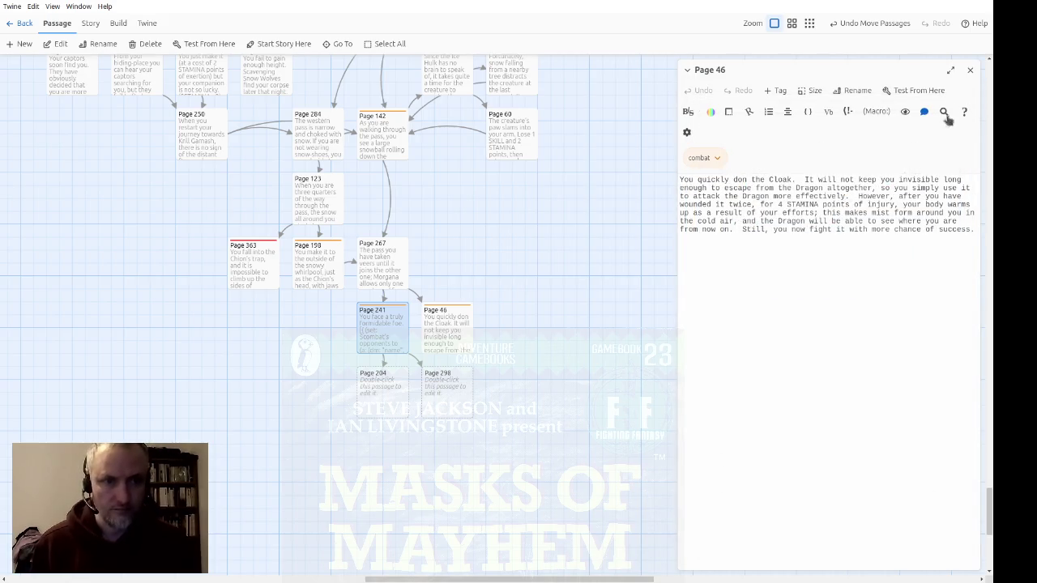
{"action": "left_click", "coordinate": [866, 262]}
{"action": "type", "text": "[{     (set: $combat's opponents to (a:         (dm:             \"name\", \"Ice Dragon\",             \"skill\", 10,             \"stamina\", 14,             \"article\", \"the\",             \"prefix\", \"\",         ),     )) }] |victory)[{     If you win, will you [[search its cave->Page 204]], or push straight on for [[Krill Garnash->Page 298]]. }]"}
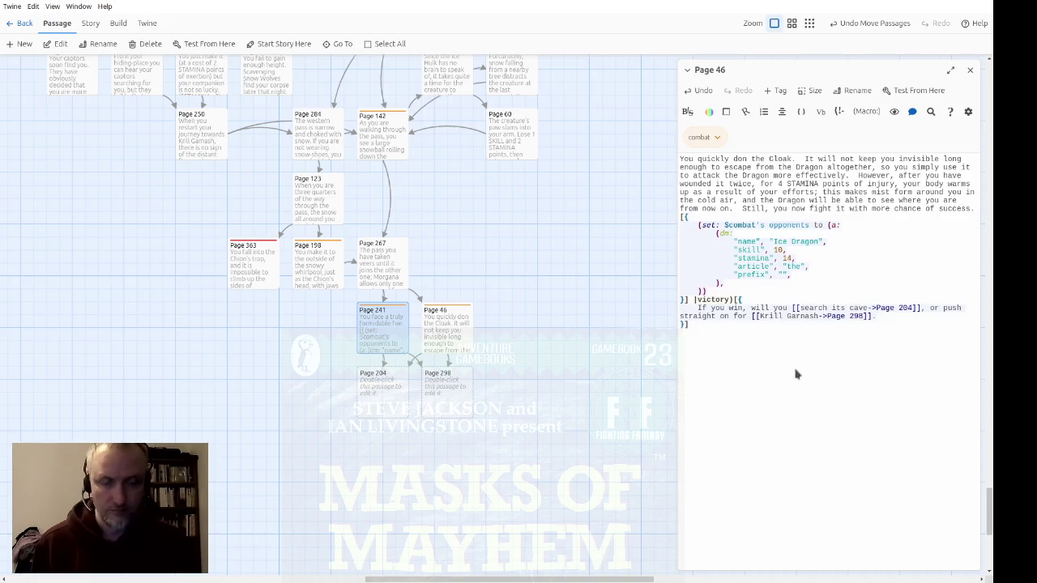
Open Pages 198 and 142 to compare their combat code
{"action": "double_click", "coordinate": [329, 273]}
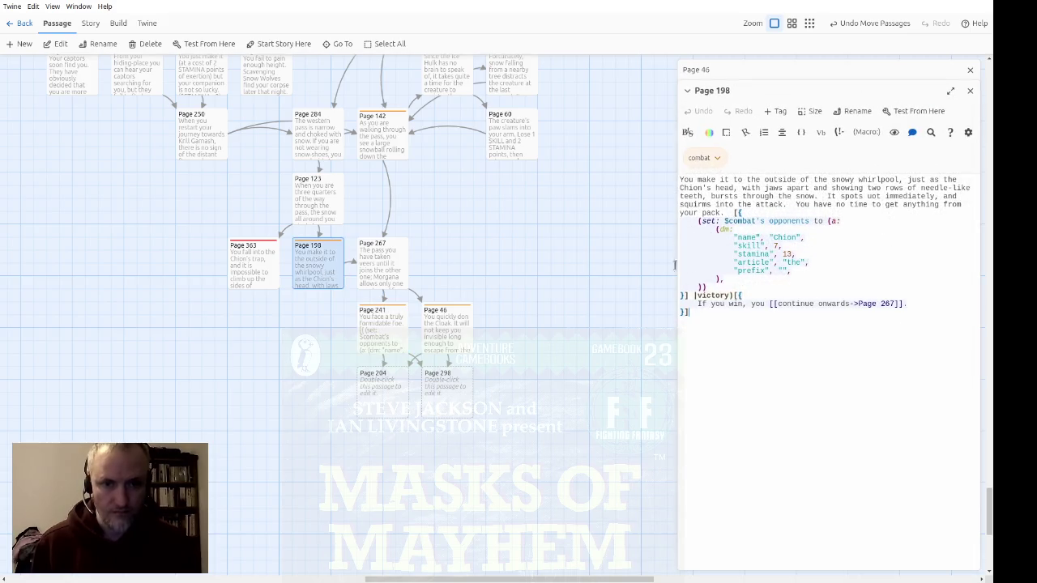
{"action": "double_click", "coordinate": [389, 156]}
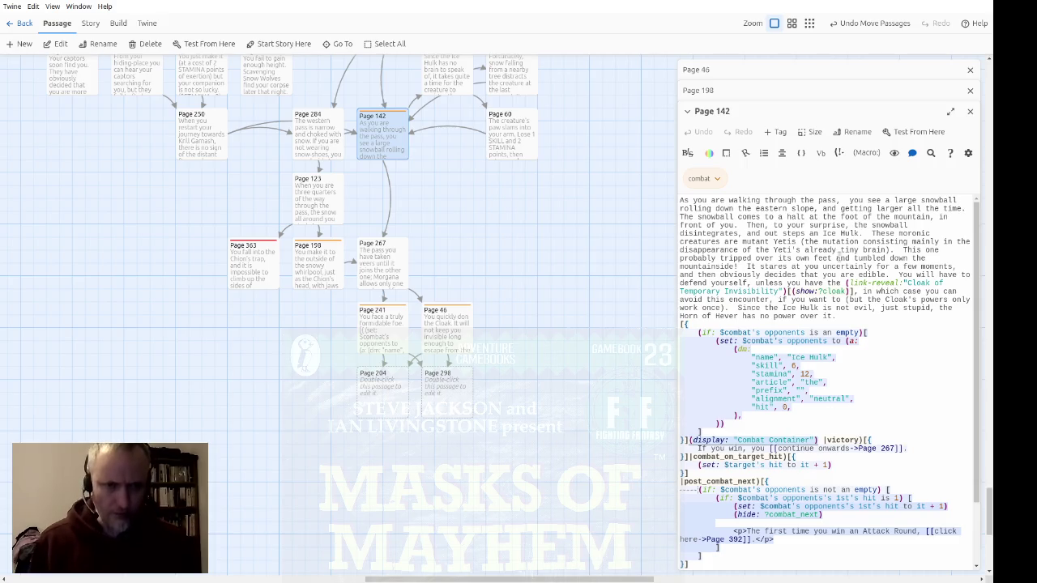
{"action": "left_click", "coordinate": [969, 111]}
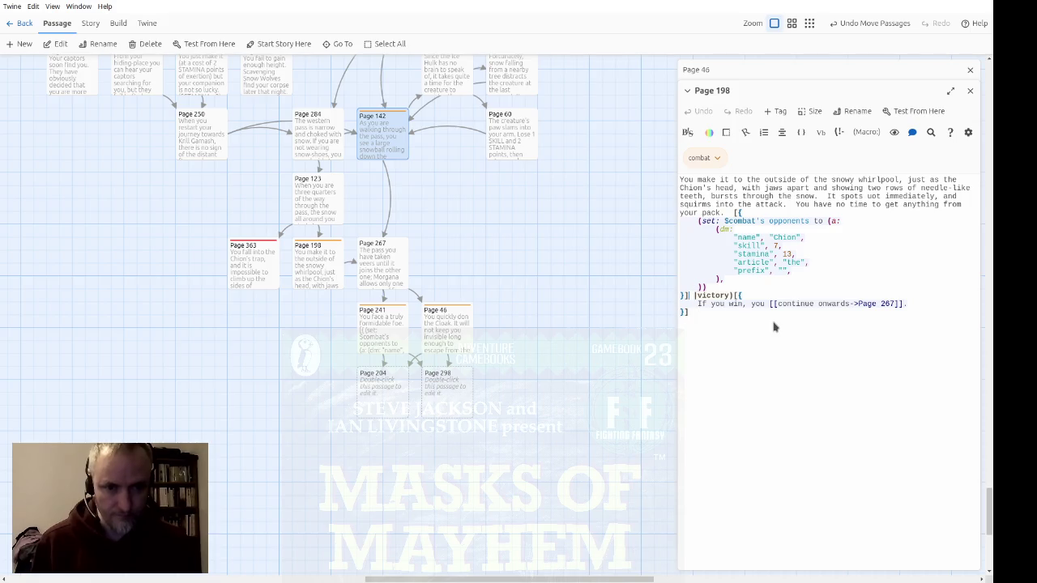
Paste (display: "Combat Container") just before |victory in Page 46
{"action": "left_click", "coordinate": [781, 71]}
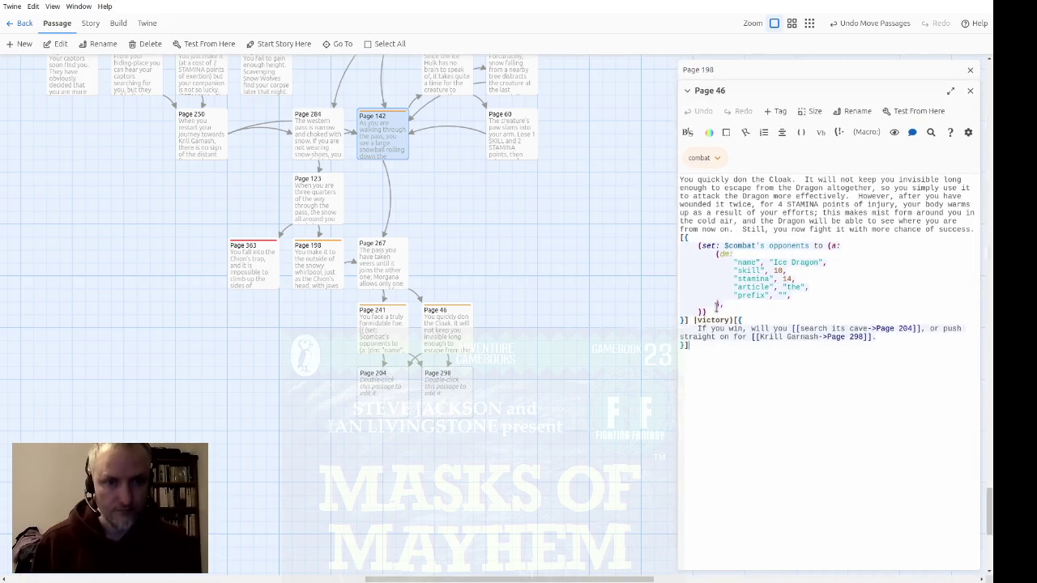
{"action": "left_click", "coordinate": [687, 319]}
{"action": "type", "text": "(display: \"Combat Container\")"}
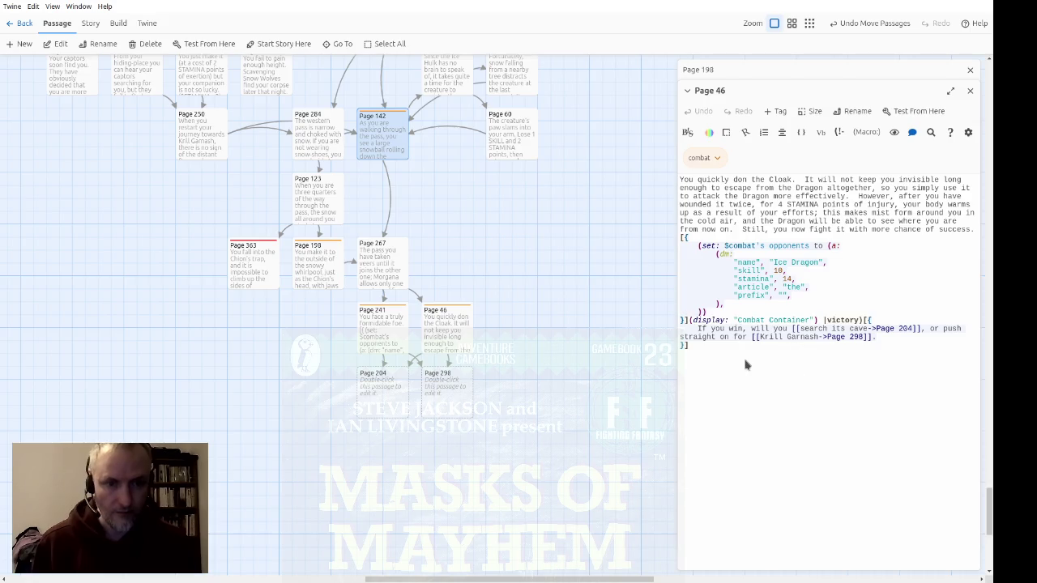
Paste the same (display: "Combat Container") call into Page 241's combat code
{"action": "left_click", "coordinate": [812, 73]}
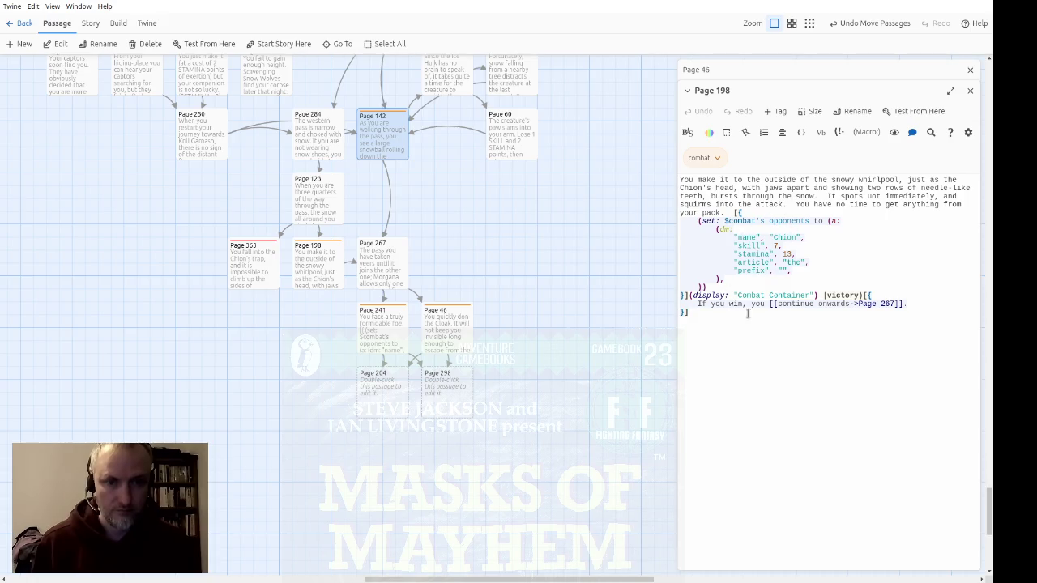
{"action": "left_click", "coordinate": [969, 91]}
{"action": "double_click", "coordinate": [398, 331]}
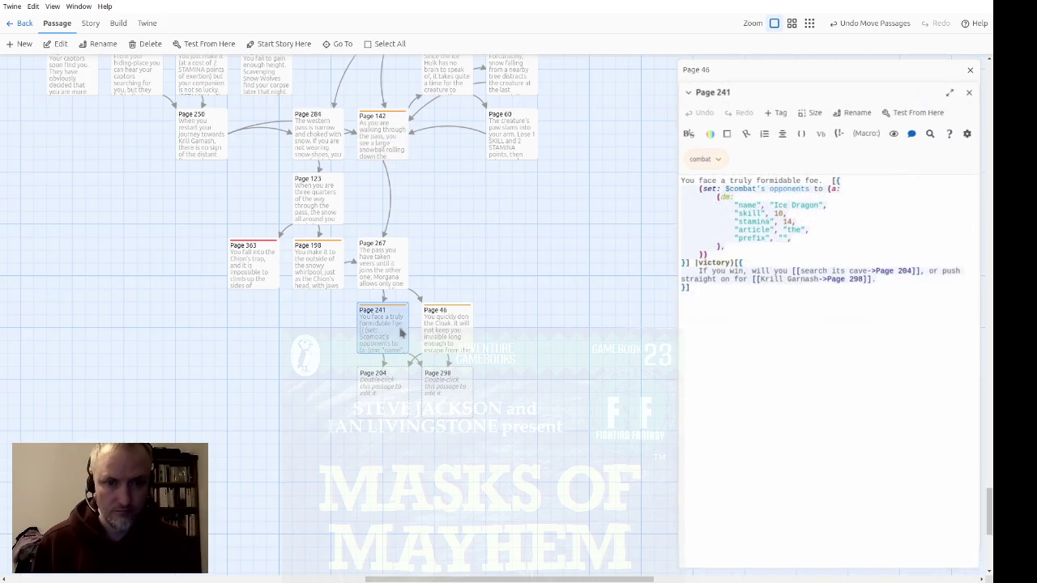
{"action": "type", "text": "(display: \"Combat Container\")"}
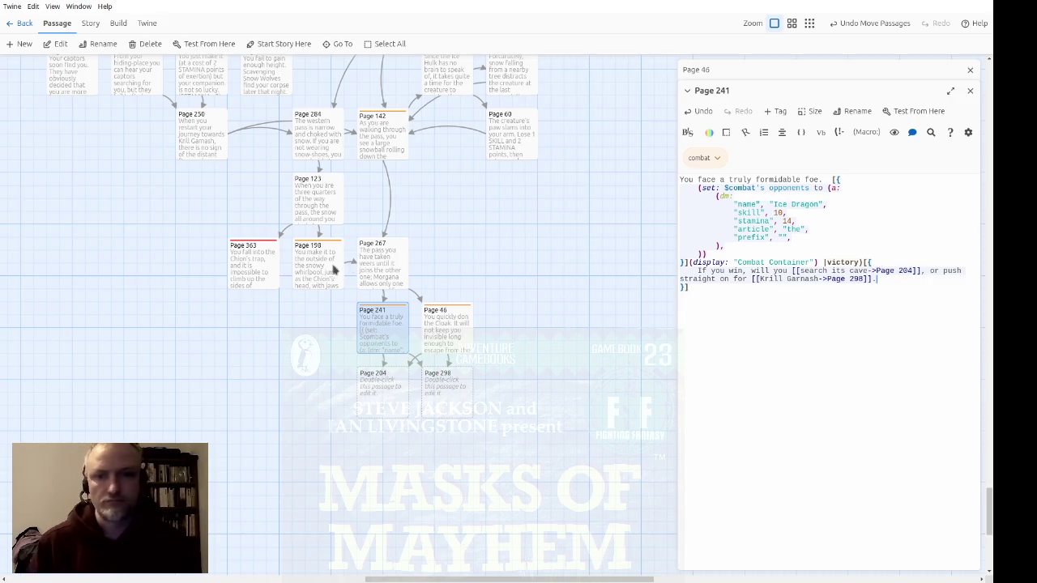
{"action": "left_click", "coordinate": [332, 266]}
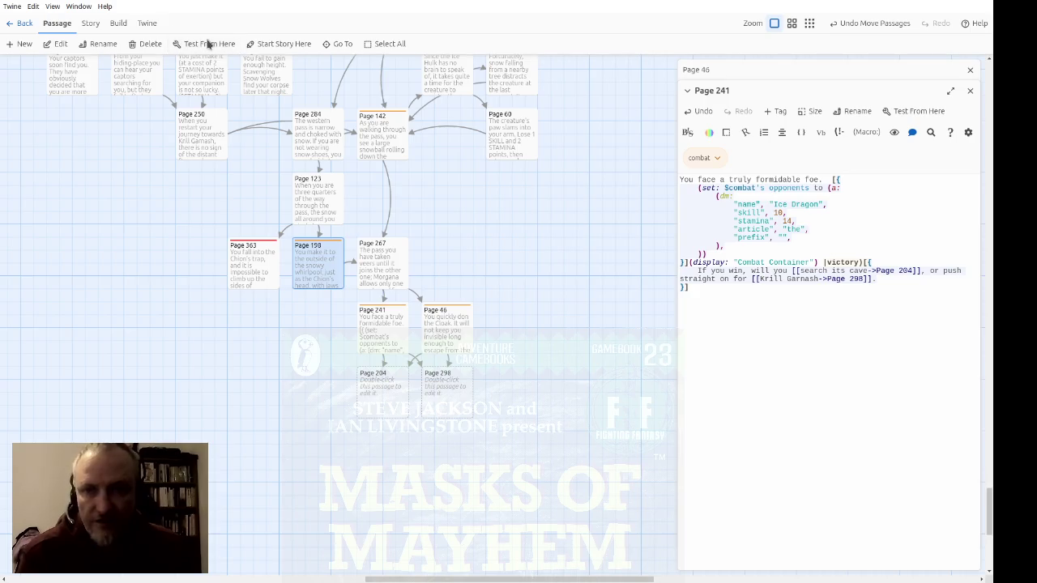
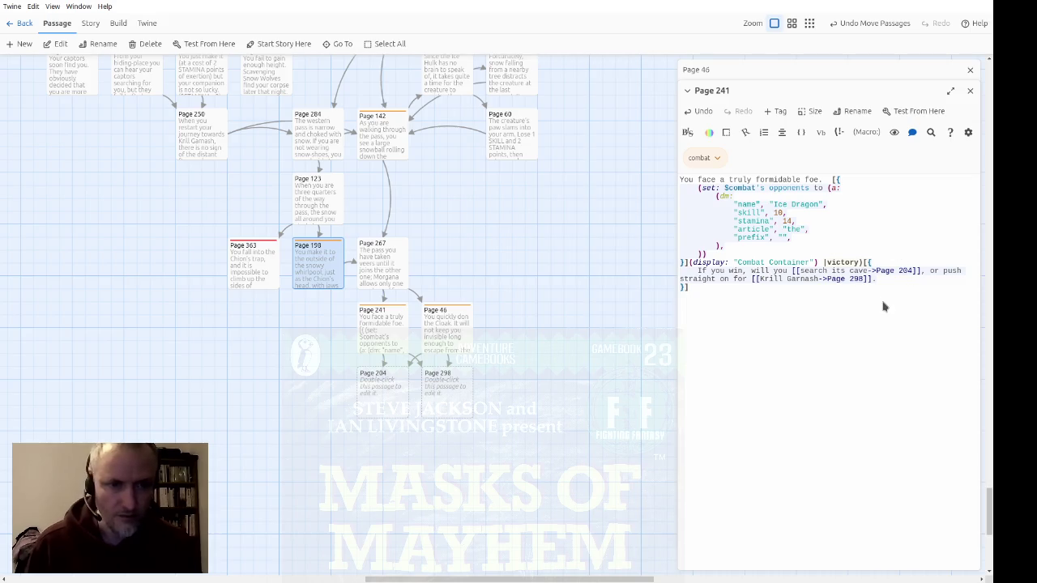
Close the Page 241 and Page 46 editors, then reopen Page 46 for editing
{"action": "left_click", "coordinate": [969, 90]}
{"action": "left_click", "coordinate": [971, 71]}
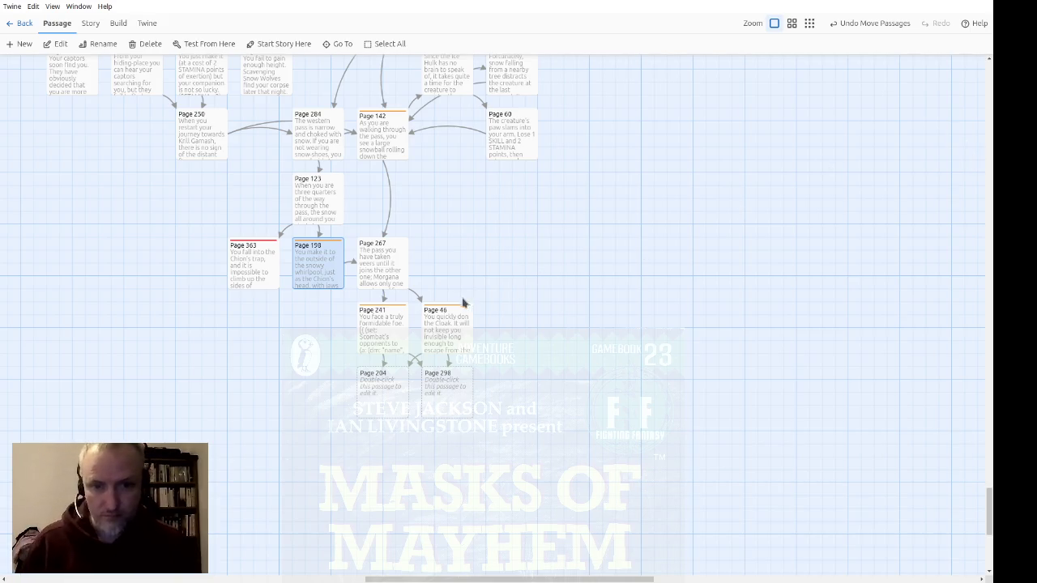
{"action": "double_click", "coordinate": [444, 331]}
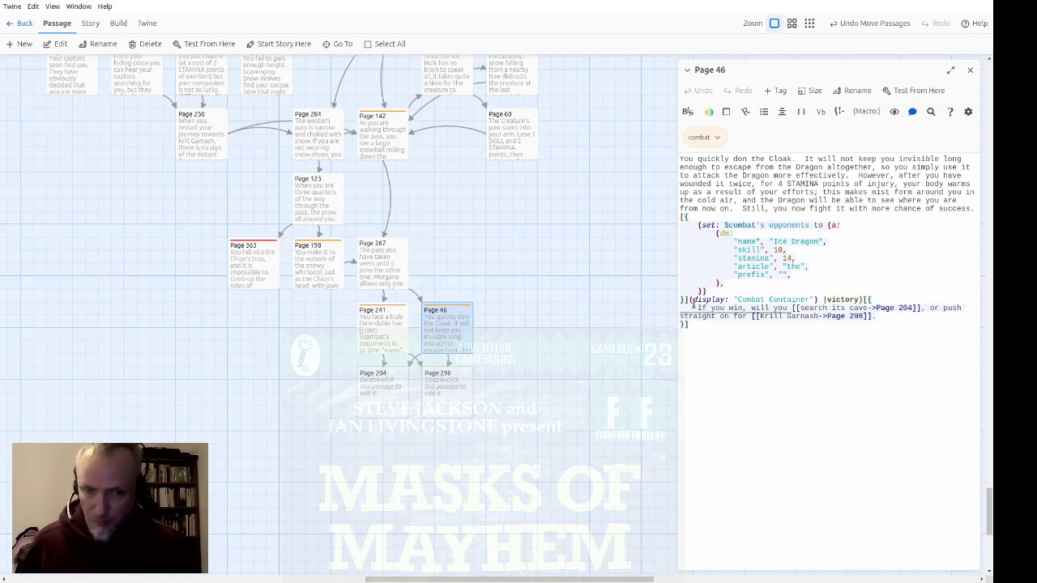
Rewrite the victory line so the Cloak has lost its powers, adding ($remove_item: "Invisibility Cloak")
{"action": "double_click", "coordinate": [699, 308]}
{"action": "type", "text": "By the"}
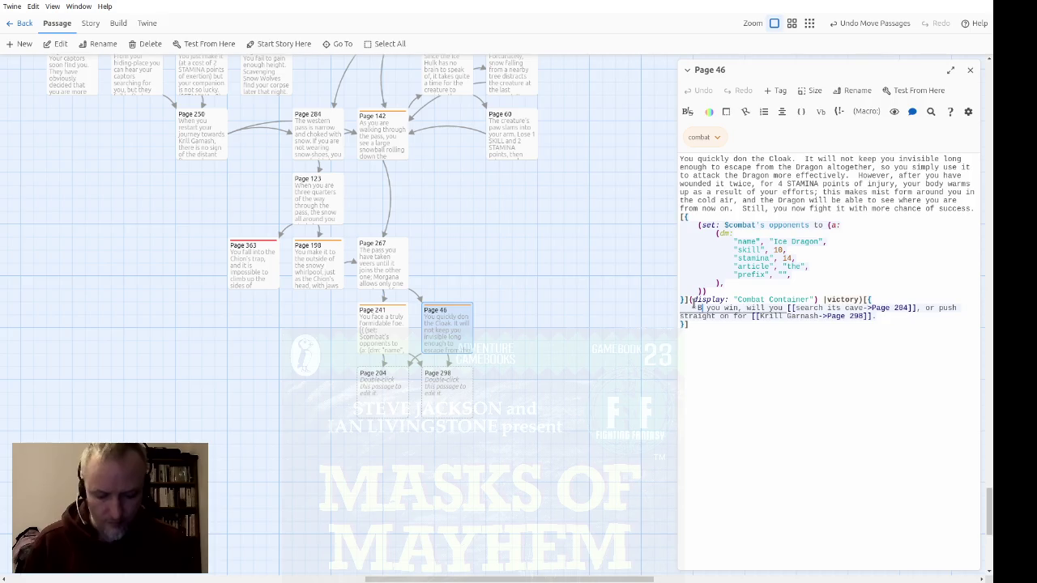
{"action": "type", "text": " time"}
{"action": "key", "text": "ctrl+Right"}
{"action": "type", "text": "(if you do"}
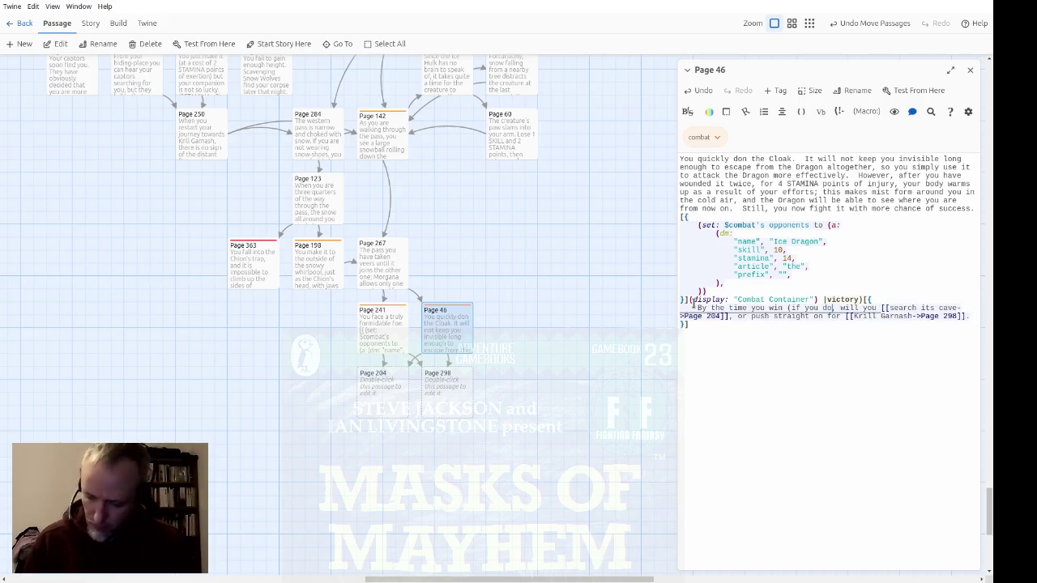
{"action": "type", "text": "), "}
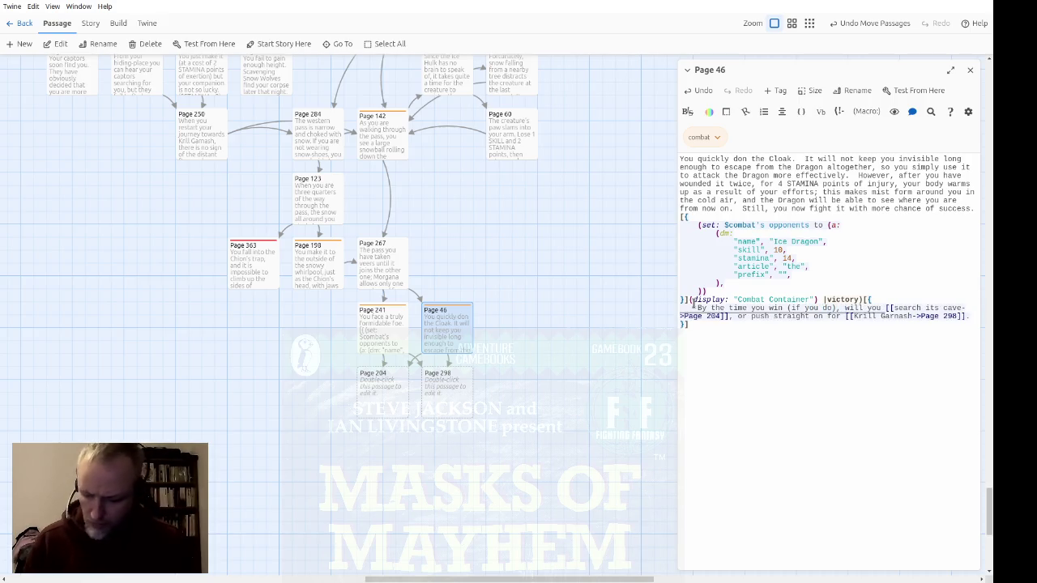
{"action": "type", "text": "the Cloak "}
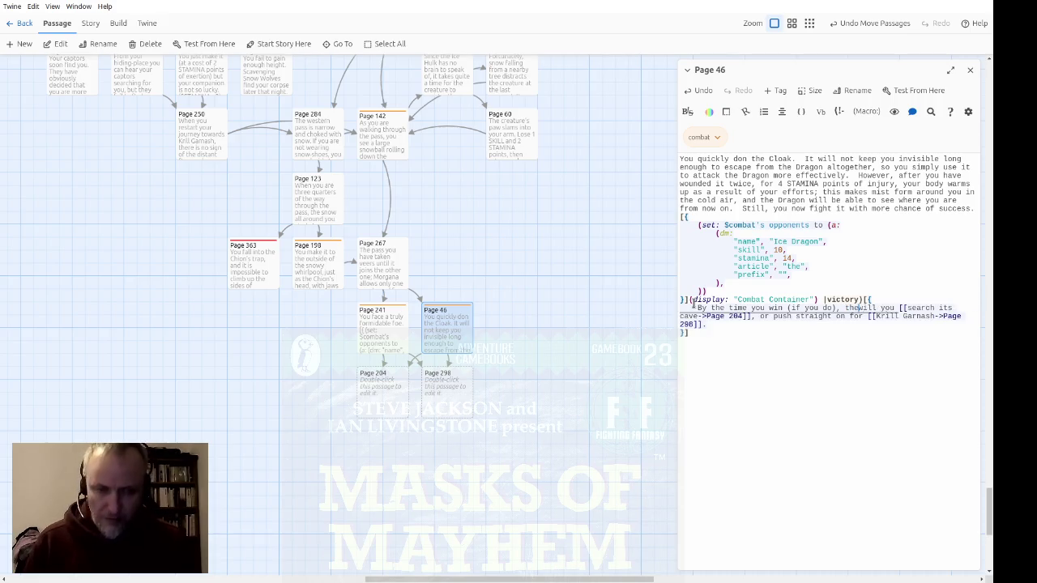
{"action": "type", "text": "will have lost "}
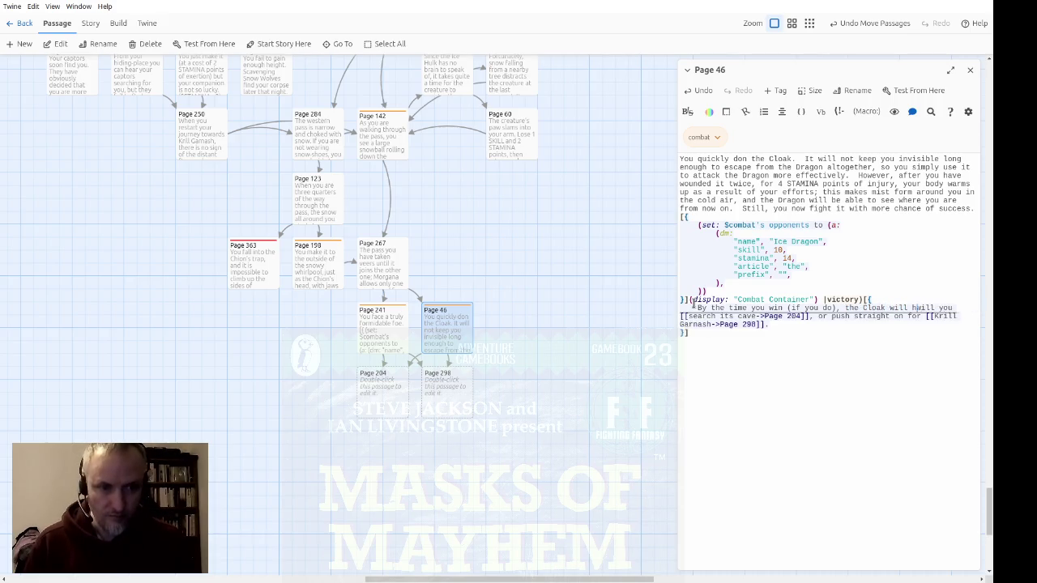
{"action": "type", "text": "its powers.  "}
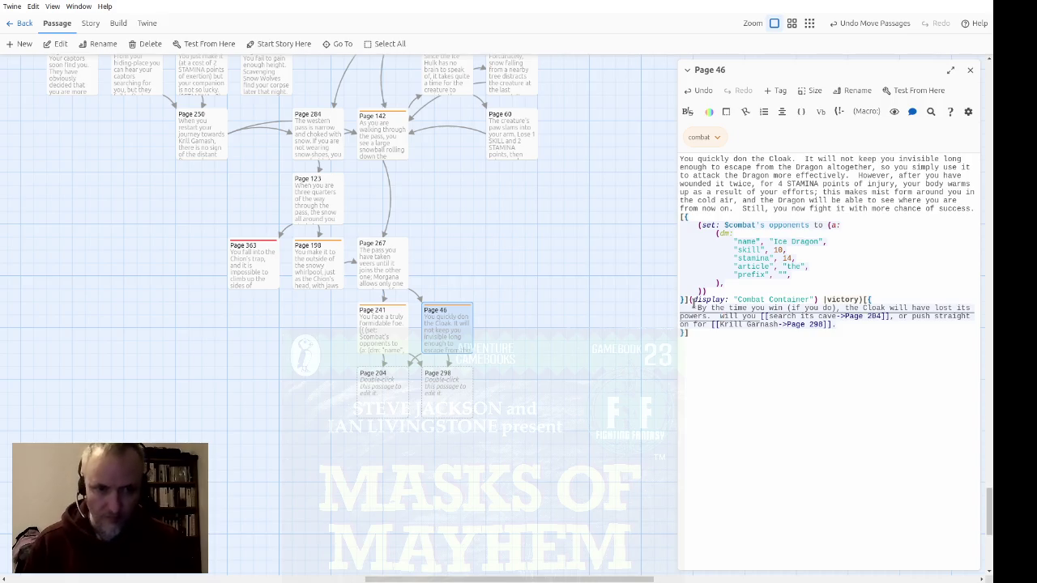
{"action": "type", "text": "($remove"}
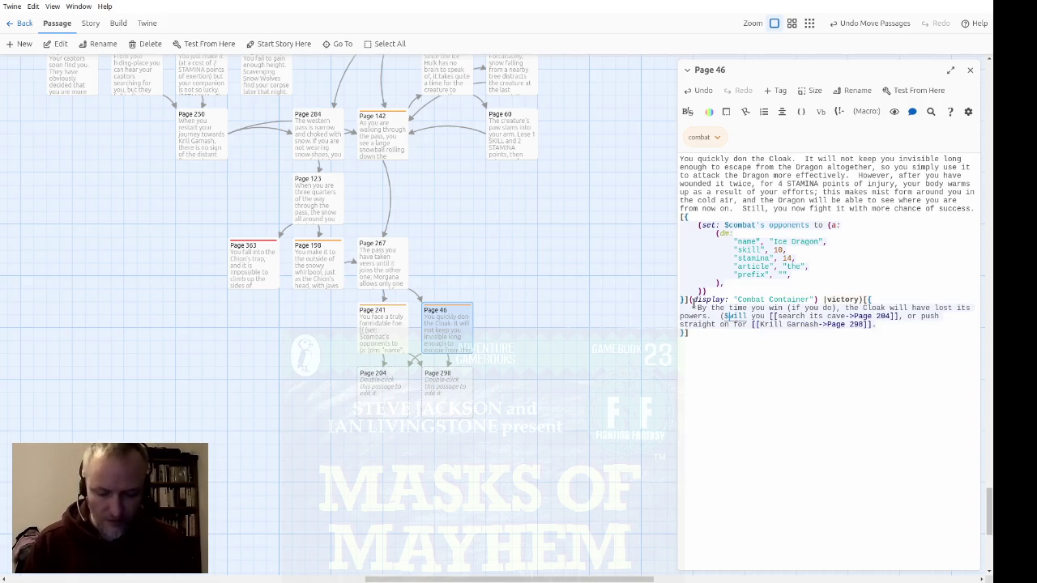
{"action": "key", "text": "BackSpace"}
{"action": "type", "text": "_item: \""}
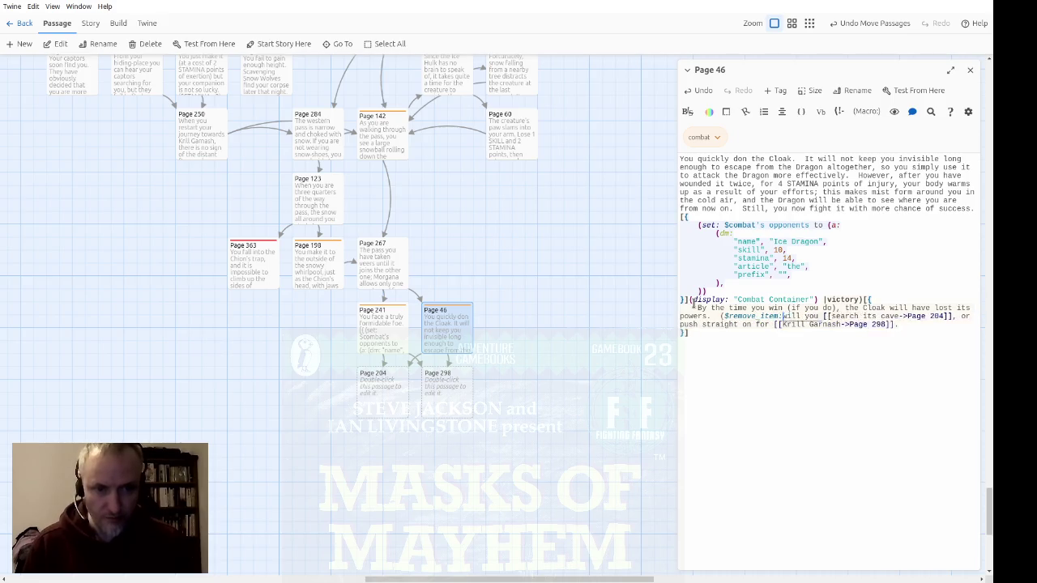
{"action": "type", "text": "Inv"}
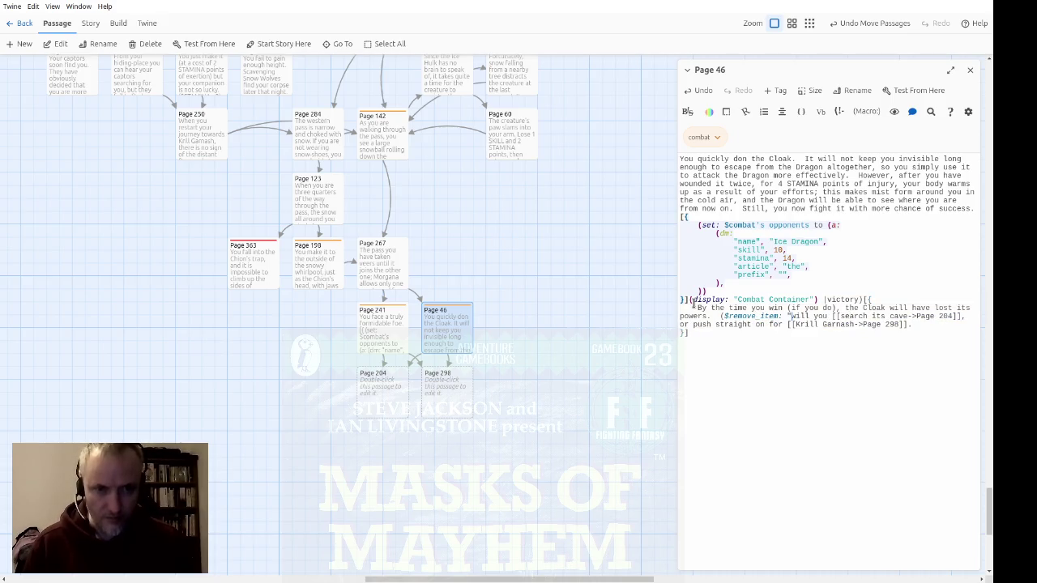
{"action": "type", "text": "isibility Cl"}
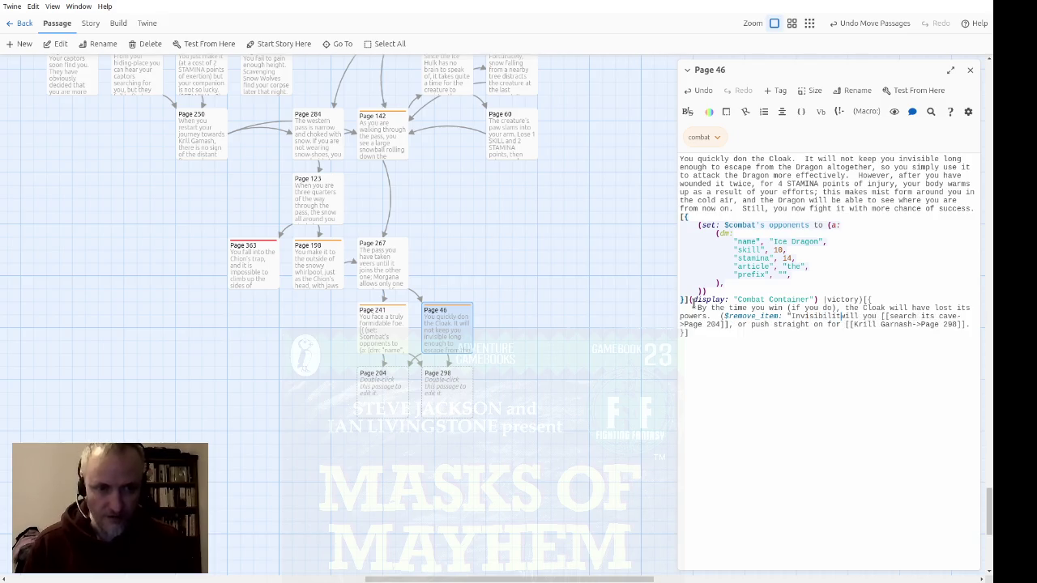
{"action": "type", "text": "oak\""}
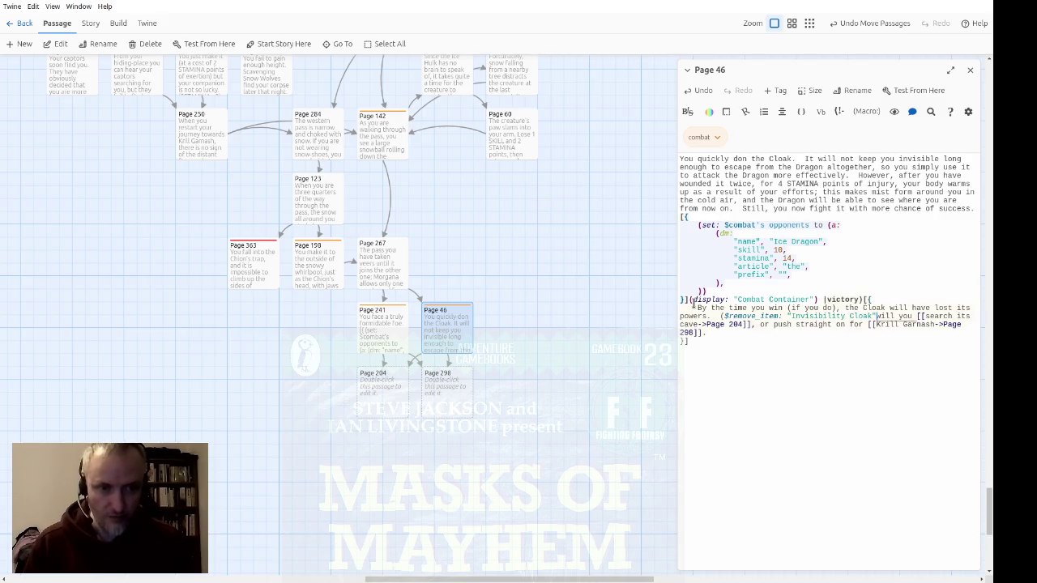
{"action": "type", "text": ")"}
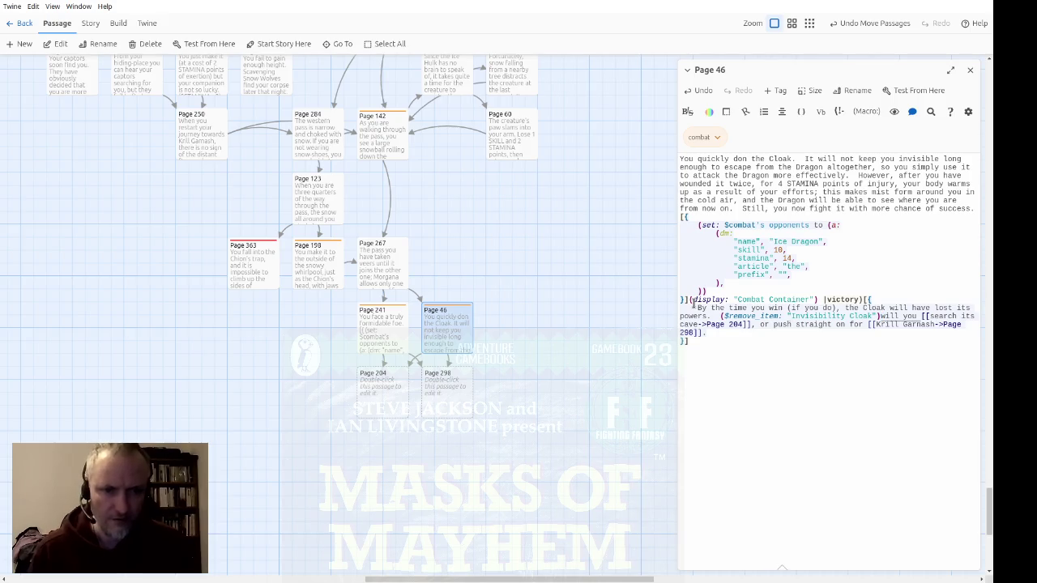
{"action": "key", "text": "ctrl+Right"}
{"action": "key", "text": "ctrl+Right"}
{"action": "key", "text": "ctrl+Right"}
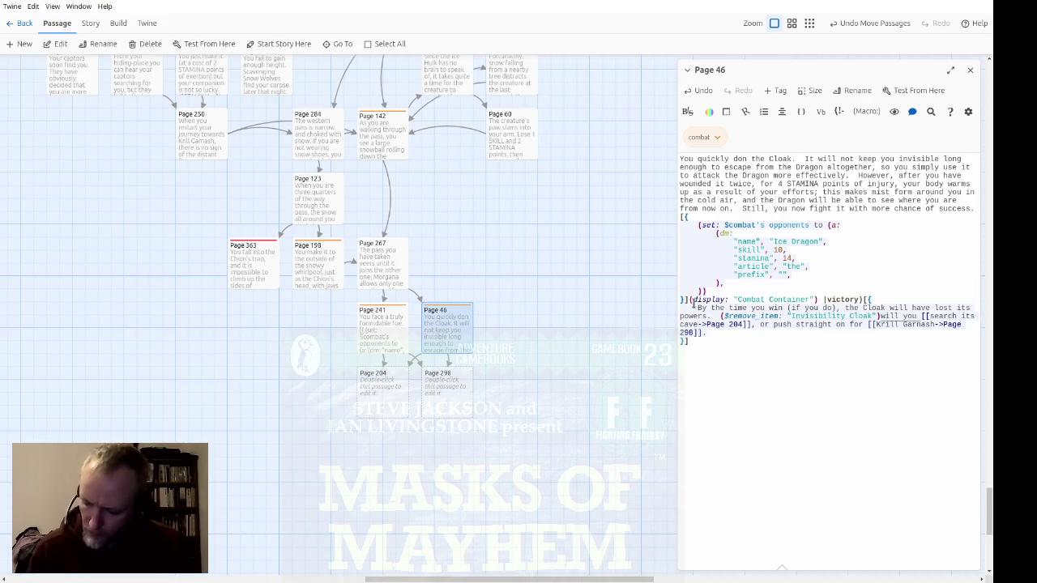
{"action": "key", "text": "Delete"}
{"action": "key", "text": "Delete"}
{"action": "type", "text": "w"}
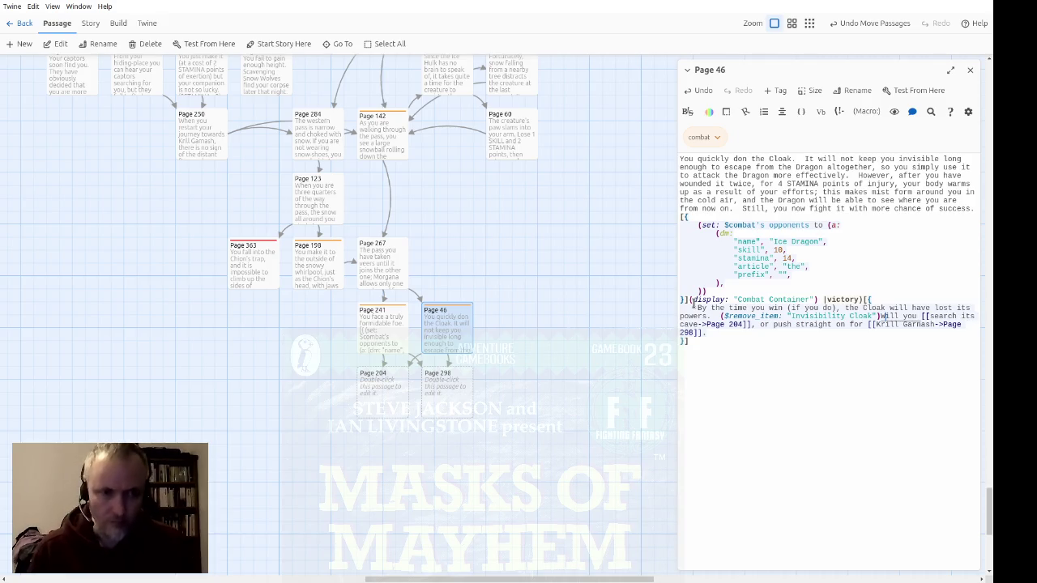
Change the Page 204 link text to 'search the Dragon's cave'
{"action": "key", "text": "ctrl+Right"}
{"action": "key", "text": "ctrl+Right"}
{"action": "key", "text": "Delete"}
{"action": "key", "text": "Delete"}
{"action": "key", "text": "Delete"}
{"action": "type", "text": "the Dragon's"}
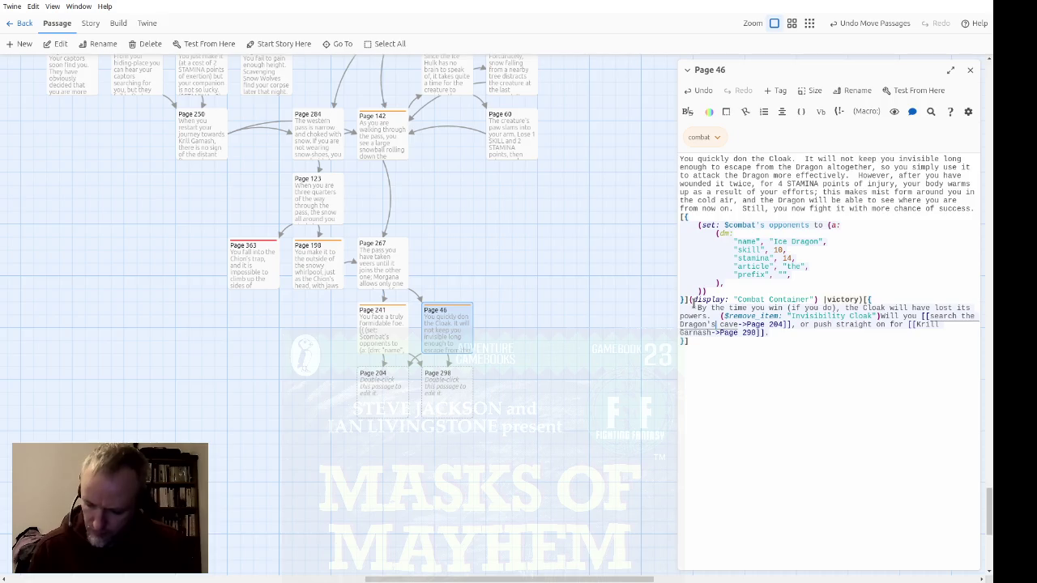
{"action": "key", "text": "Right"}
{"action": "key", "text": "Right"}
{"action": "key", "text": "Right"}
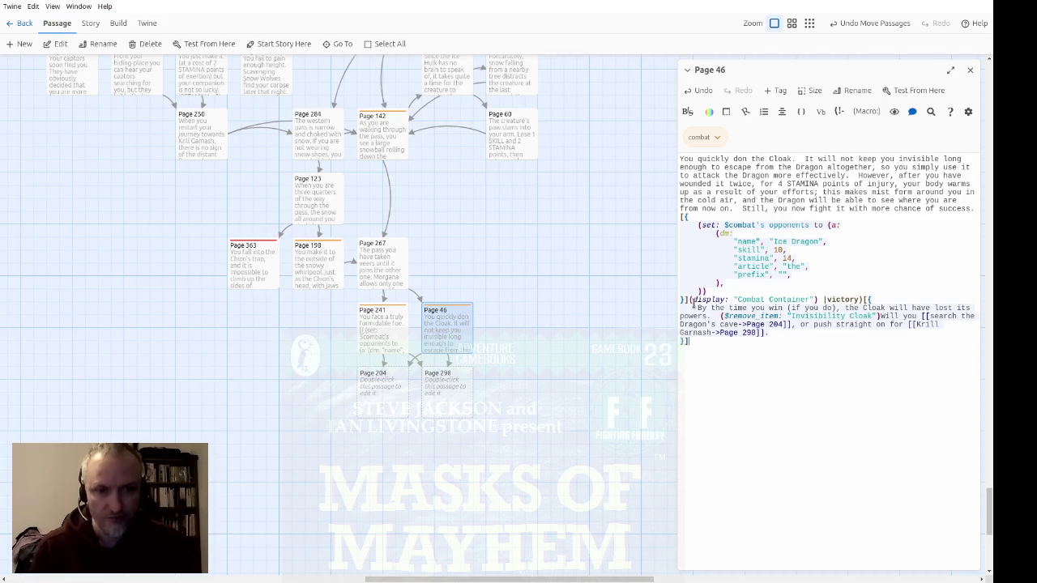
{"action": "left_click", "coordinate": [692, 300]}
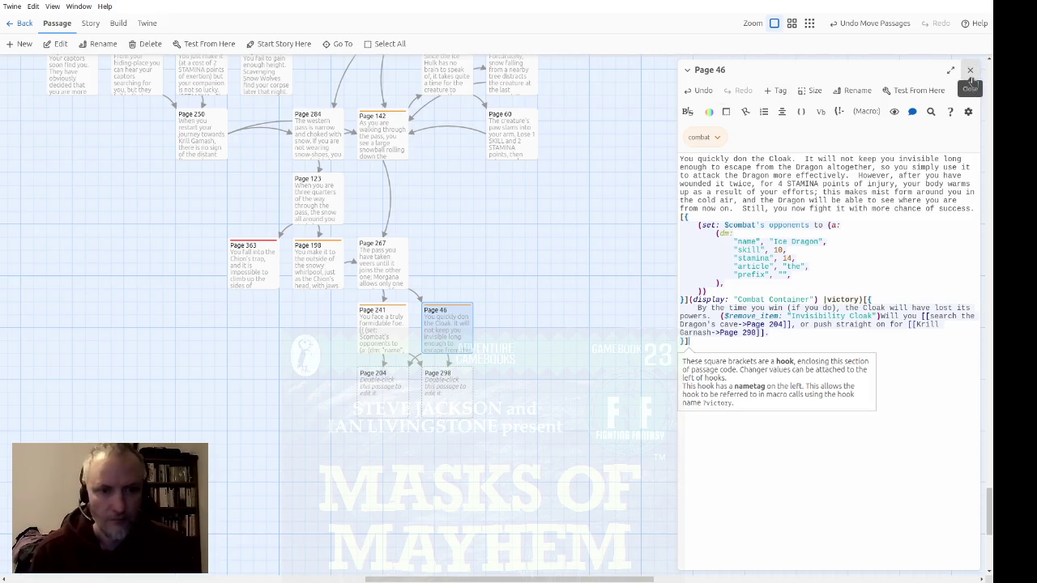
Select the ($remove_item:) macro text, then close the Page 46 editor
{"action": "left_click", "coordinate": [885, 315]}
{"action": "left_click_drag", "start_coordinate": [885, 316], "coordinate": [719, 316]}
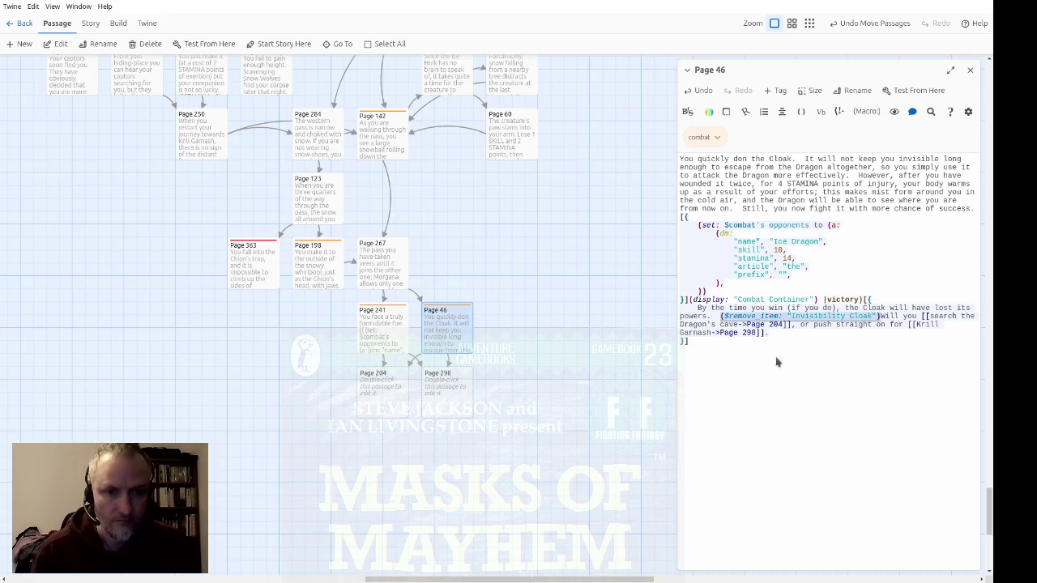
{"action": "left_click", "coordinate": [969, 70]}
Check Page 267's code, then open the empty Page 204 passage
{"action": "left_click", "coordinate": [405, 275]}
{"action": "double_click", "coordinate": [401, 275]}
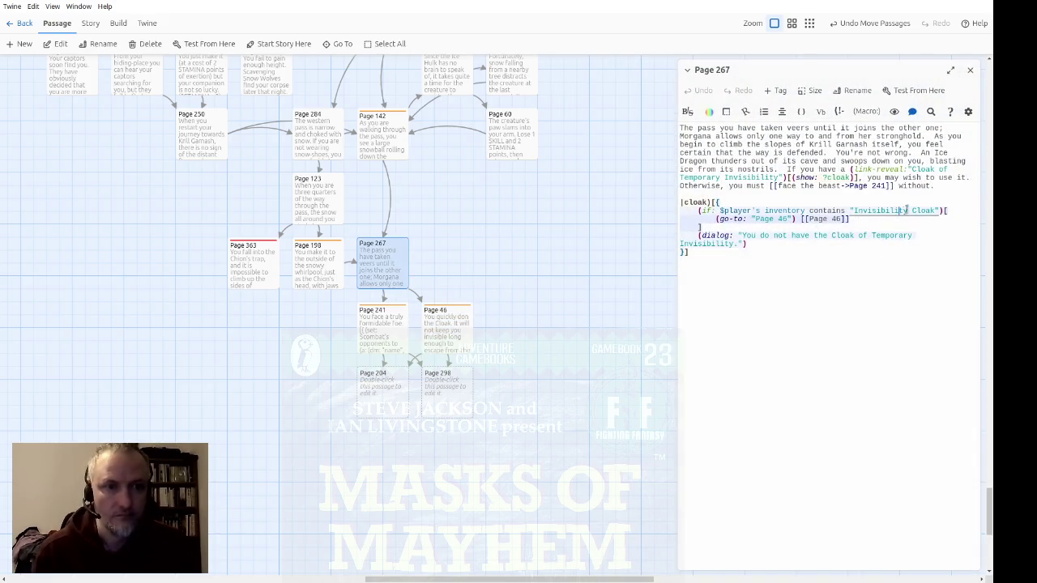
{"action": "left_click", "coordinate": [969, 70]}
{"action": "left_click", "coordinate": [397, 406]}
{"action": "double_click", "coordinate": [397, 407]}
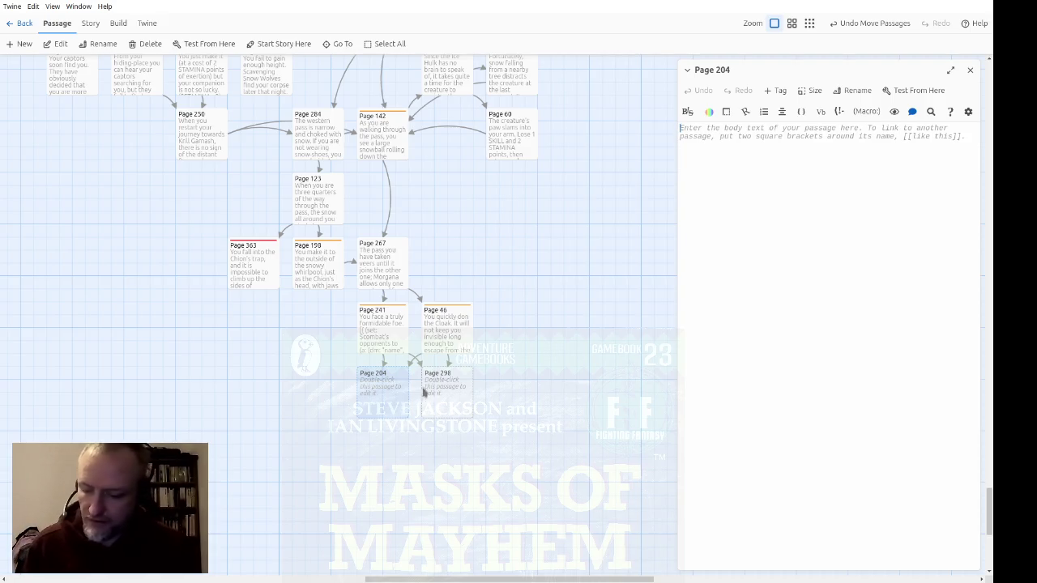
Write Page 204's opening: the shallow Dragon's cave narrows into a slit at the back
{"action": "type", "text": "When you reach the"}
{"action": "type", "text": " Dragon'"}
{"action": "type", "text": "s cave, you find "}
{"action": "type", "text": "that it does not "}
{"action": "type", "text": "extend"}
{"action": "type", "text": "ery "}
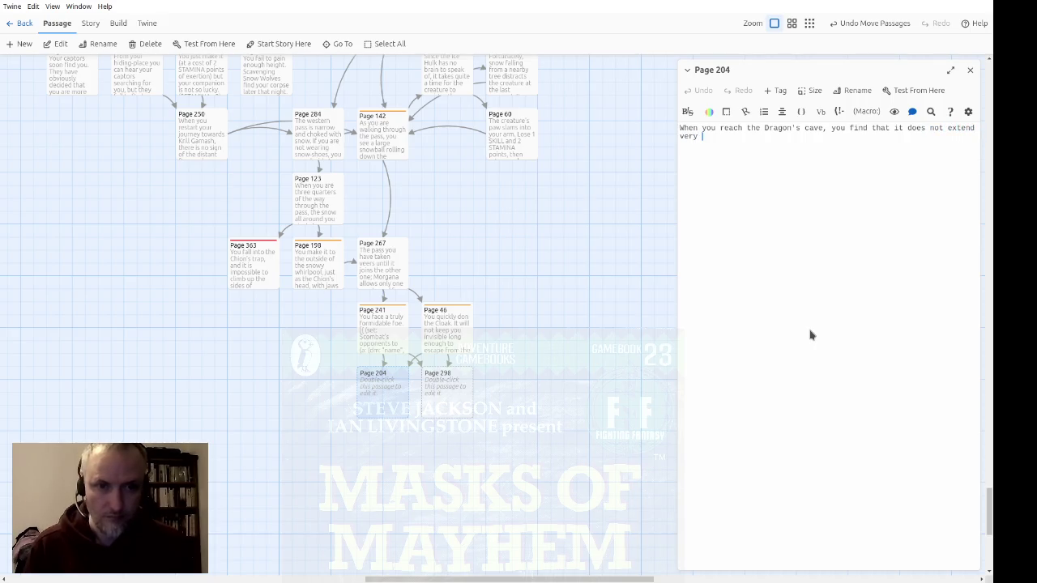
{"action": "type", "text": "farAfter all,"}
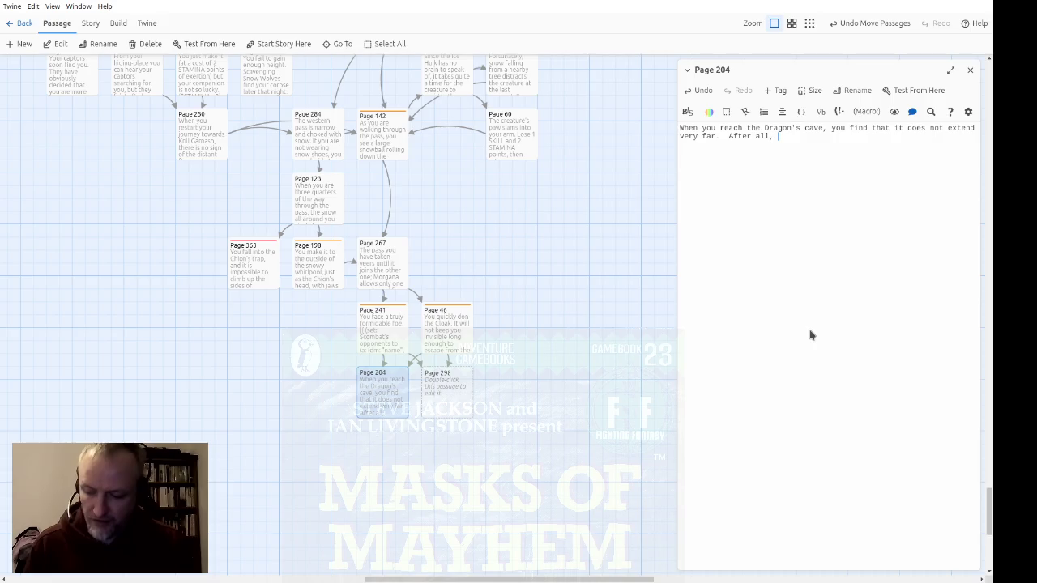
{"action": "type", "text": "what n"}
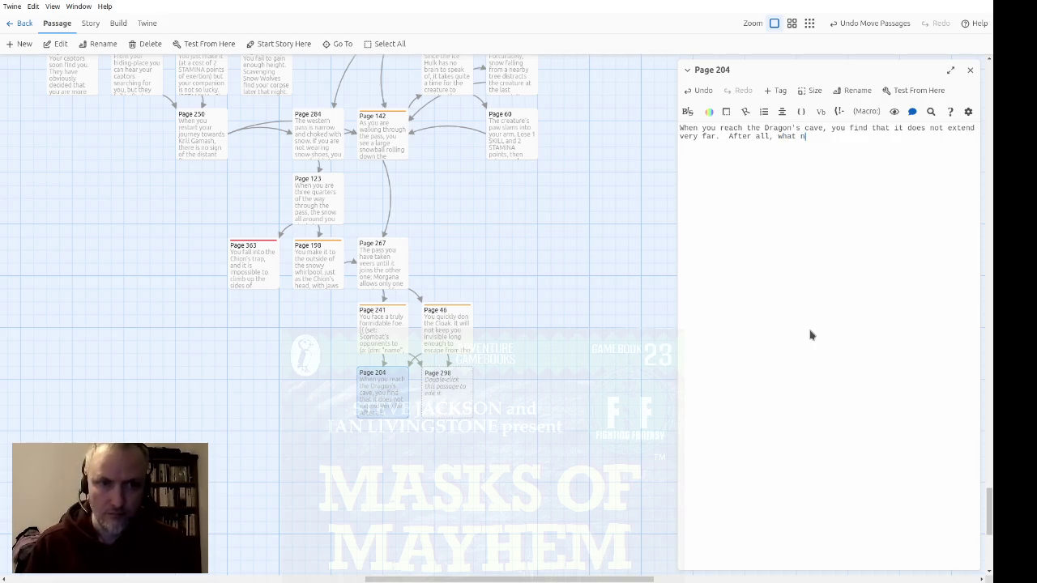
{"action": "type", "text": "eed does an ice"}
{"action": "key", "text": "BackSpace"}
{"action": "key", "text": "BackSpace"}
{"action": "key", "text": "BackSpace"}
{"action": "type", "text": "Ice Dra"}
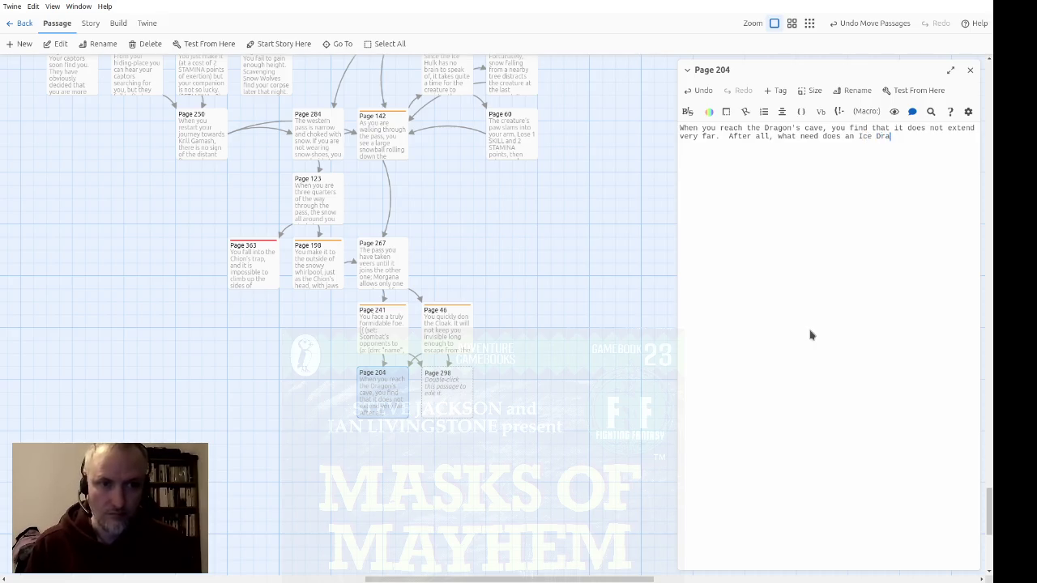
{"action": "type", "text": "gon have for protection against "}
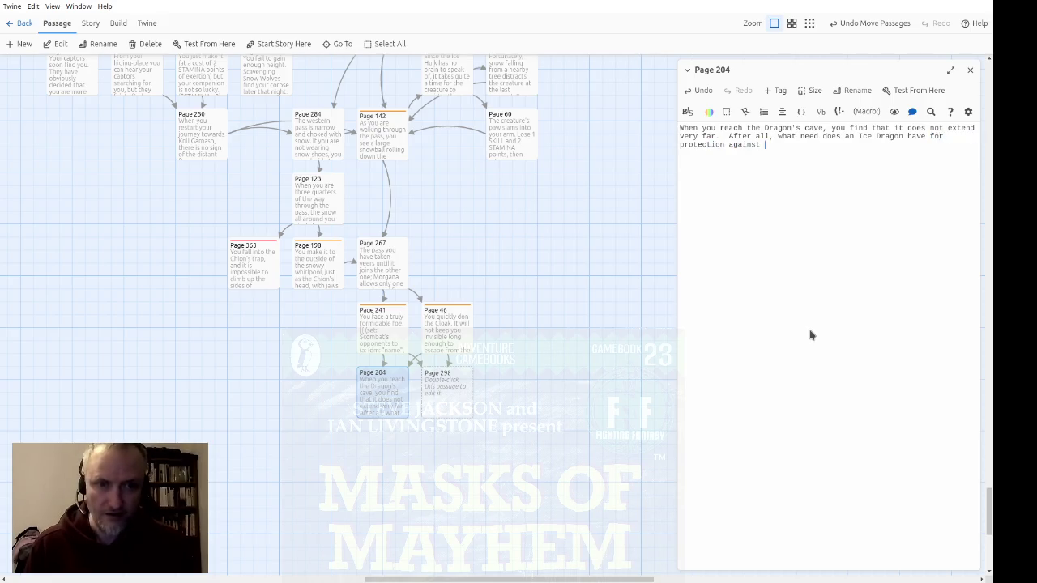
{"action": "type", "text": "cold?  "}
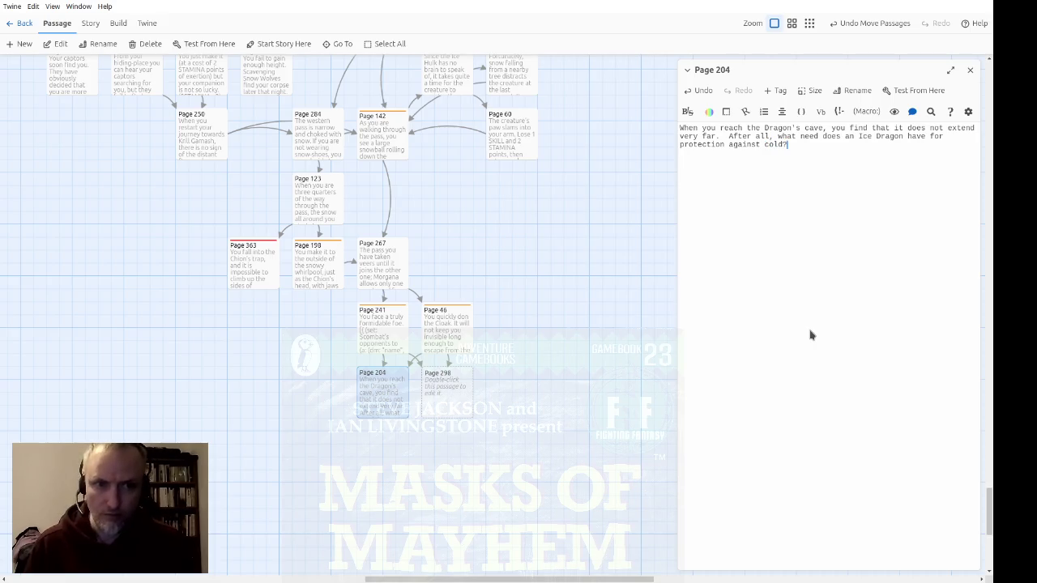
{"action": "type", "text": "At the back, it narrows in"}
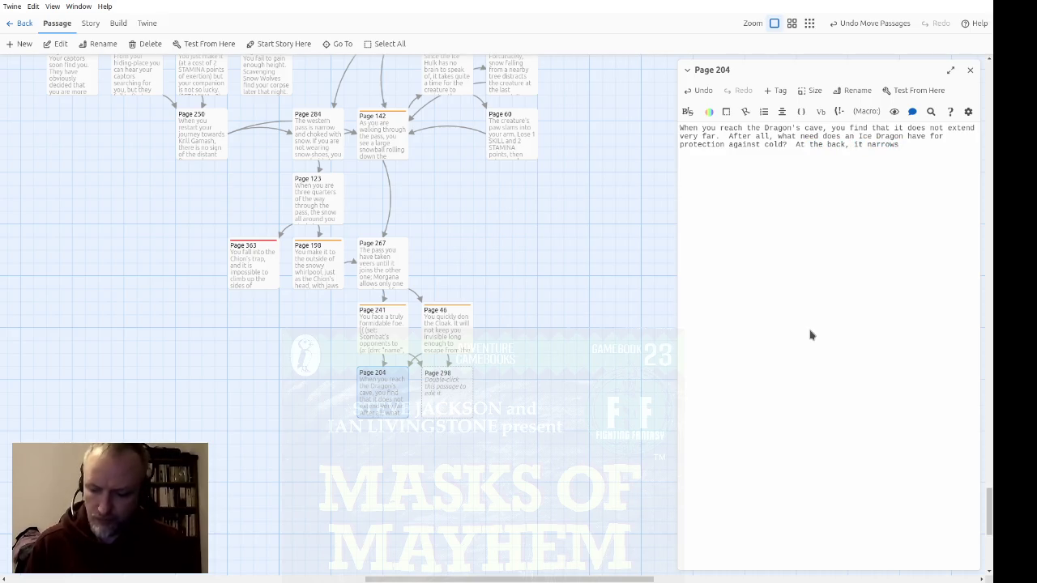
{"action": "type", "text": "to a slit."}
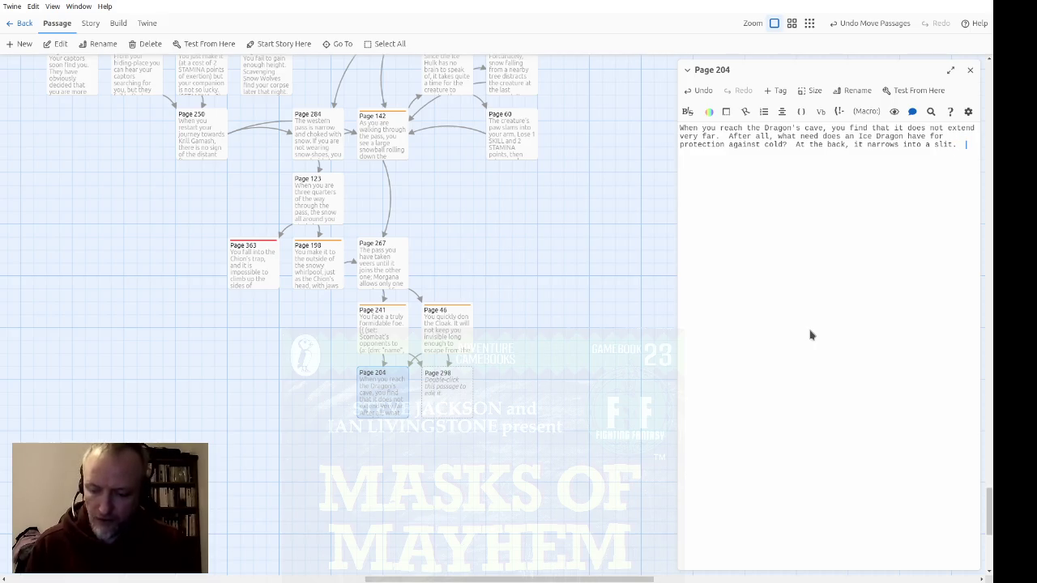
{"action": "key", "text": "Return"}
Add the mountainside ledge paragraph ending in a [[tunnel->Page 256]] link, and close the editor
{"action": "type", "text": "You g"}
{"action": "type", "text": "through the slit and find yourself "}
{"action": "type", "text": "edge"}
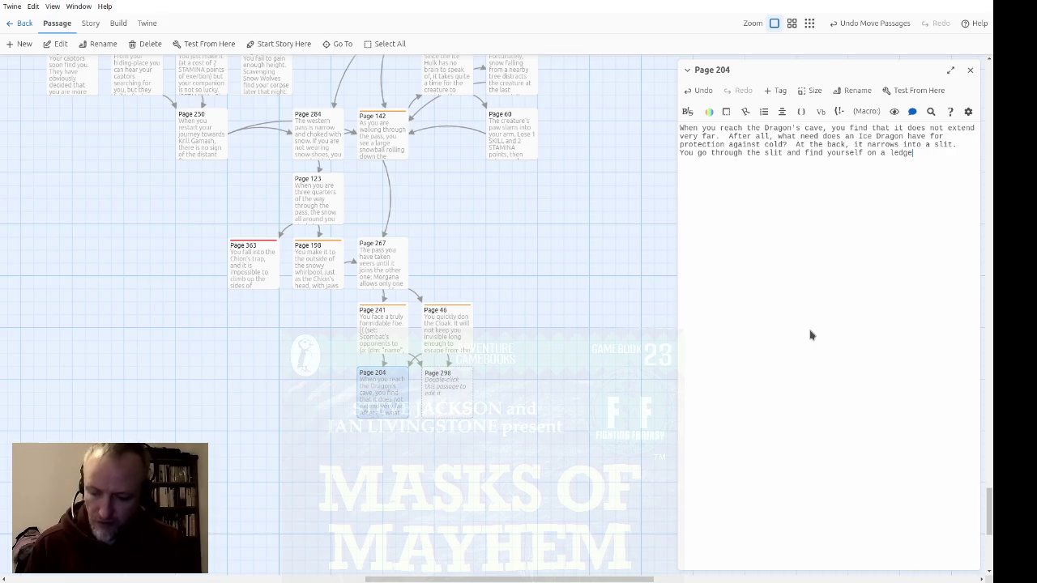
{"action": "type", "text": ", which"}
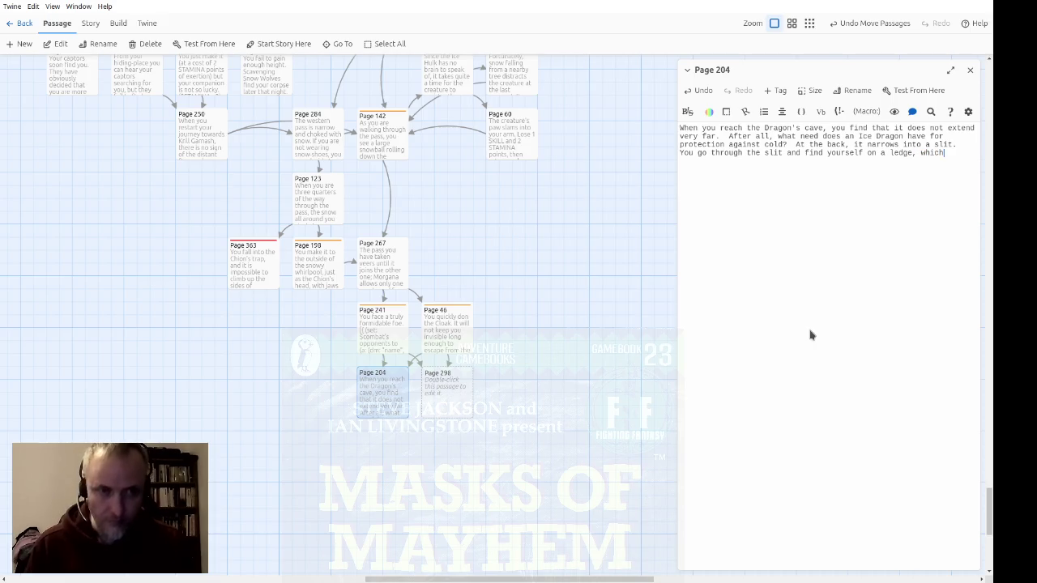
{"action": "type", "text": " runalong the"}
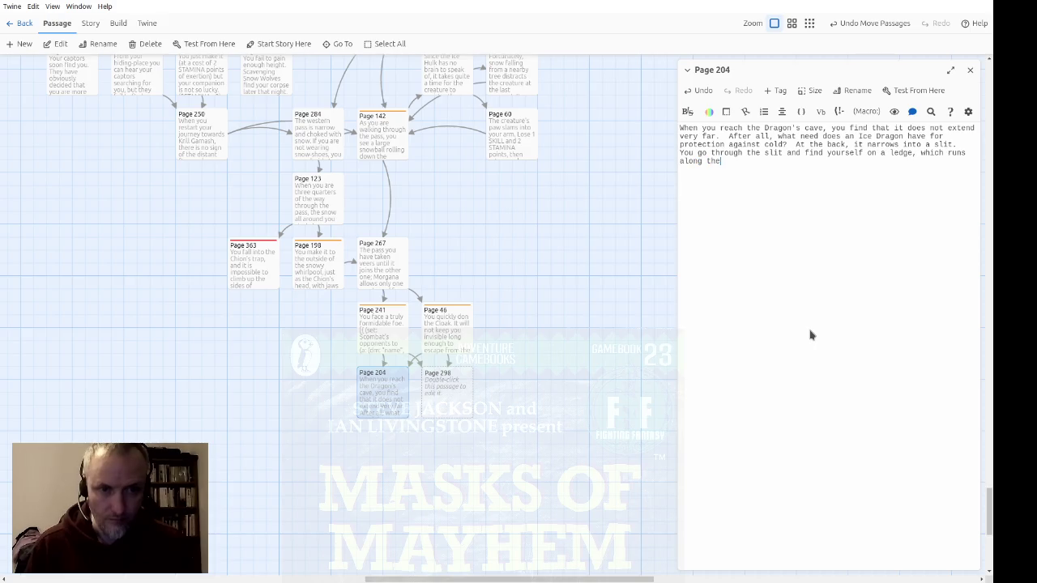
{"action": "type", "text": " mountainside."}
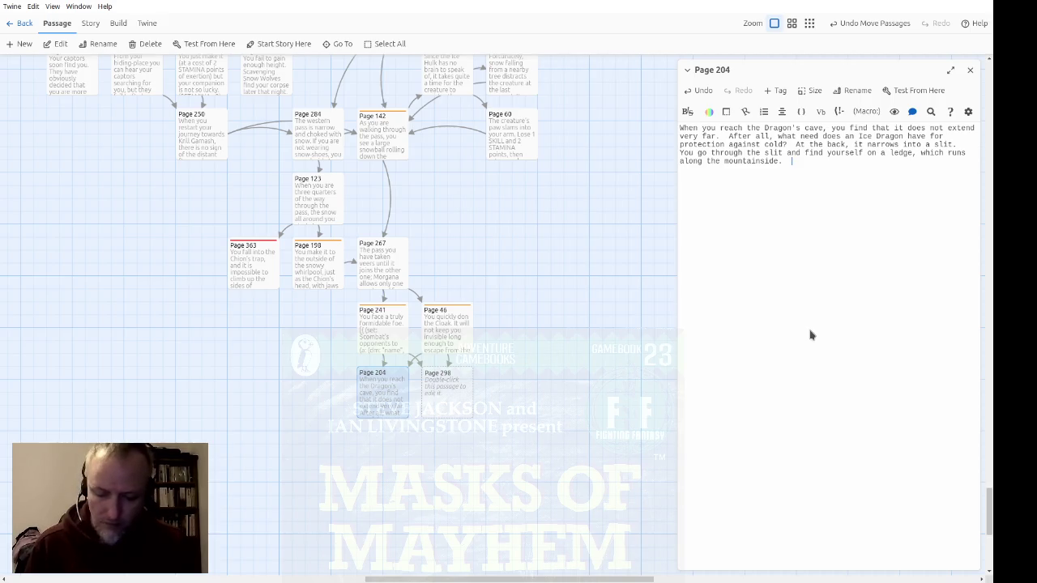
{"action": "type", "text": "The lef"}
{"action": "type", "text": "dge is wide e"}
{"action": "type", "text": "nough"}
{"action": "type", "text": " for you "}
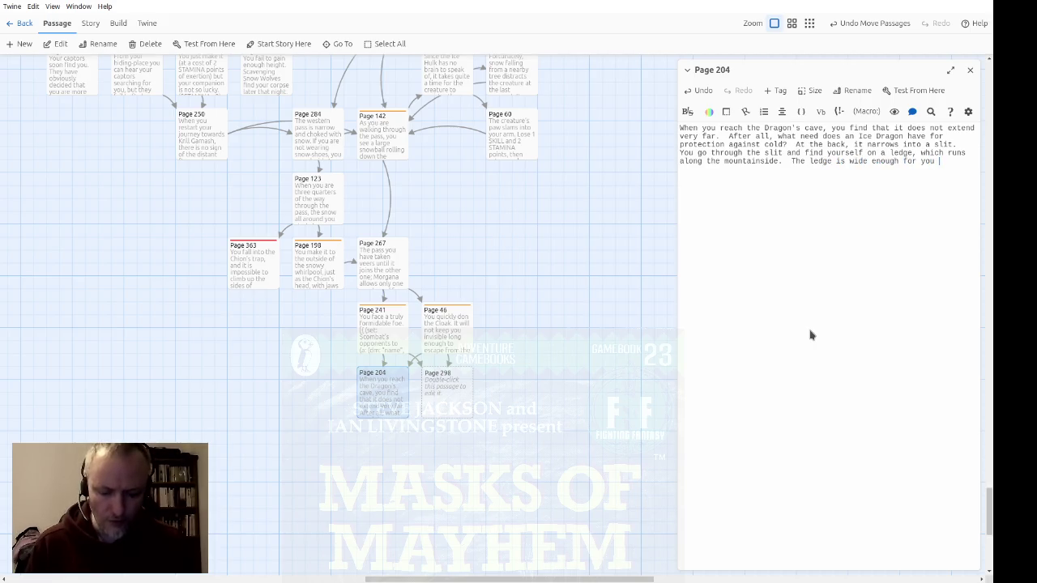
{"action": "type", "text": "to passafel"}
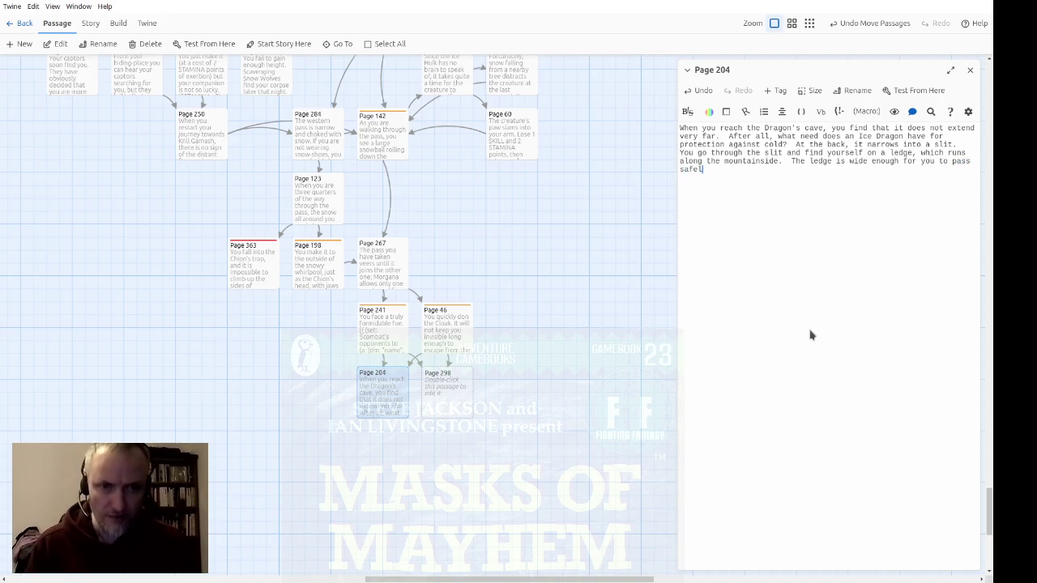
{"action": "type", "text": "y along it"}
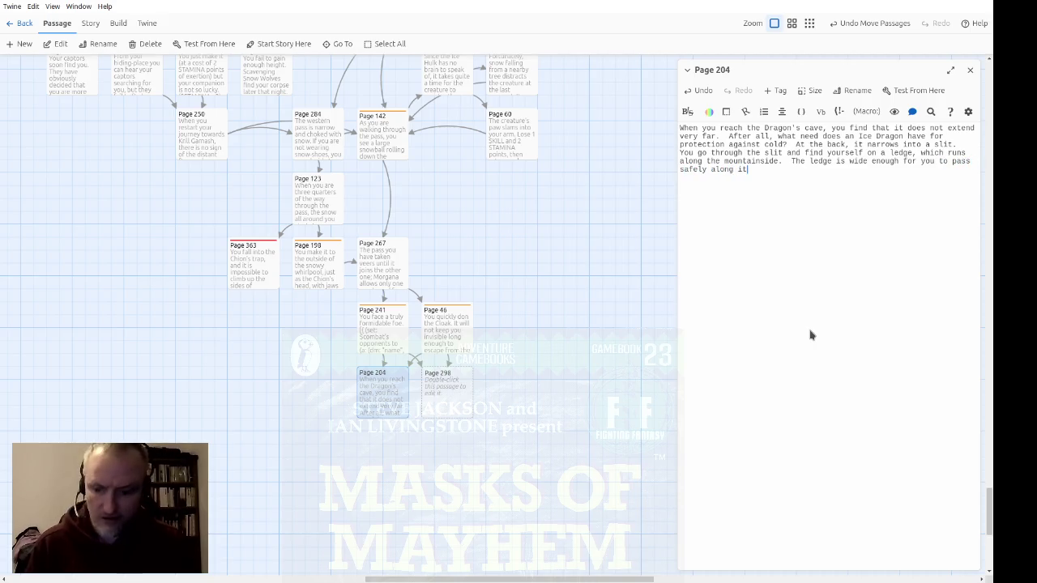
{"action": "type", "text": ", unti"}
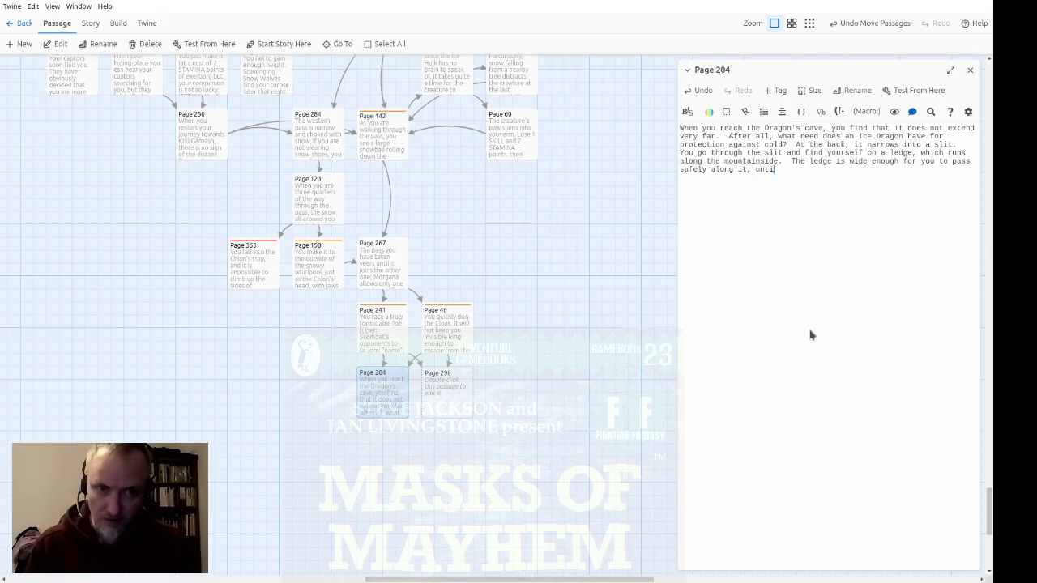
{"action": "type", "text": "l it end"}
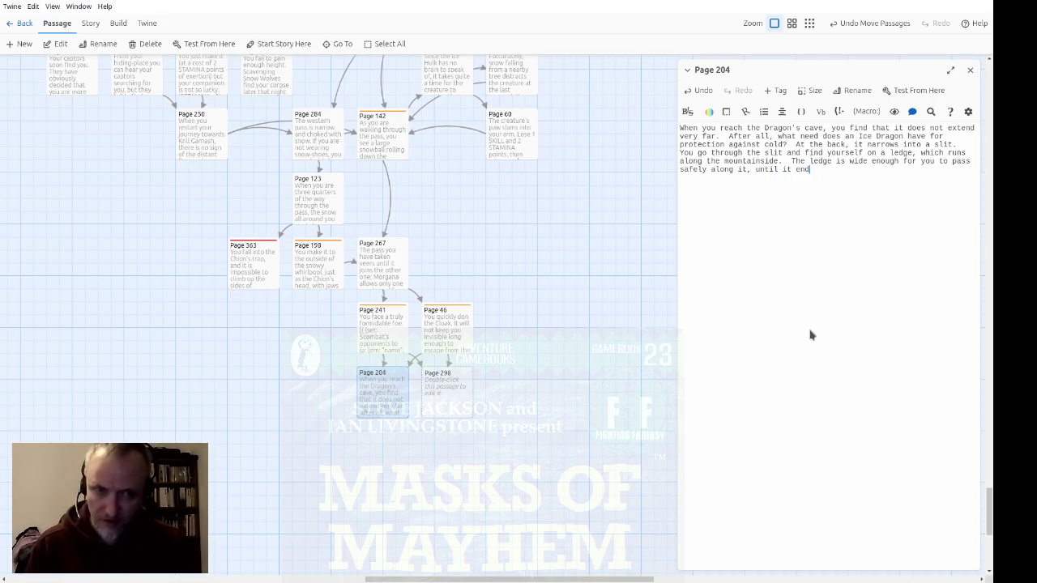
{"action": "type", "text": "s at the "}
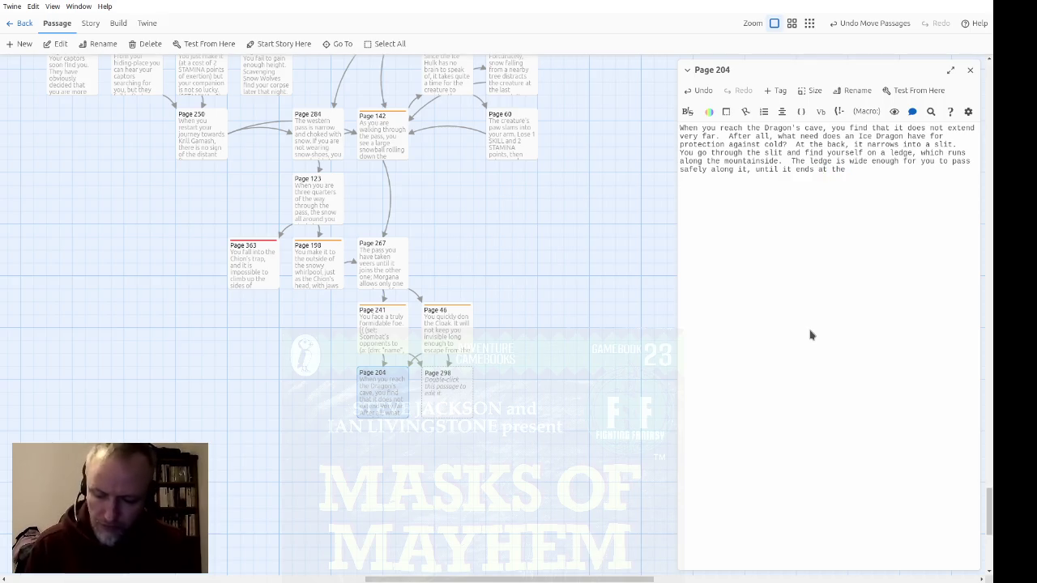
{"action": "type", "text": "mouth to a t"}
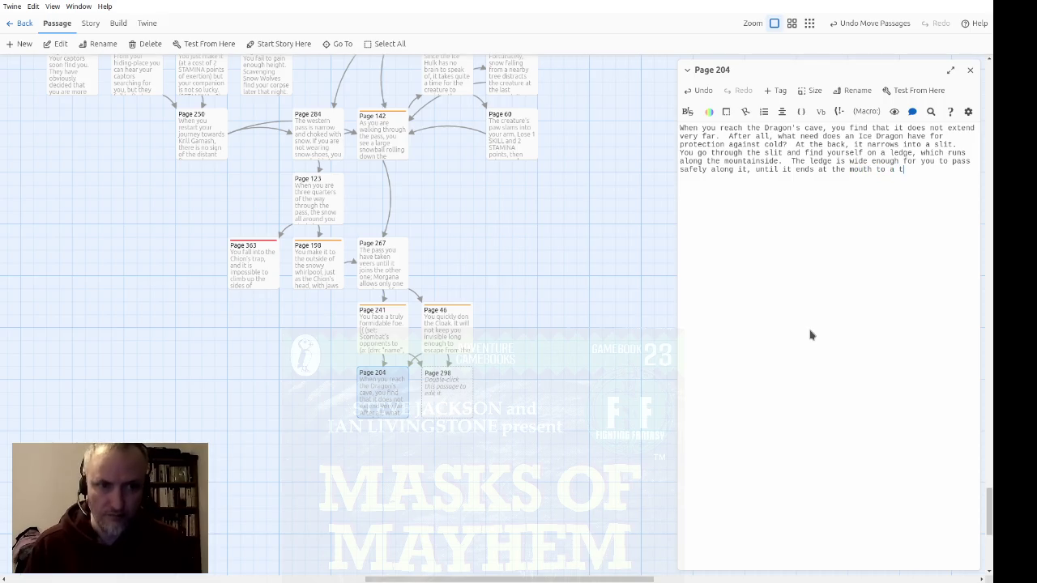
{"action": "type", "text": "unnel."}
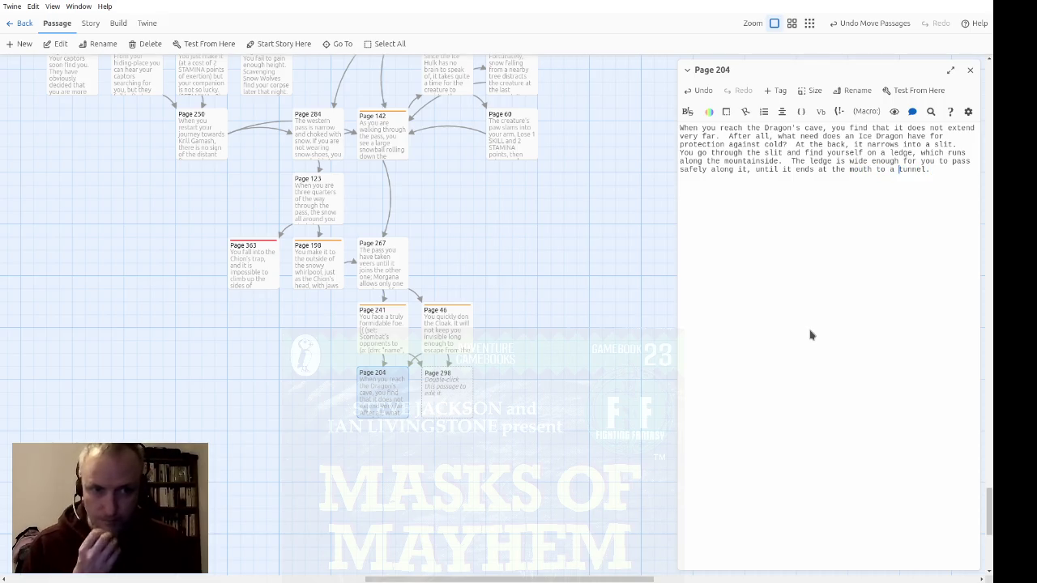
{"action": "type", "text": "[["}
{"action": "key", "text": "Right"}
{"action": "key", "text": "Right"}
{"action": "key", "text": "Right"}
{"action": "type", "text": "->Page "}
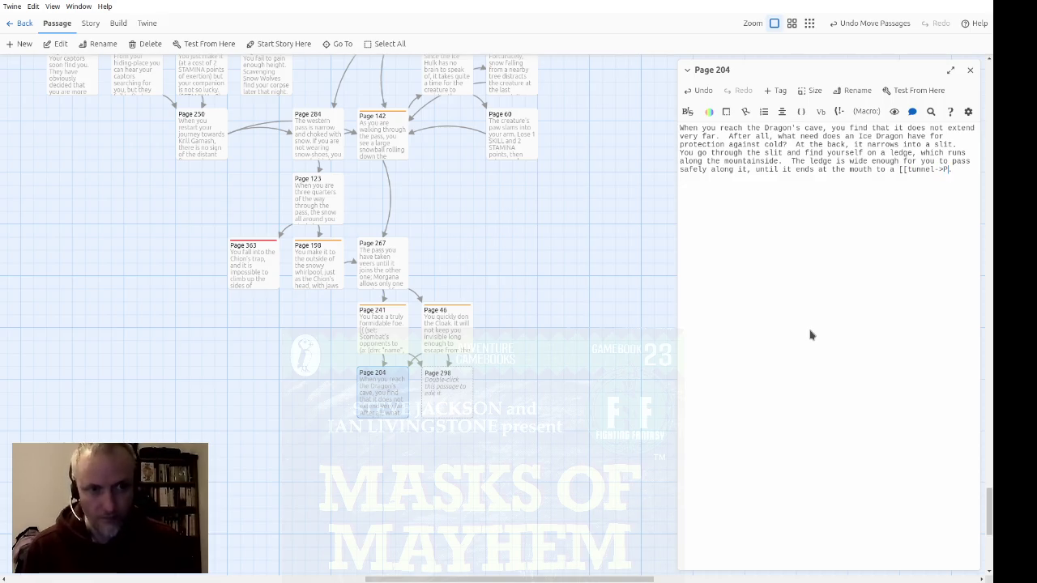
{"action": "type", "text": "256]]."}
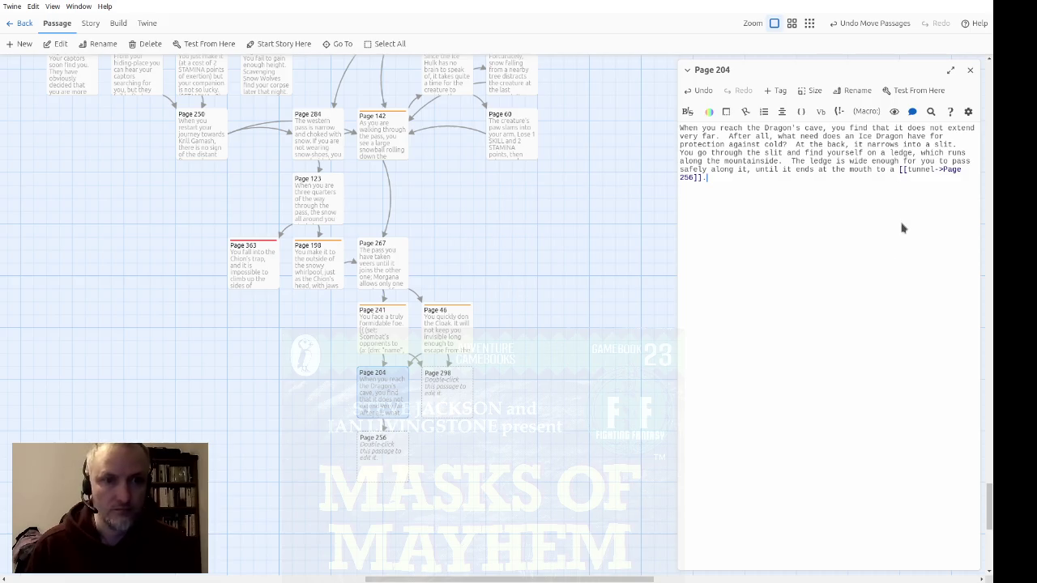
{"action": "left_click", "coordinate": [969, 69]}
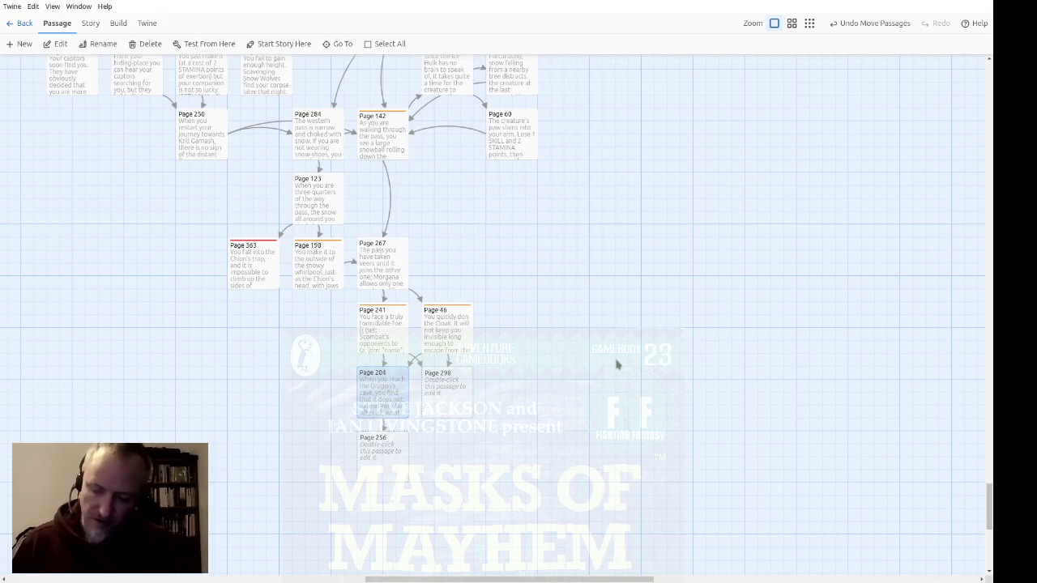
{"action": "double_click", "coordinate": [461, 380]}
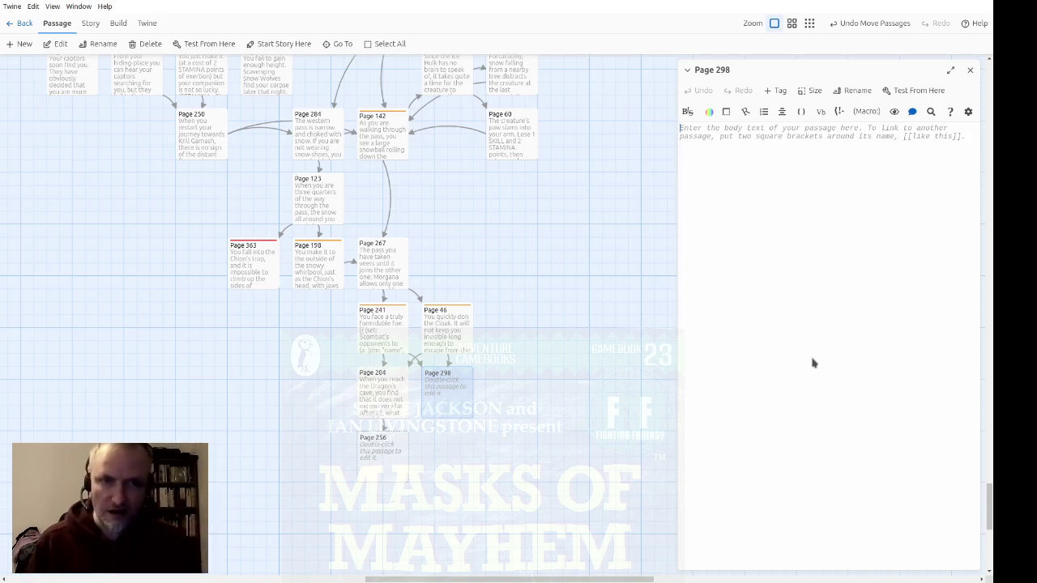
Type Page 298's opening about Morgana's defences formed by the mountain and the way to Krill Garnash
{"action": "type", "text": "Some of Mor"}
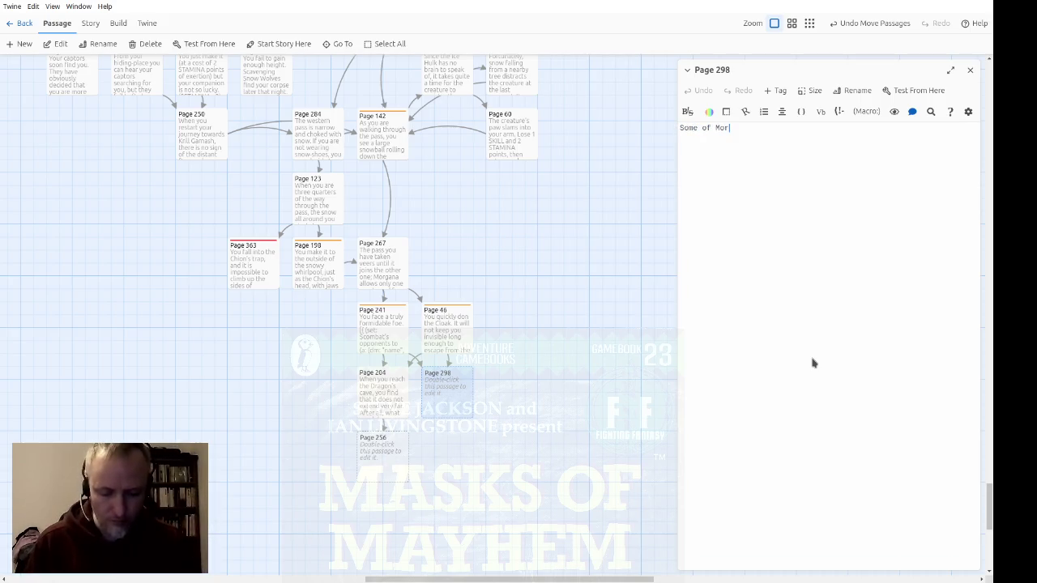
{"action": "type", "text": "gan'a's defenced"}
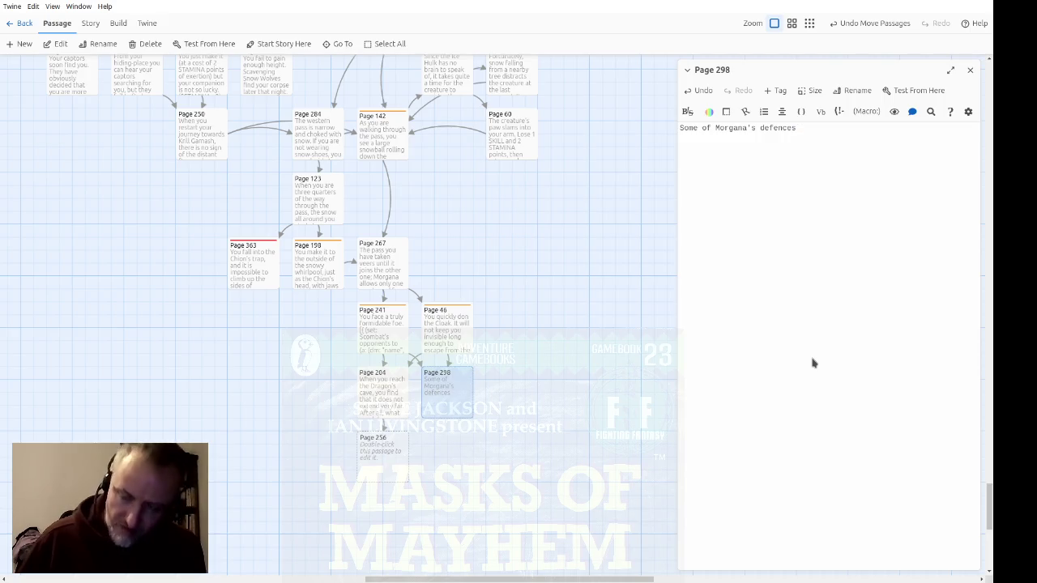
{"action": "type", "text": " are formed"}
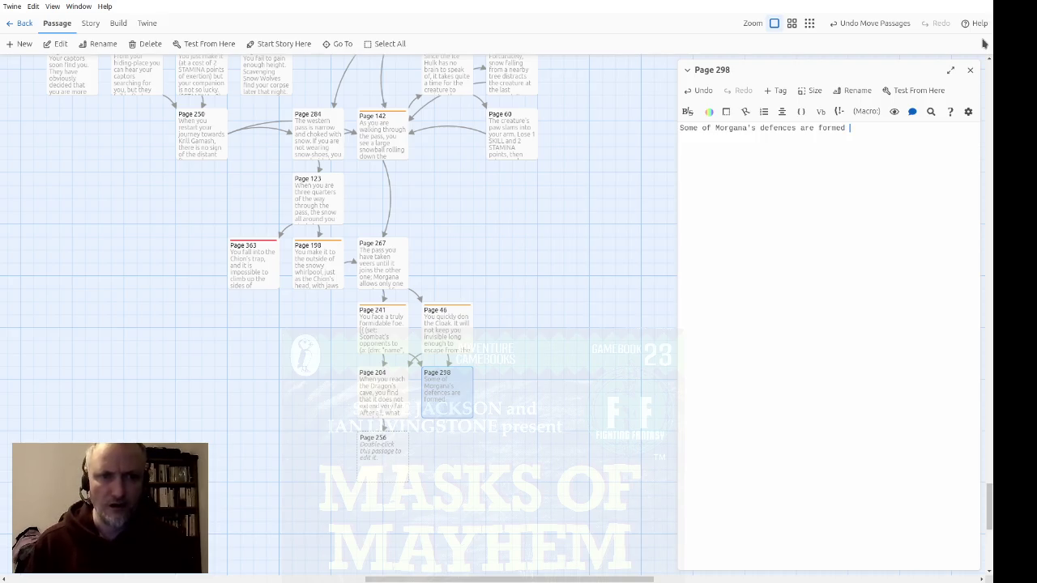
{"action": "type", "text": "by the mo"}
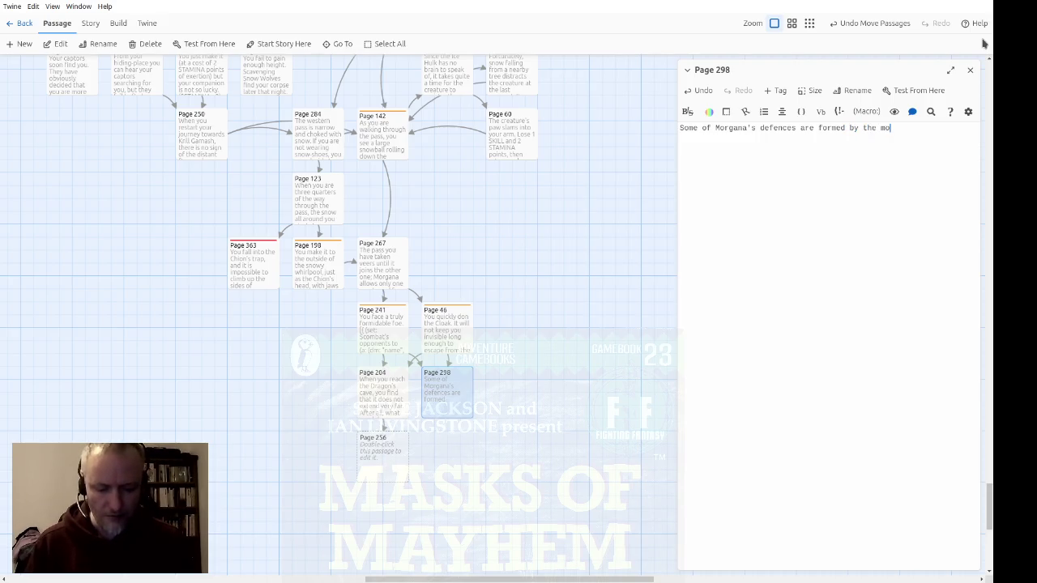
{"action": "type", "text": "untain itself"}
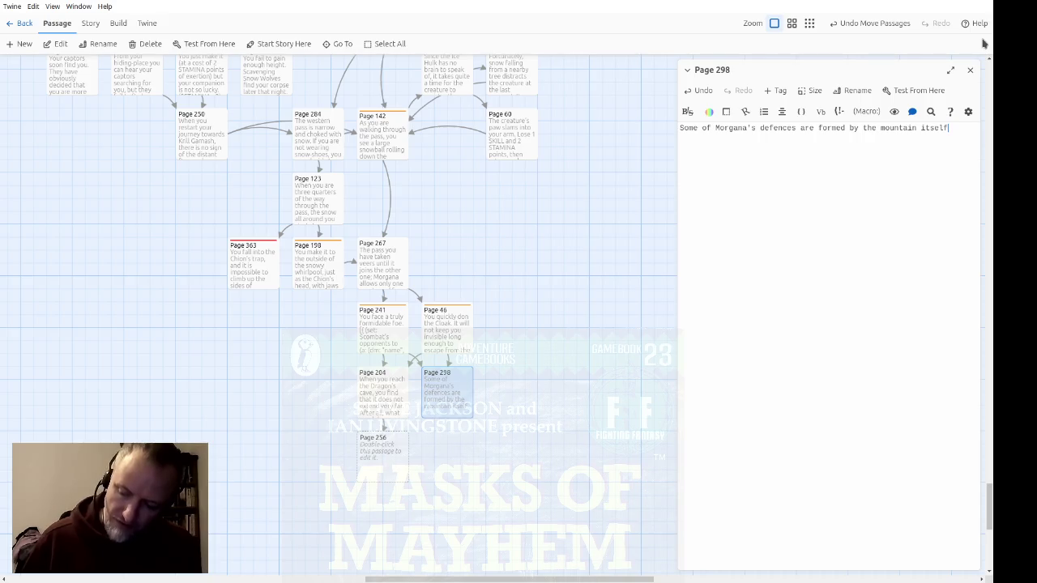
{"action": "type", "text": ".  The "}
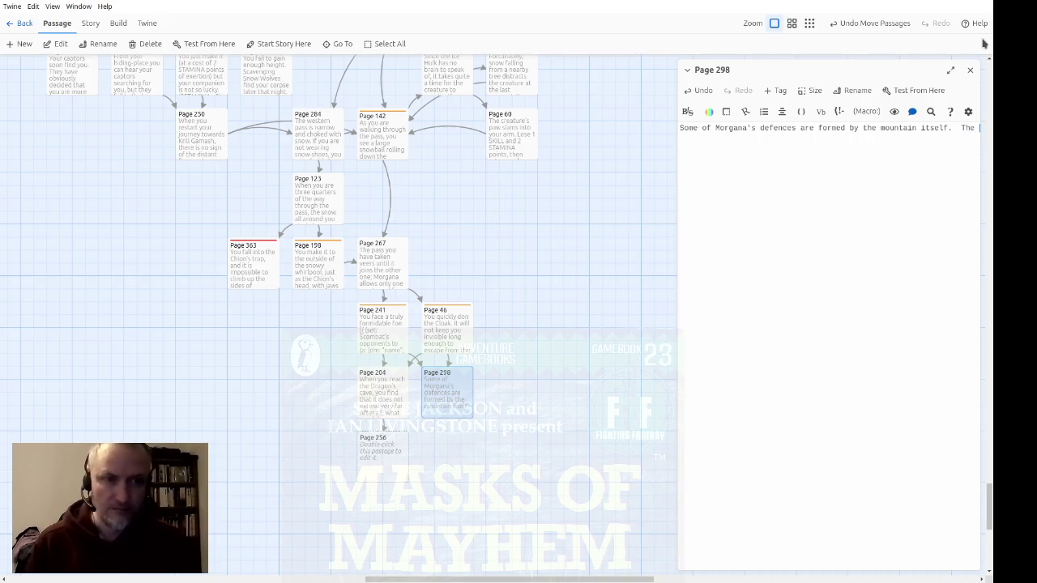
{"action": "type", "text": "direct way you "}
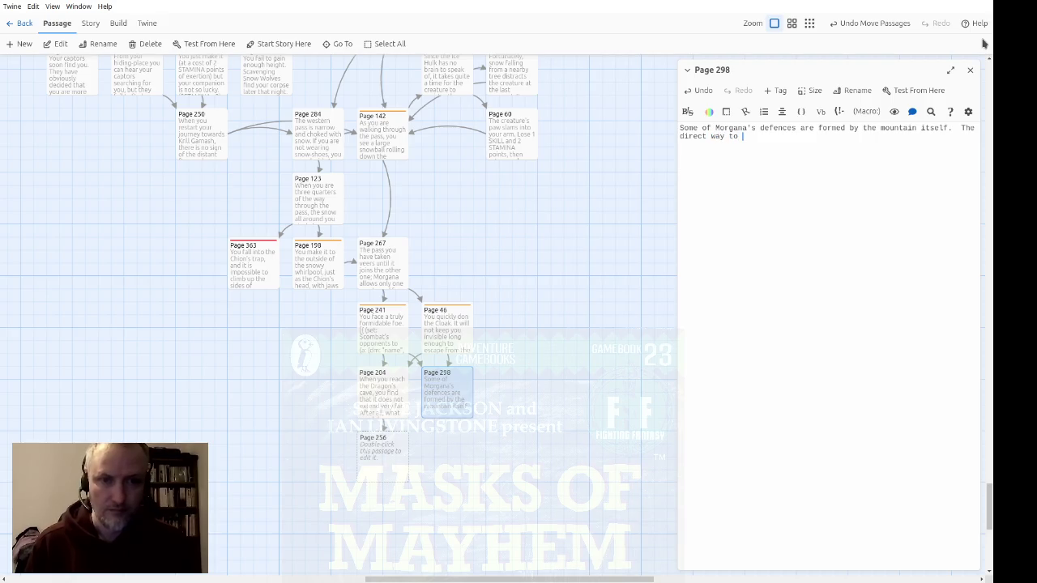
{"action": "type", "text": "are following tyo"}
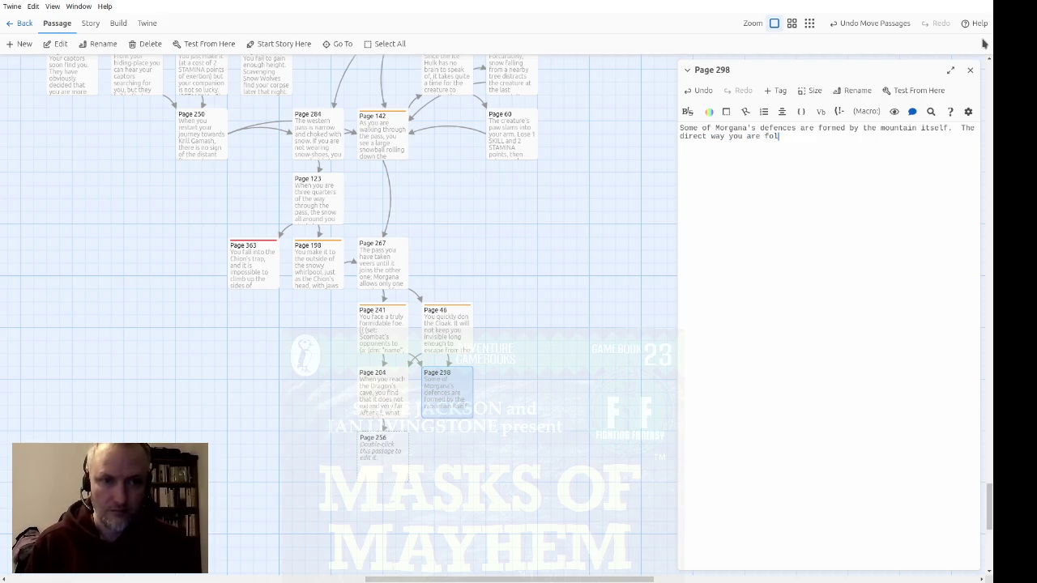
{"action": "key", "text": "BackSpace"}
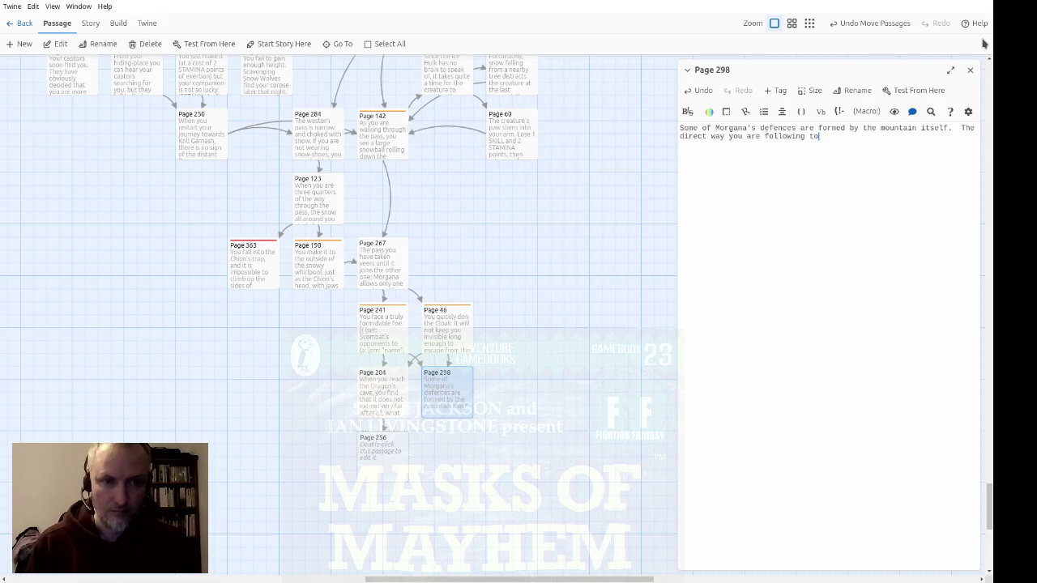
{"action": "type", "text": " Krill Gar"}
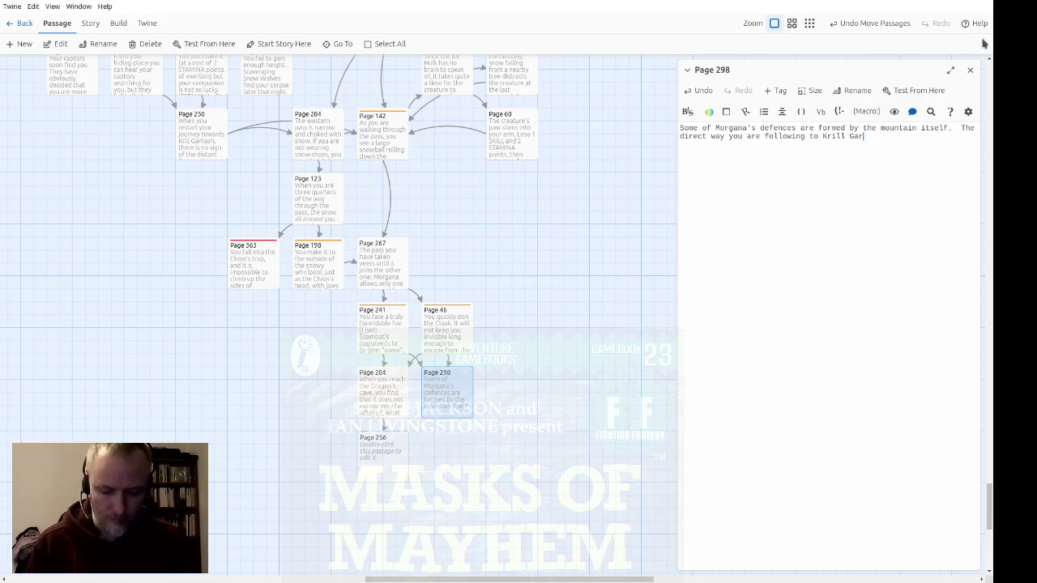
{"action": "type", "text": "nash"}
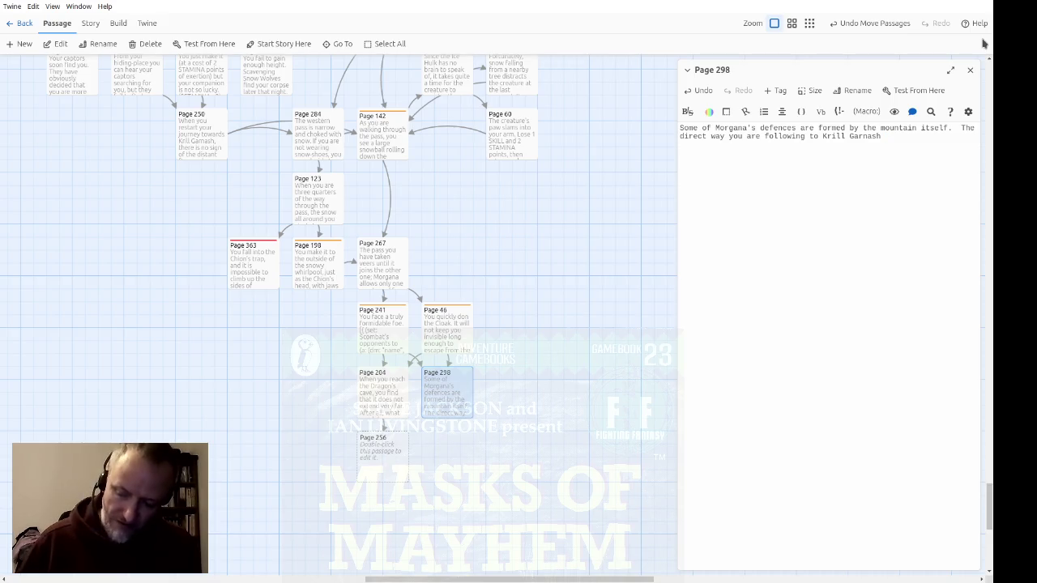
Continue that the steep glacier makes walking -- or rather, crawling -- up it very hazardous
{"action": "type", "text": "leads to a long glacier "}
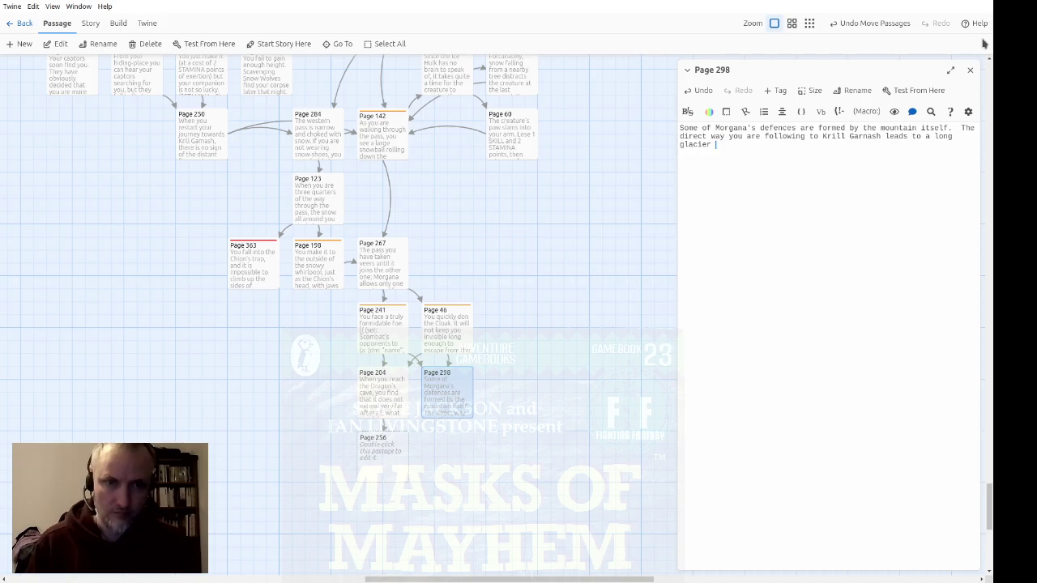
{"action": "type", "text": "which is ste"}
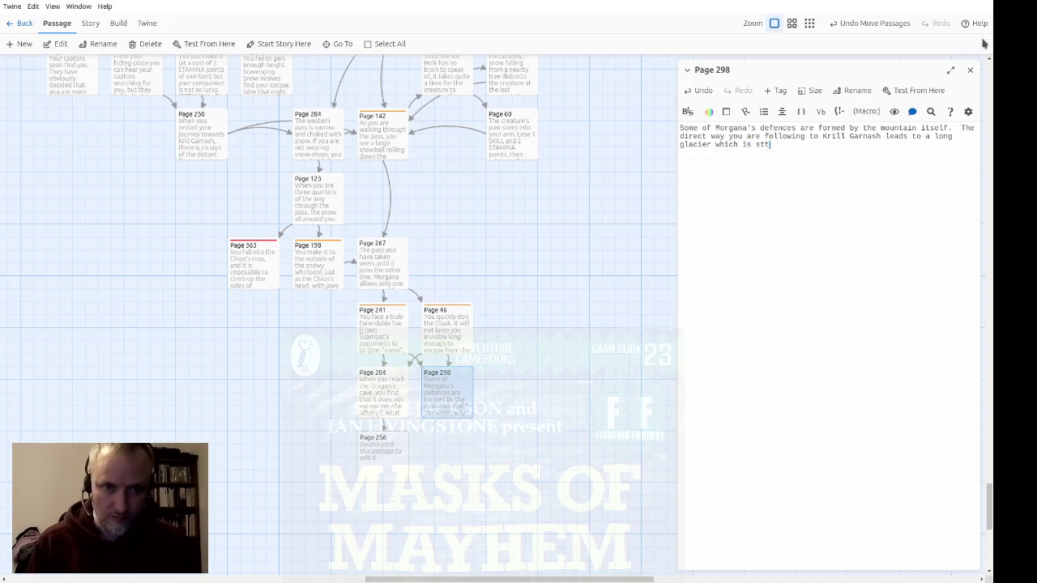
{"action": "type", "text": "ep enough t"}
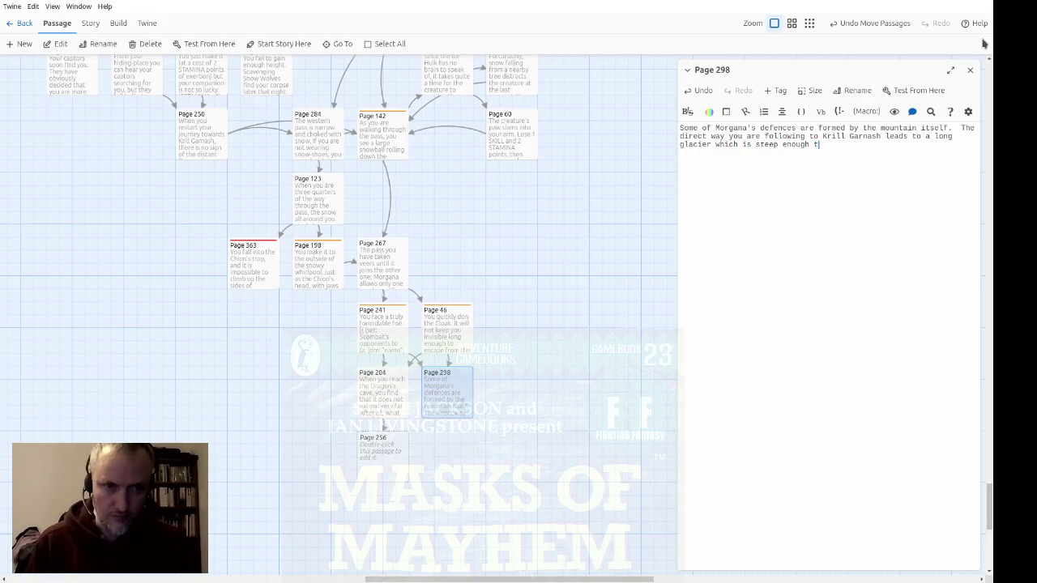
{"action": "type", "text": "o make wal"}
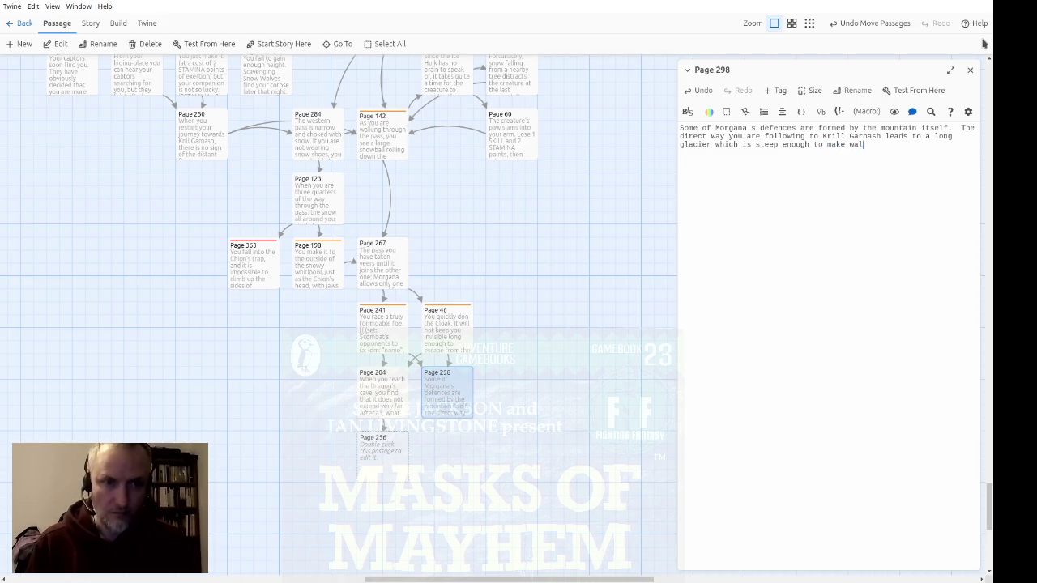
{"action": "type", "text": "king -- ora"}
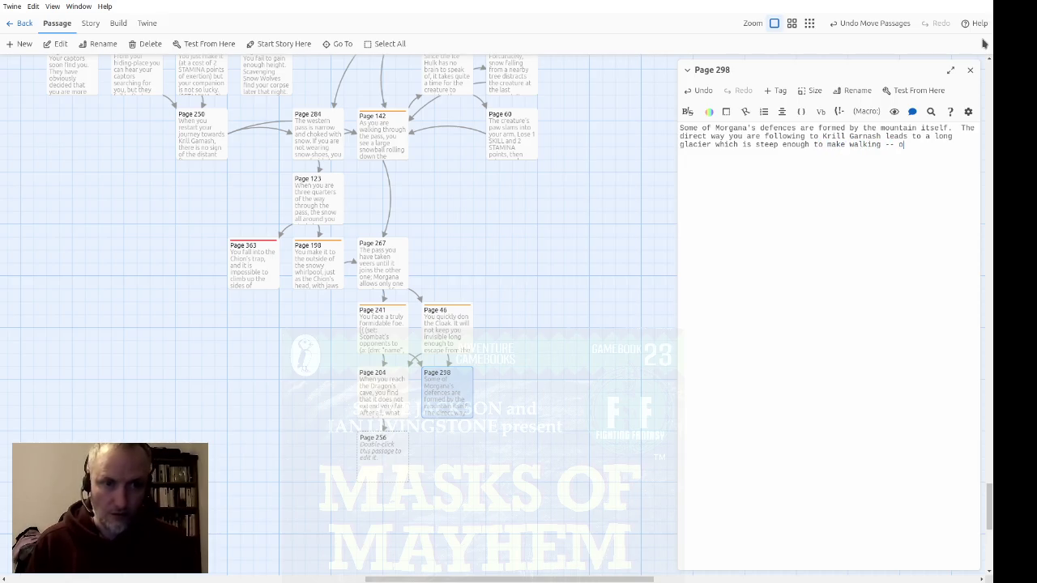
{"action": "key", "text": "BackSpace"}
{"action": "type", "text": "rath"}
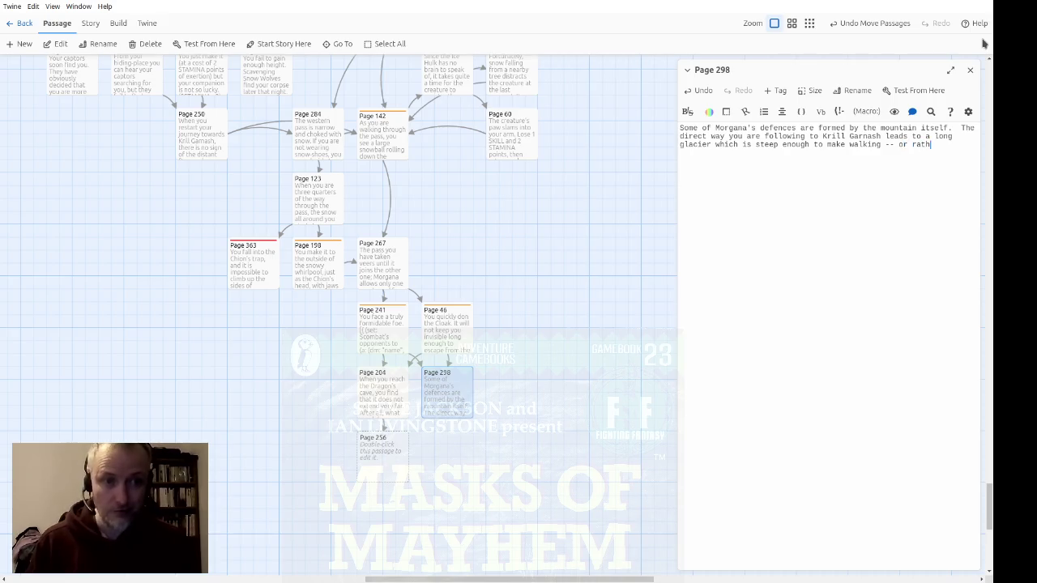
{"action": "type", "text": "er, crawling"}
{"action": "key", "text": "Left"}
{"action": "key", "text": "Left"}
{"action": "type", "text": "--"}
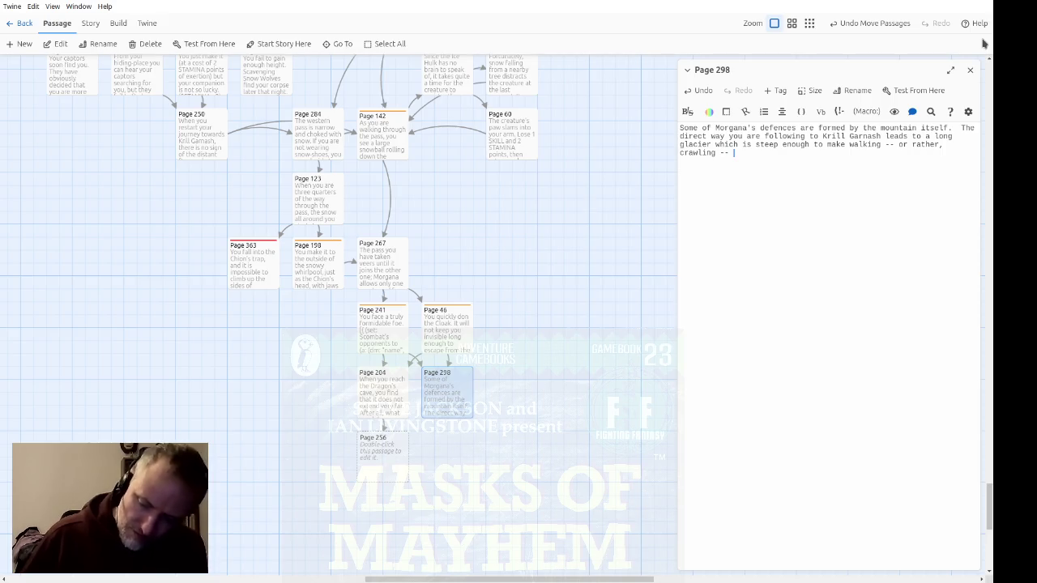
{"action": "type", "text": " up it very haza"}
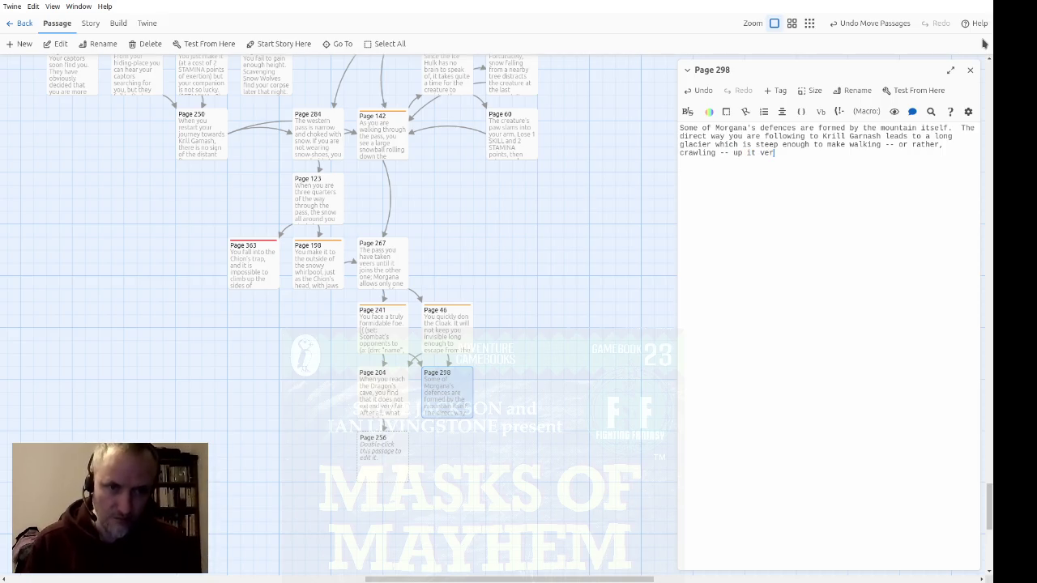
{"action": "type", "text": "rdous."}
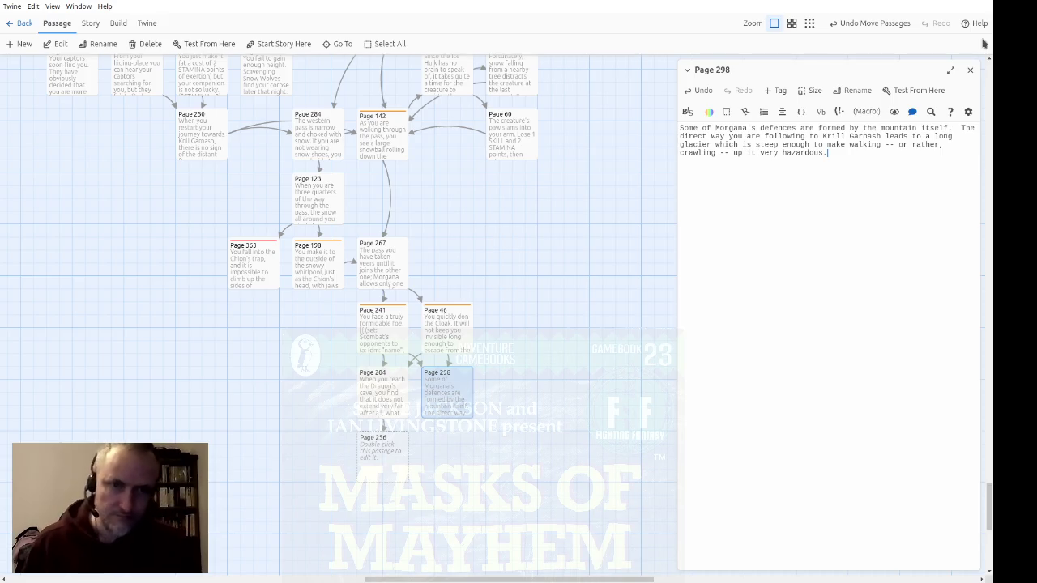
Add 'Do you have a pick-axe head?', a comma after glacier, and begin a (link-reveal:) macro
{"action": "type", "text": "  Do you h"}
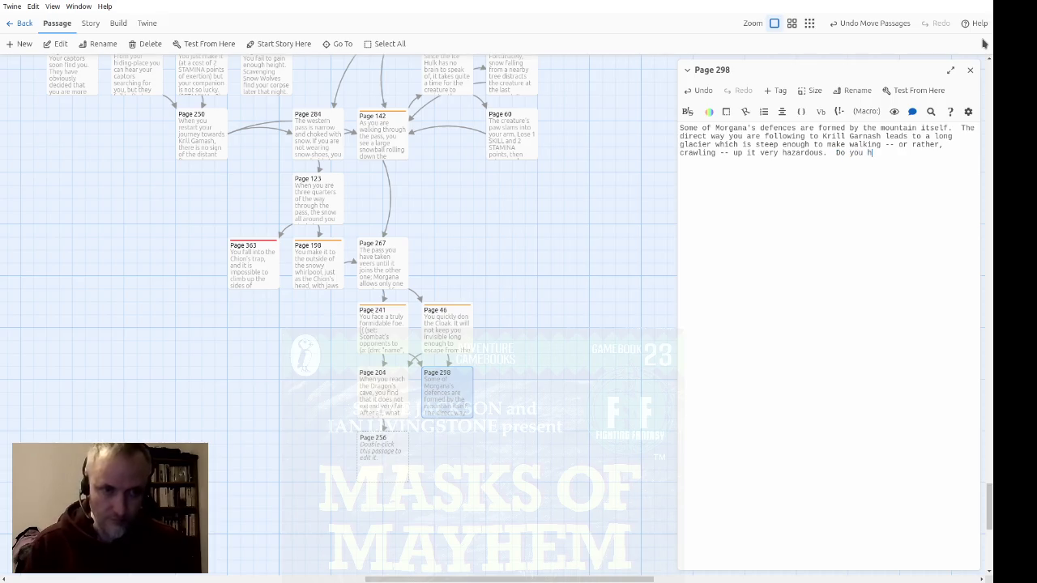
{"action": "type", "text": "ave a pick-axe h"}
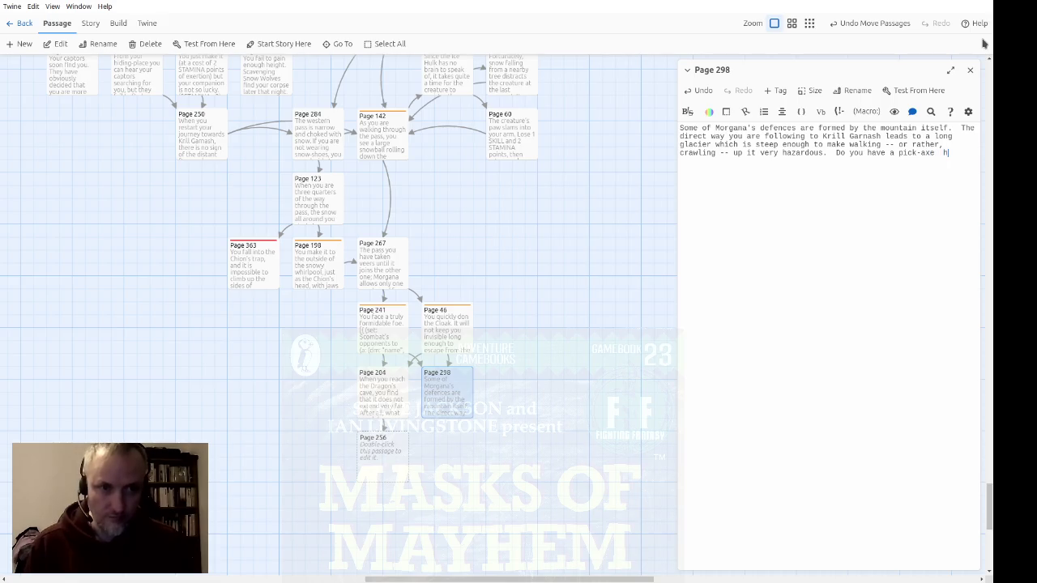
{"action": "type", "text": "ead?"}
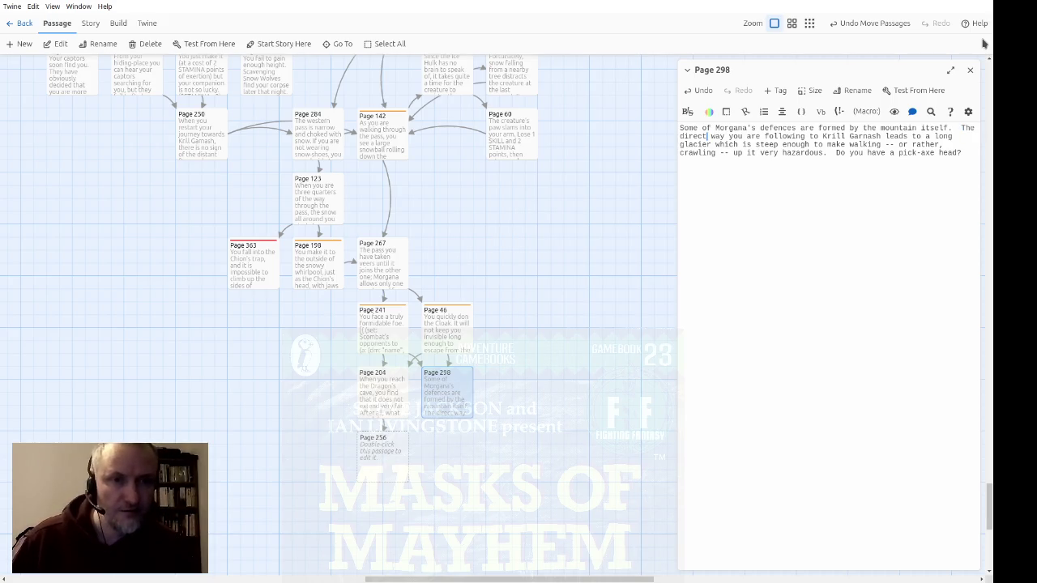
{"action": "type", "text": ","}
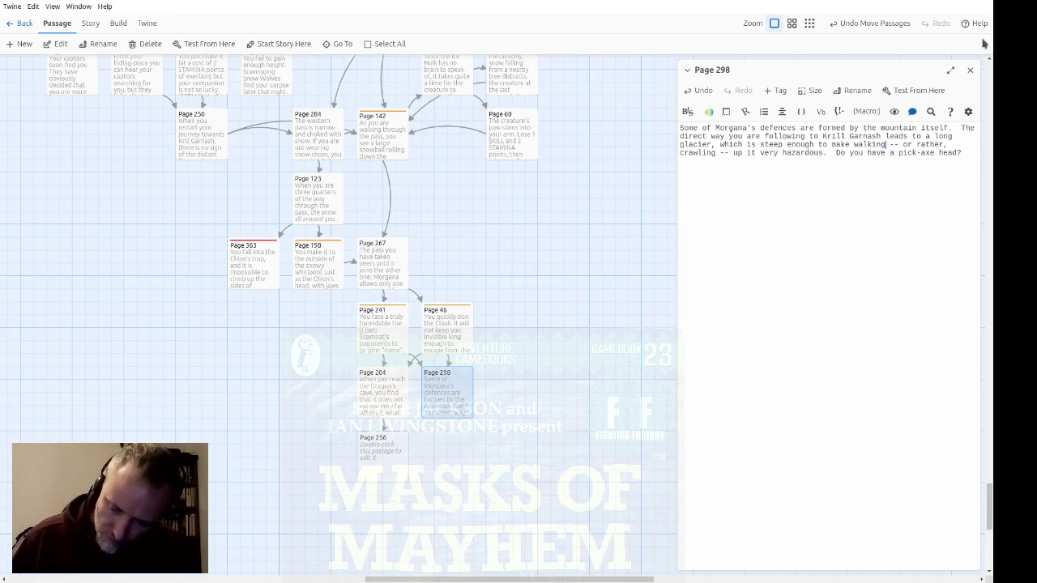
{"action": "key", "text": "Right"}
{"action": "key", "text": "Right"}
{"action": "key", "text": "Right"}
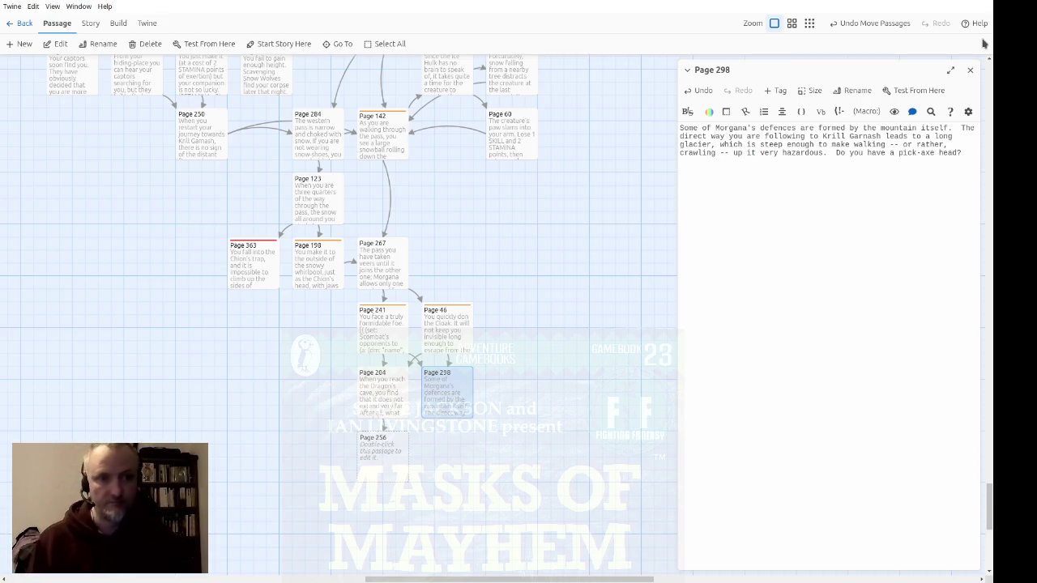
{"action": "type", "text": "(link-revea"}
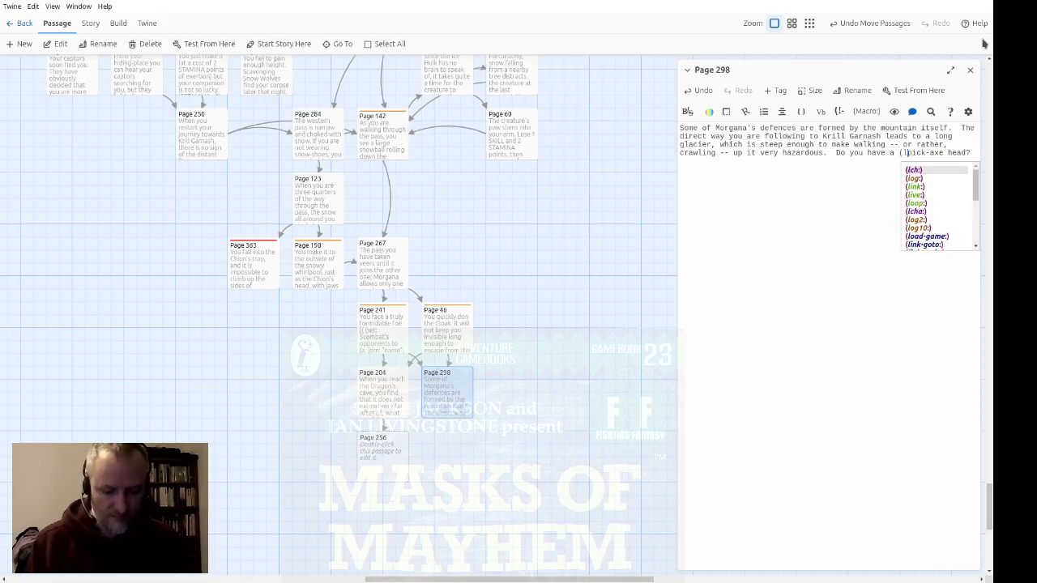
{"action": "type", "text": "l:\""}
Make 'pick-axe head' a (link-reveal:)[(show:?check)] link and add an empty check hook below
{"action": "key", "text": "End"}
{"action": "type", "text": "\")["}
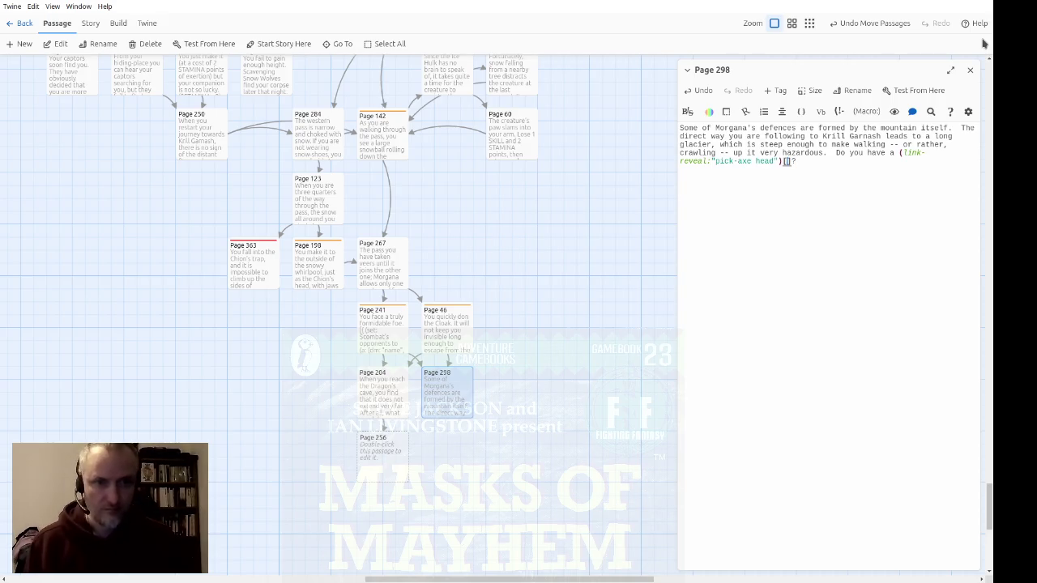
{"action": "type", "text": "(show:?c"}
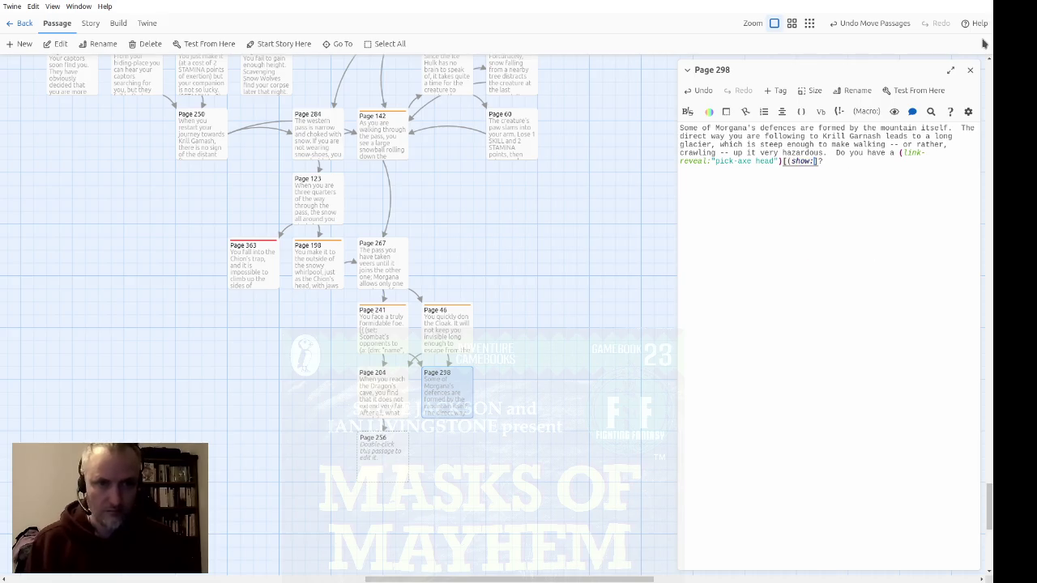
{"action": "type", "text": "heck)"}
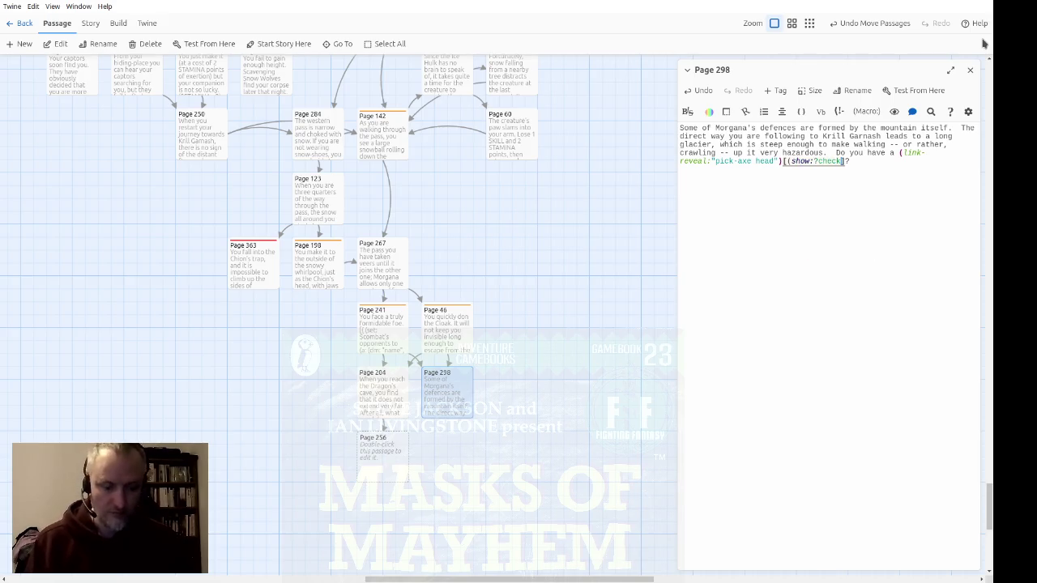
{"action": "key", "text": "End"}
{"action": "key", "text": "Return"}
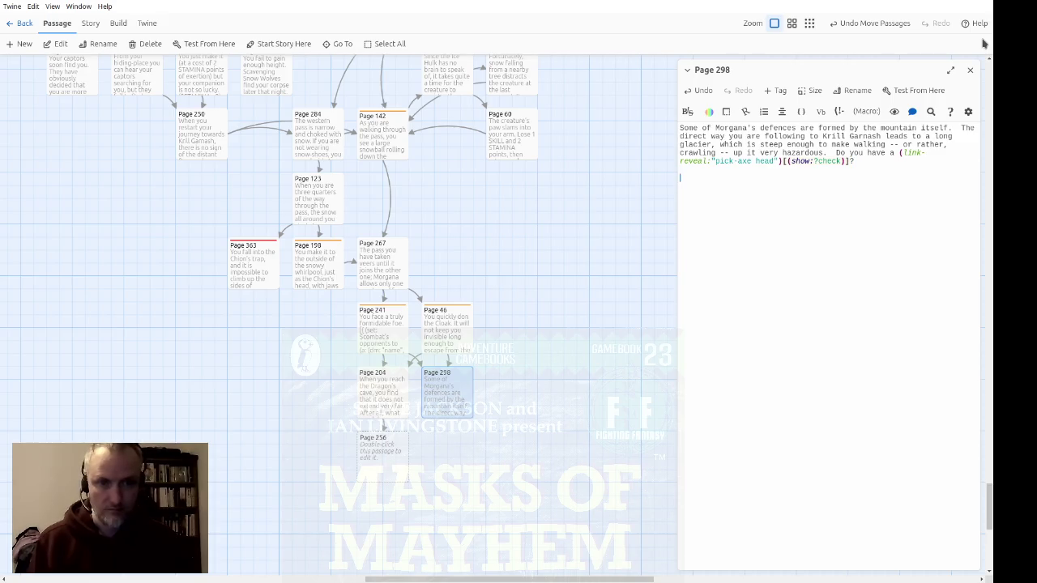
{"action": "type", "text": "|check"}
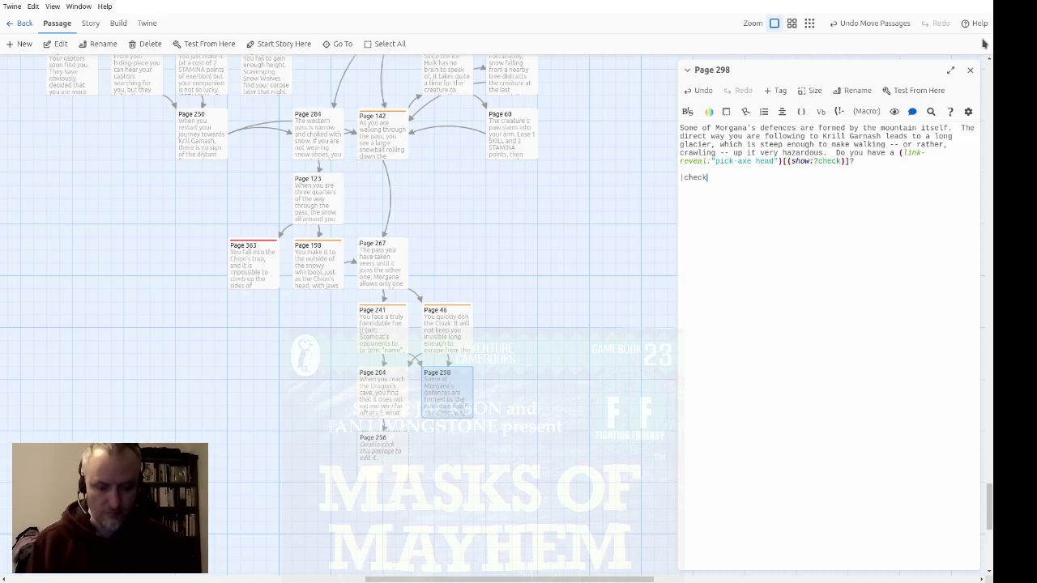
{"action": "type", "text": ")[][["}
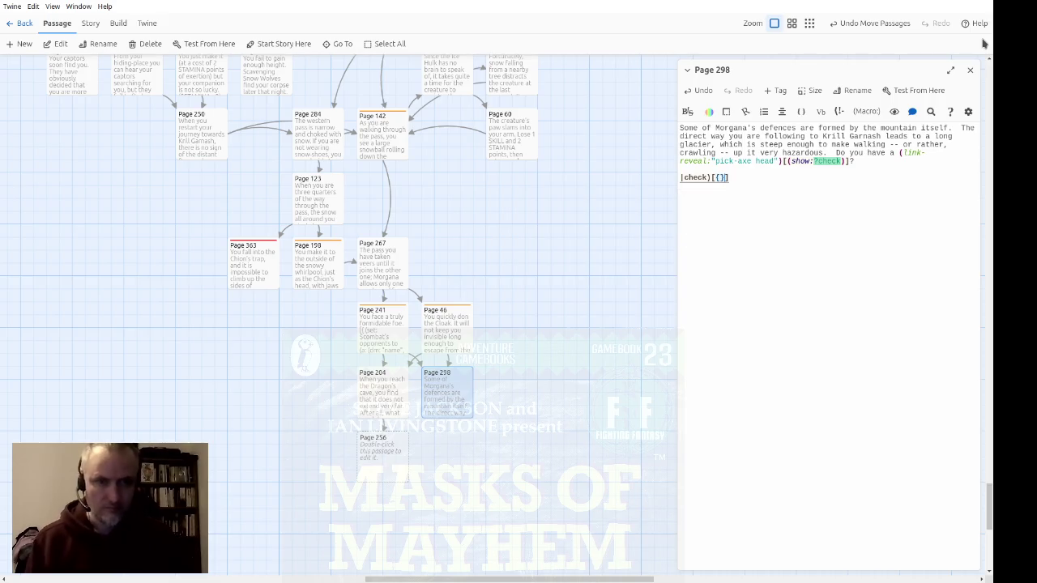
{"action": "key", "text": "Return"}
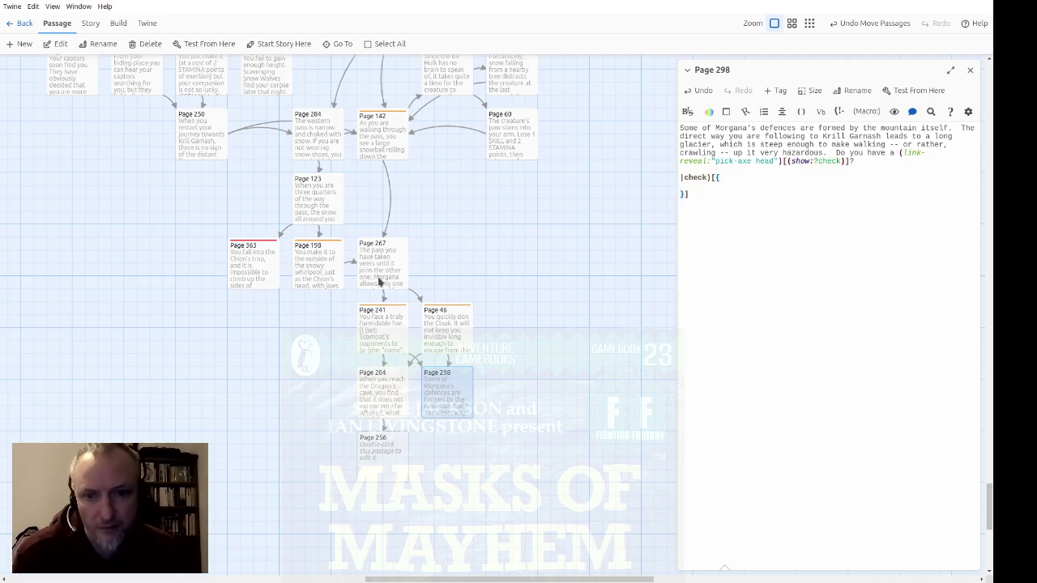
Copy the inventory check block from Page 267 and paste it into the check hook
{"action": "double_click", "coordinate": [391, 278]}
{"action": "mouse_move", "coordinate": [788, 265]}
{"action": "left_mouse_down"}
{"action": "mouse_move", "coordinate": [653, 257]}
{"action": "mouse_move", "coordinate": [635, 234]}
{"action": "left_mouse_up"}
{"action": "key", "text": "ctrl+c"}
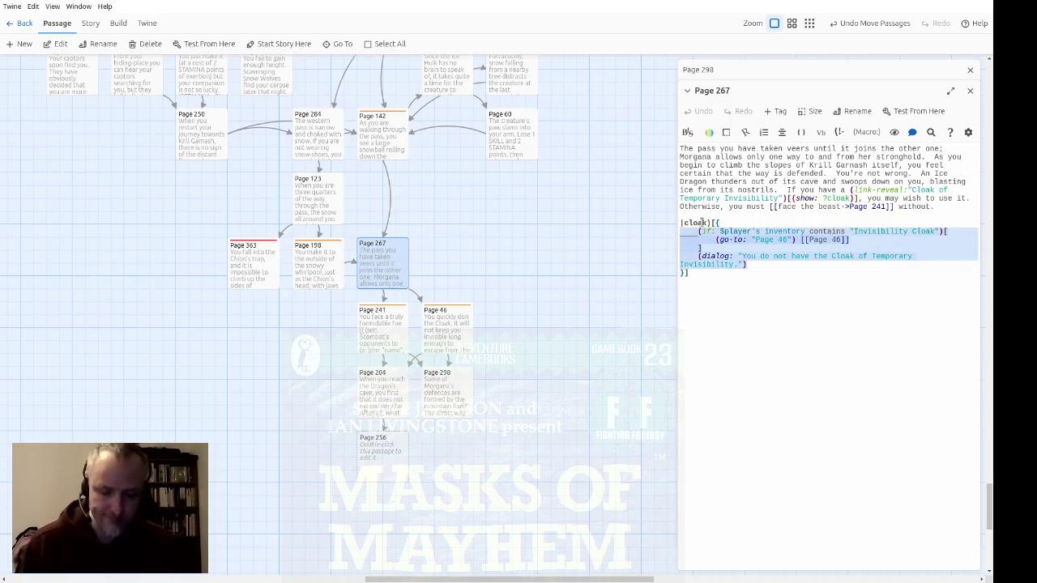
{"action": "left_click", "coordinate": [906, 241]}
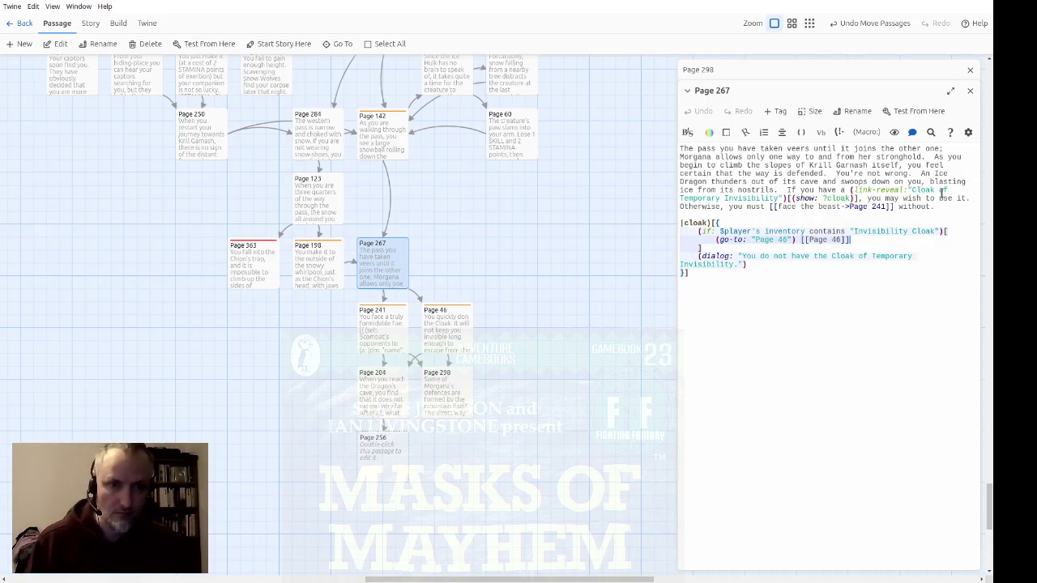
{"action": "left_click", "coordinate": [971, 91]}
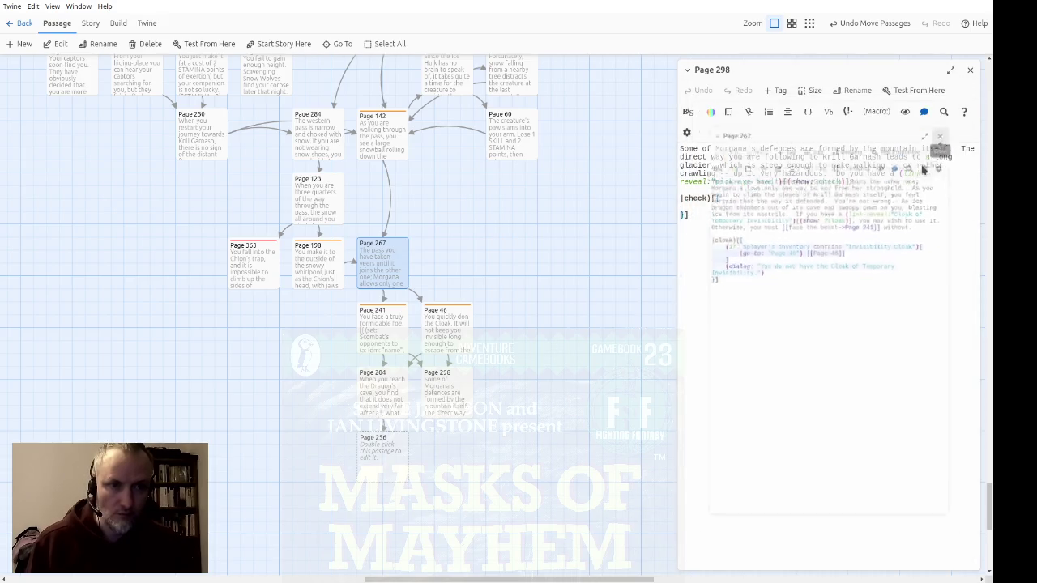
{"action": "key", "text": "ctrl+v"}
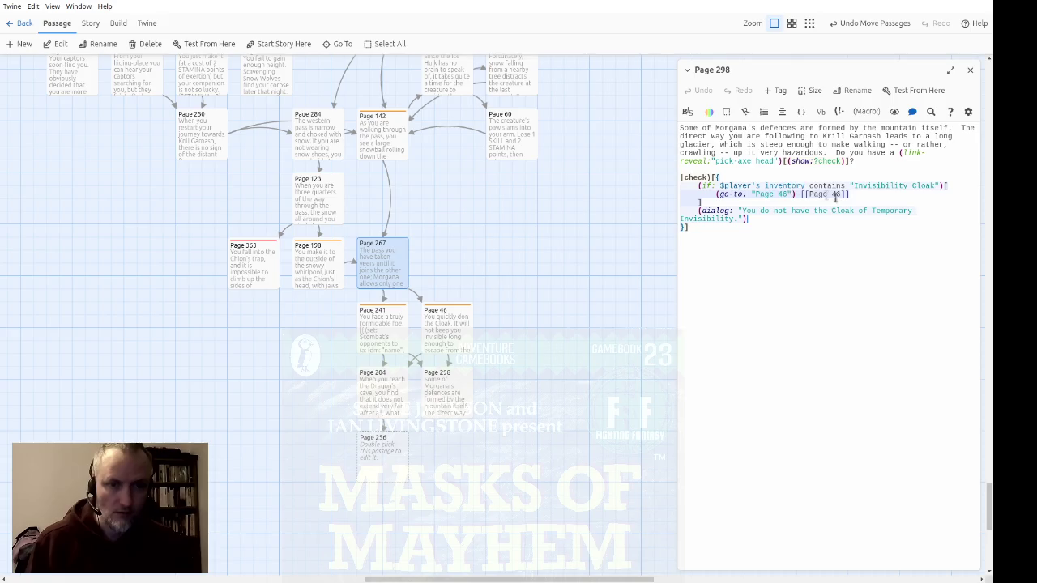
Change the tested item to Pick-Axe Head and the (go-to:) destination to Page 395
{"action": "double_click", "coordinate": [877, 185]}
{"action": "left_click_drag", "start_coordinate": [877, 185], "coordinate": [909, 193]}
{"action": "type", "text": "ck-a"}
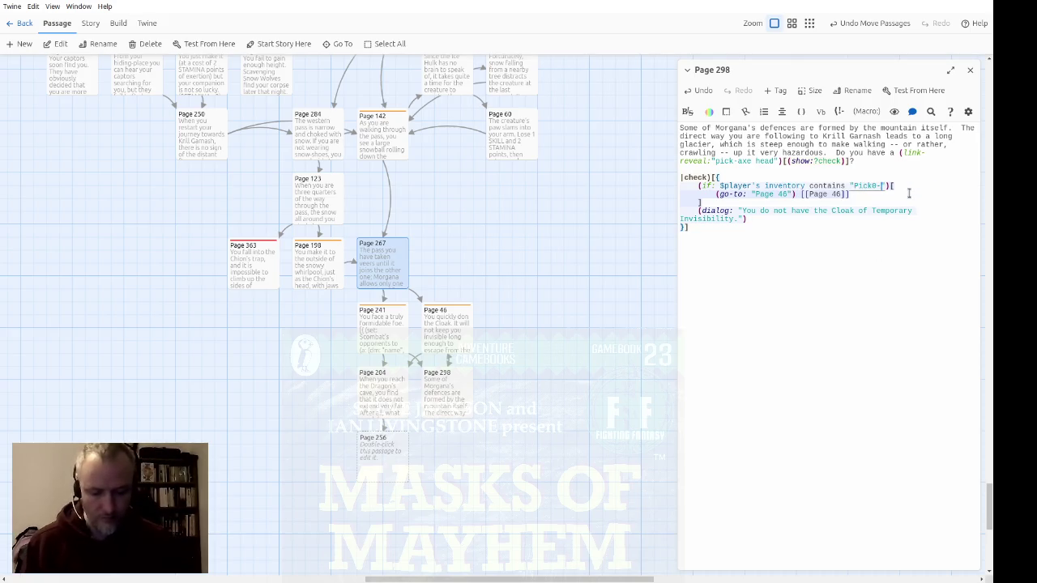
{"action": "key", "text": "BackSpace"}
{"action": "type", "text": "Axe H"}
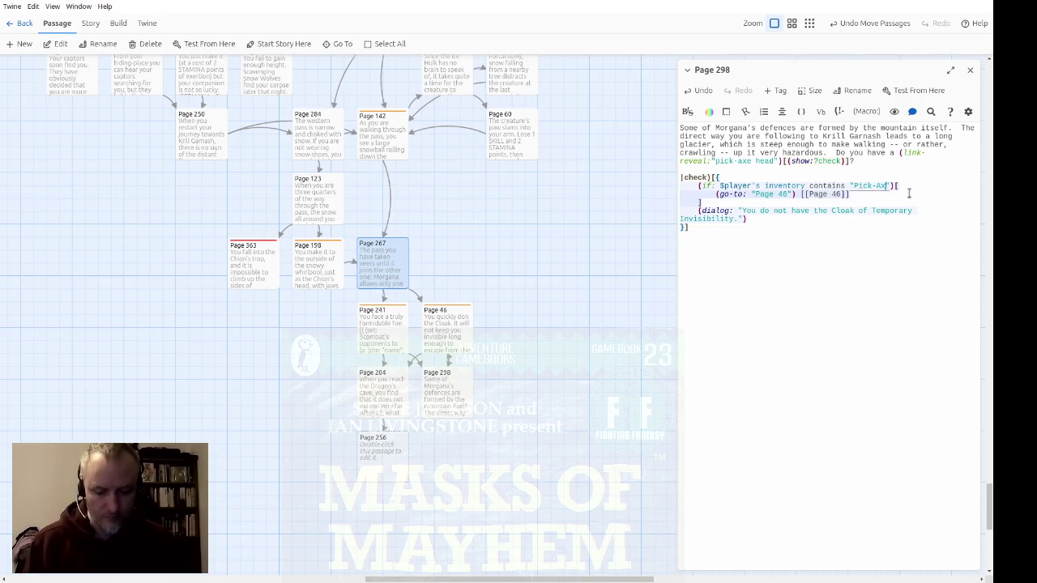
{"action": "type", "text": "ead"}
{"action": "key", "text": "Down"}
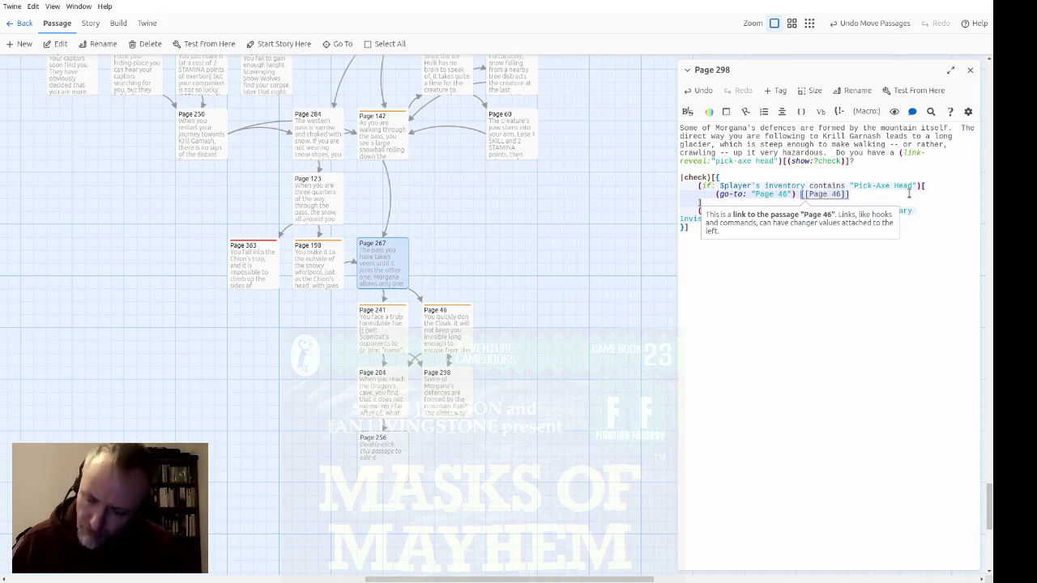
{"action": "key", "text": "Left"}
{"action": "key", "text": "Left"}
{"action": "key", "text": "Left"}
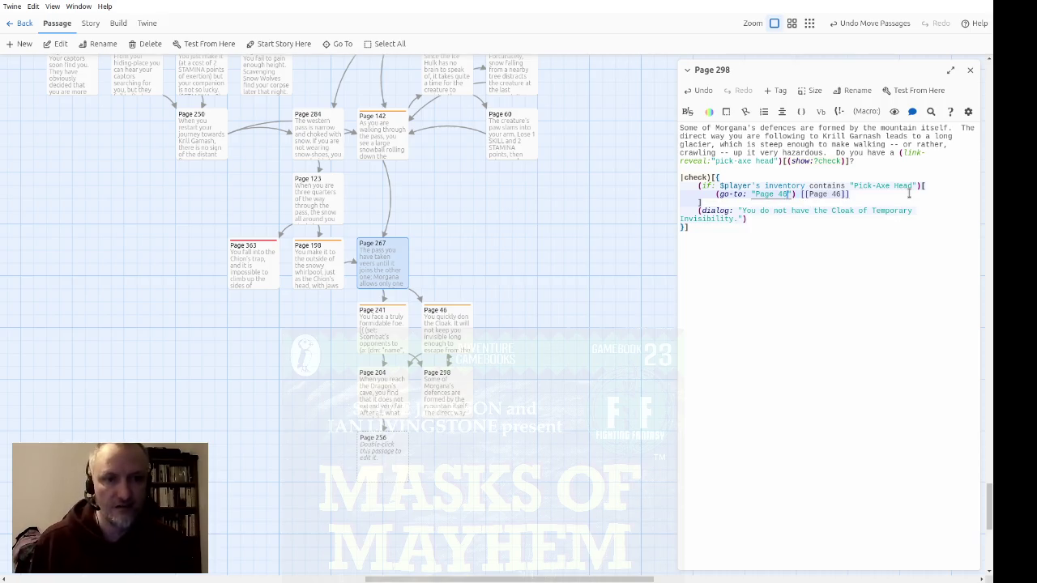
{"action": "type", "text": "395"}
Correct the following link to Page 96 and select the cloak (dialog:) line
{"action": "key", "text": "End"}
{"action": "key", "text": "Left"}
{"action": "key", "text": "Left"}
{"action": "key", "text": "Left"}
{"action": "key", "text": "BackSpace"}
{"action": "type", "text": "9"}
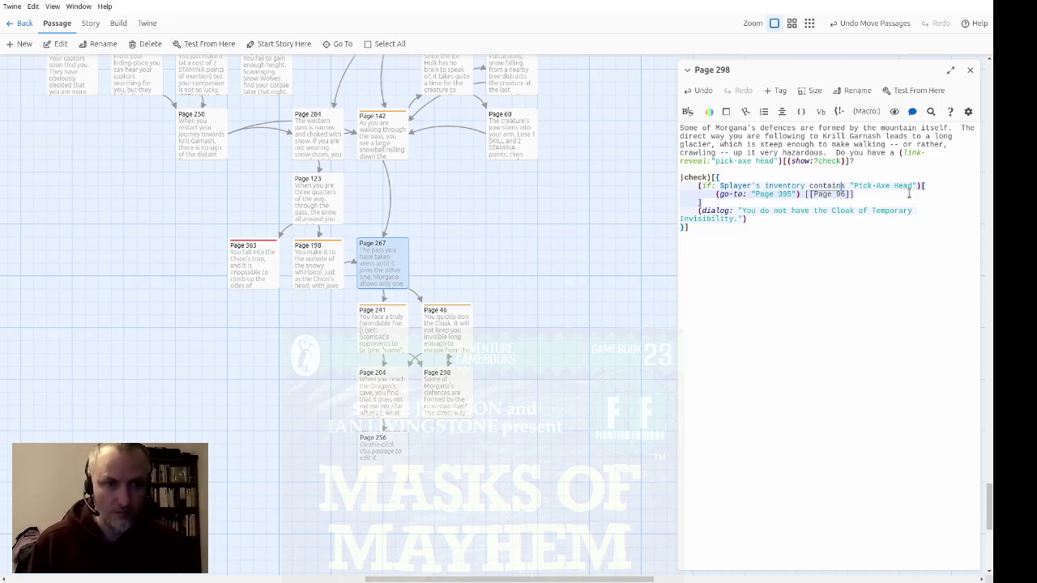
{"action": "key", "text": "shift+Up"}
{"action": "key", "text": "shift+Up"}
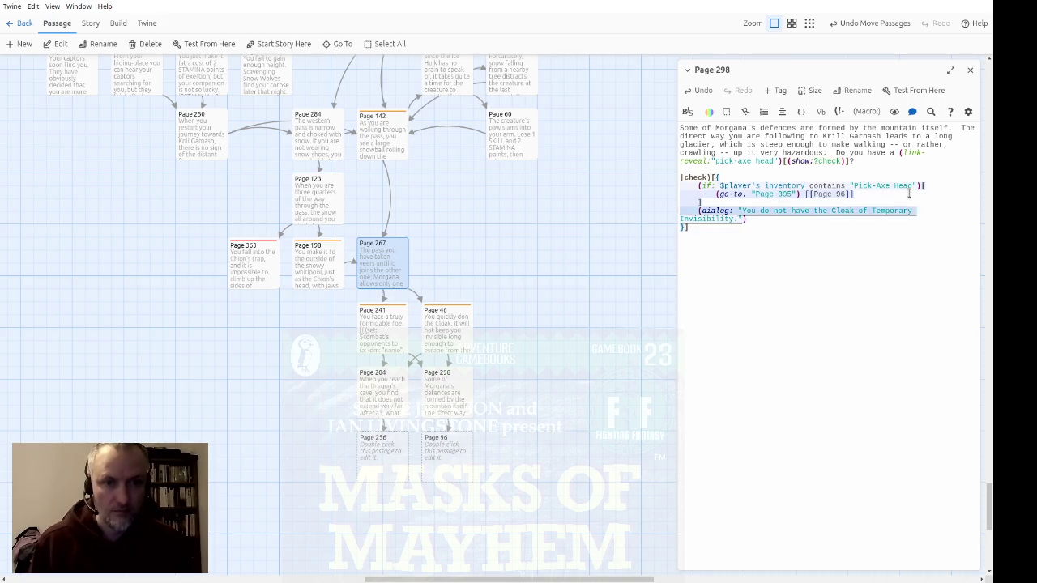
{"action": "key", "text": "Home"}
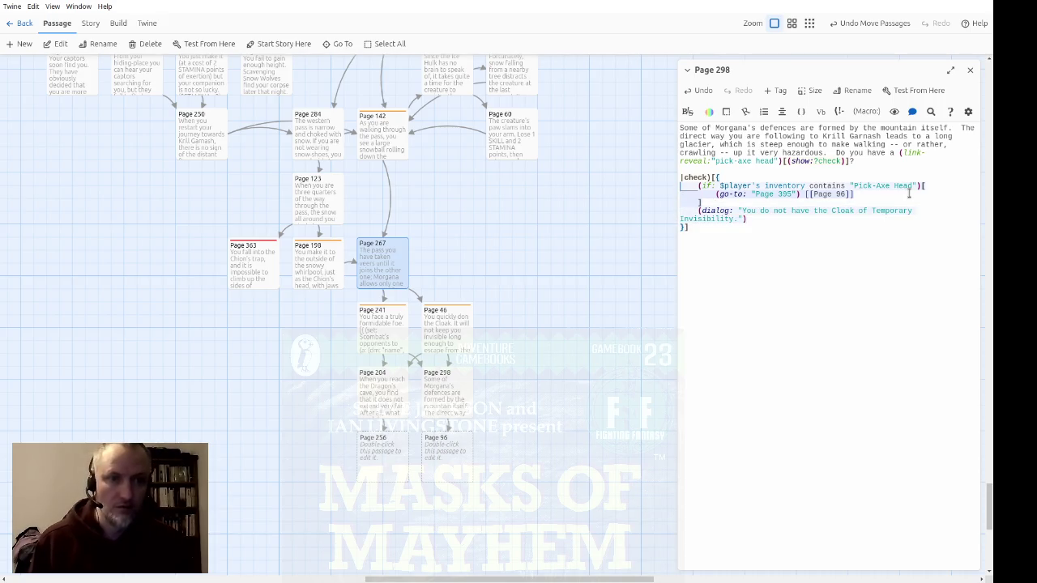
{"action": "key", "text": "shift+Down"}
{"action": "key", "text": "shift+Down"}
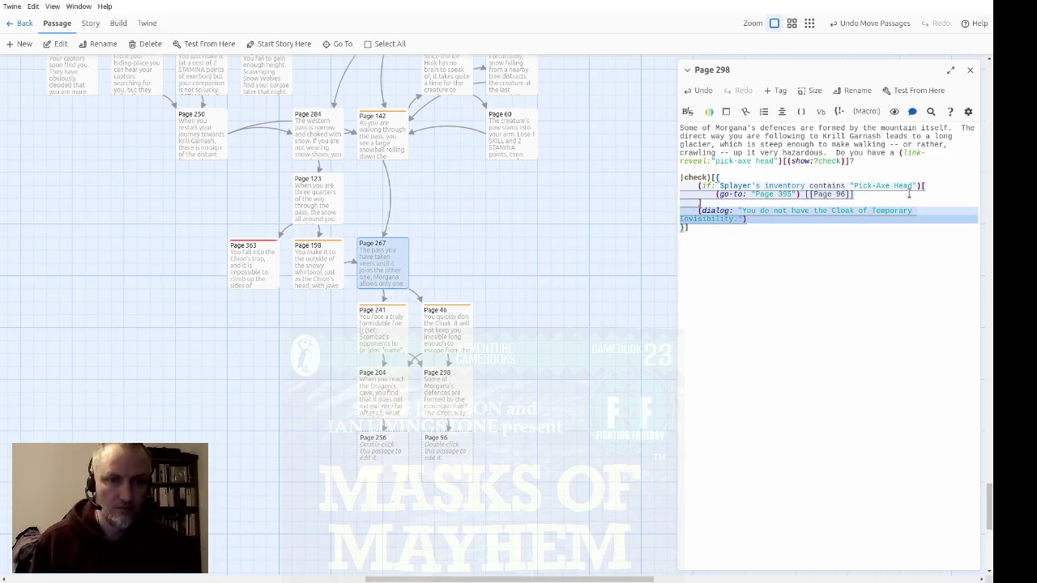
Add a (dialog:) saying 'Yes, you have a pick-axe head.' inside the pick-axe branch
{"action": "key", "text": "ctrl+c"}
{"action": "key", "text": "Up"}
{"action": "key", "text": "ctrl+v"}
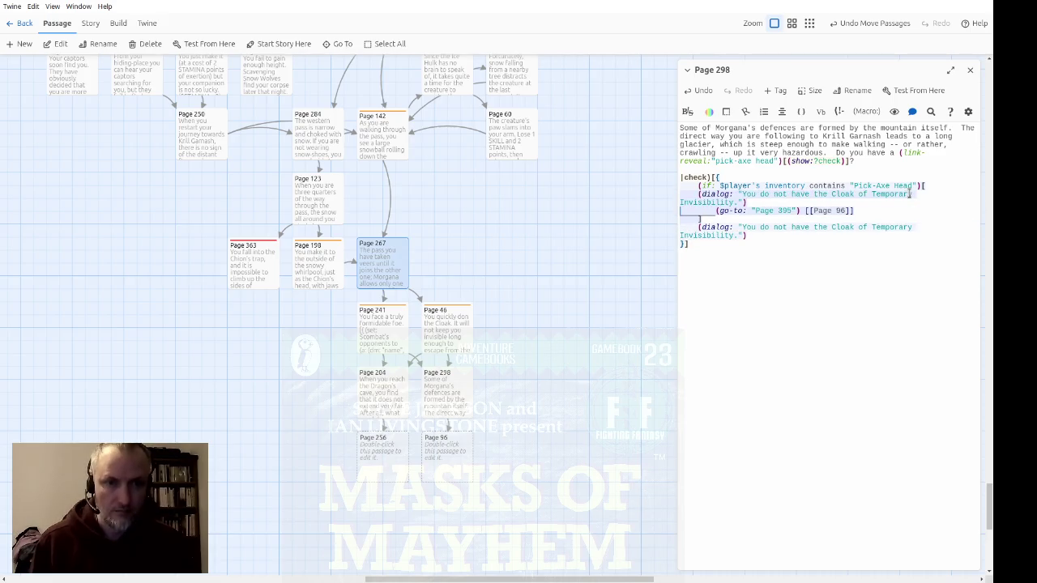
{"action": "key", "text": "Tab"}
{"action": "key", "text": "ctrl+Right"}
{"action": "key", "text": "ctrl+Right"}
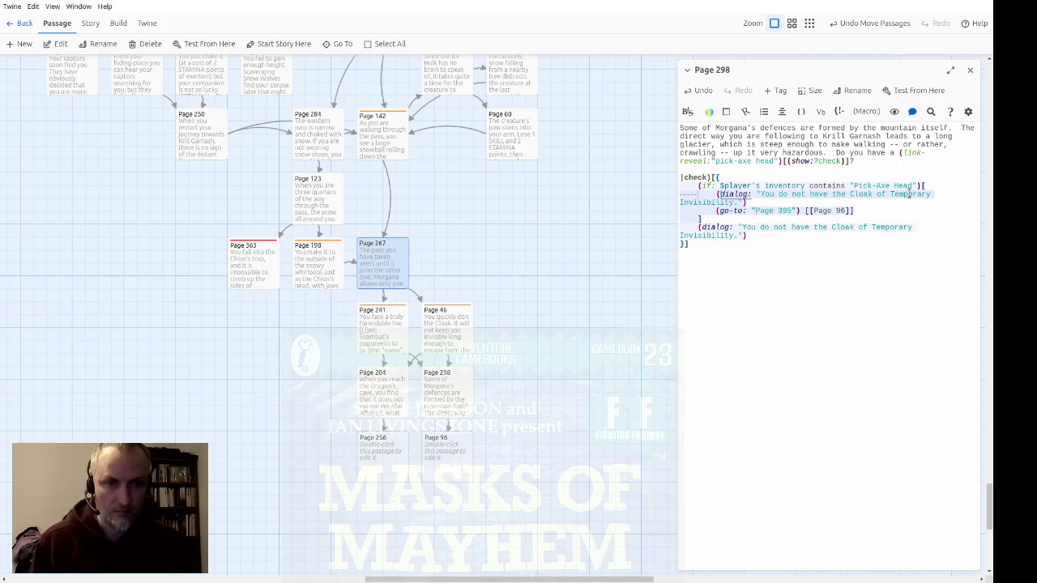
{"action": "key", "text": "shift+End"}
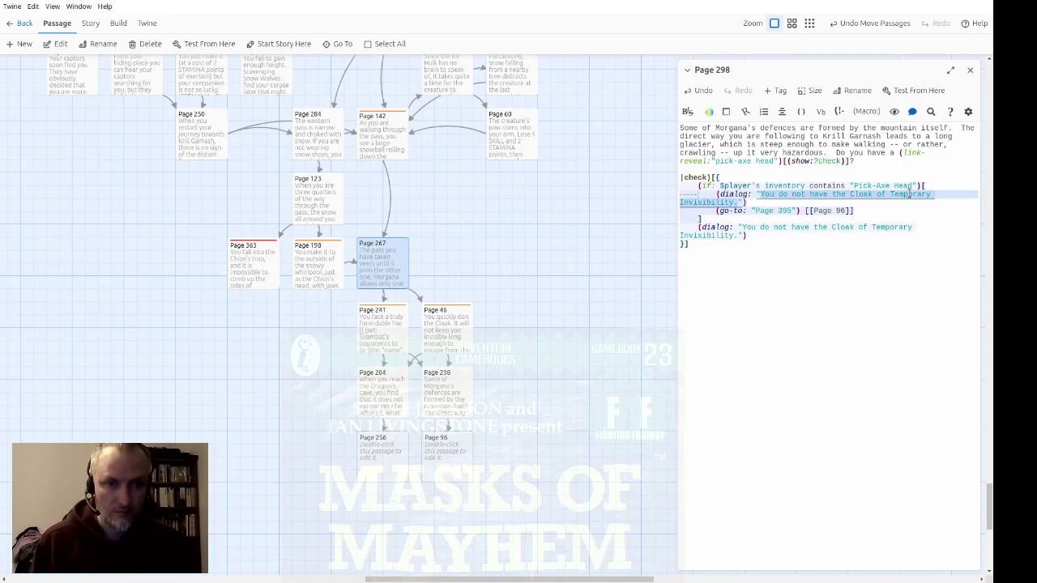
{"action": "type", "text": "\"Yes, you"}
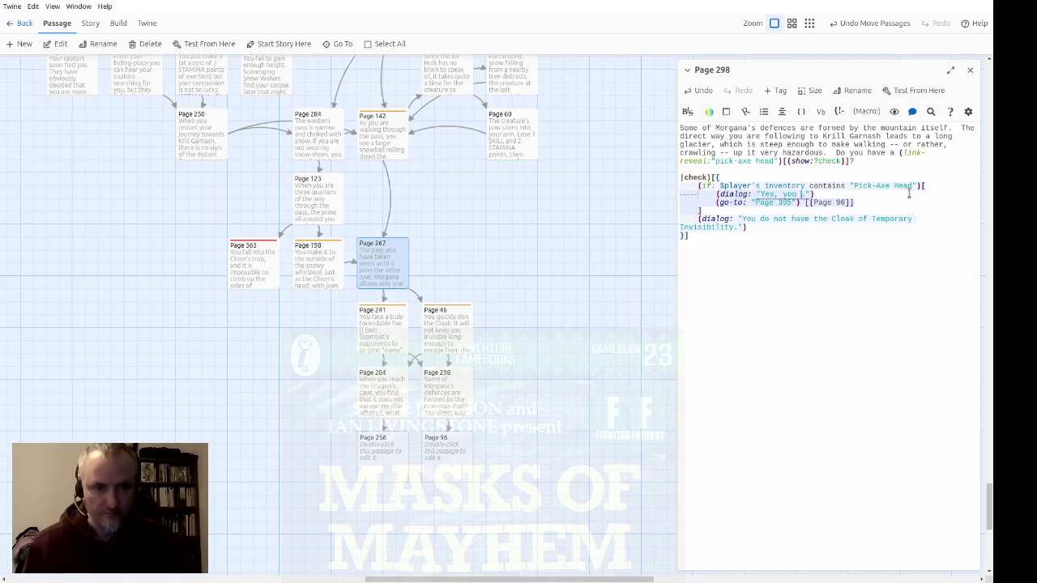
{"action": "type", "text": "have "}
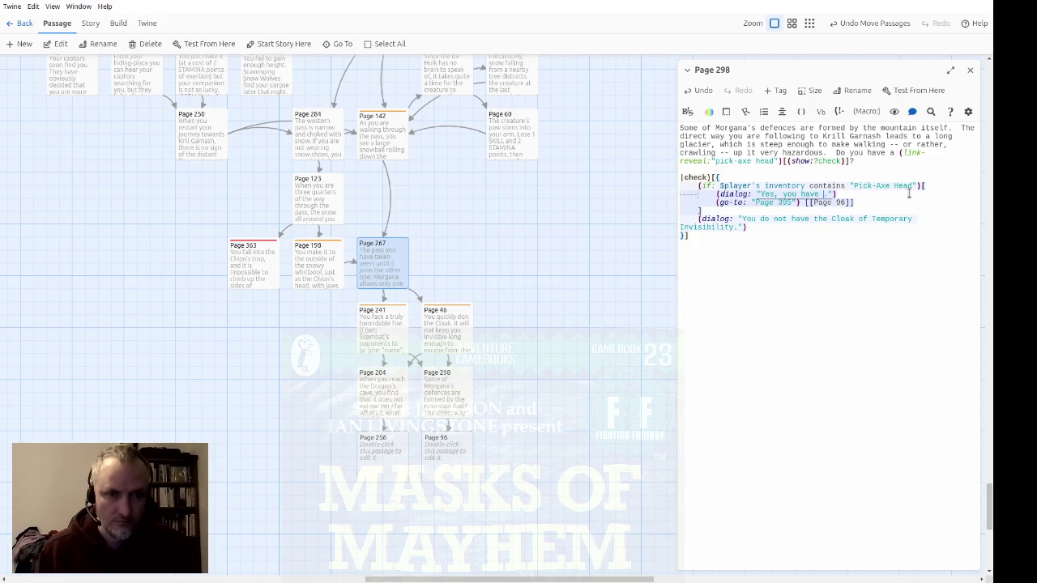
{"action": "type", "text": "a "}
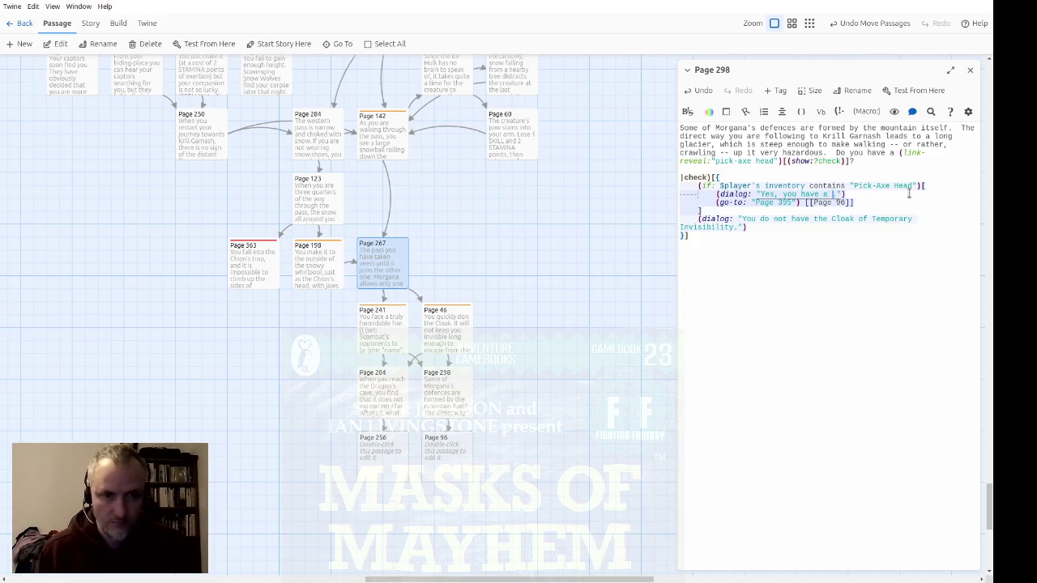
{"action": "type", "text": "pick-axed h"}
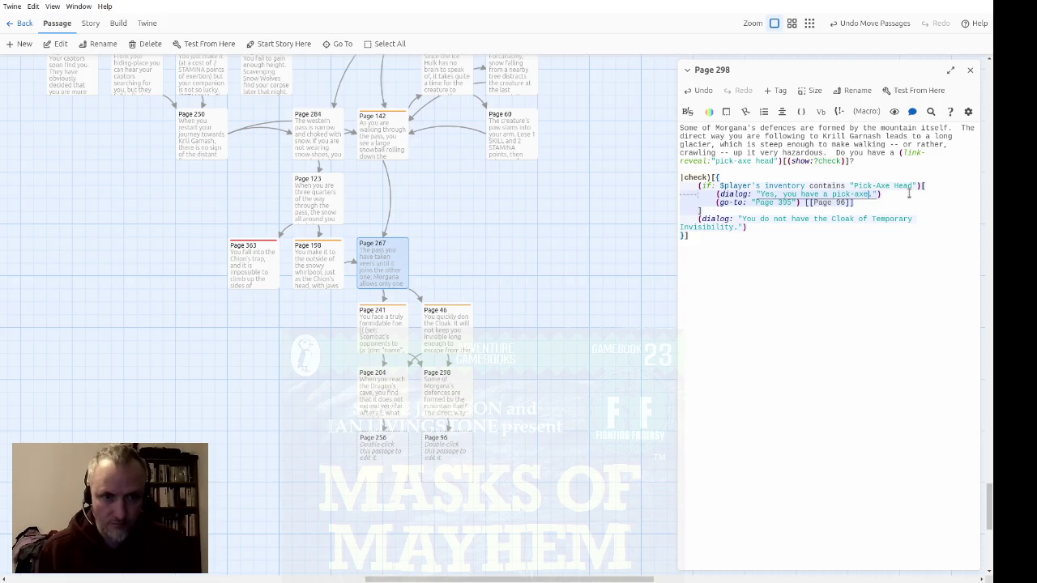
{"action": "key", "text": "BackSpace"}
{"action": "key", "text": "BackSpace"}
{"action": "key", "text": "BackSpace"}
{"action": "type", "text": "head"}
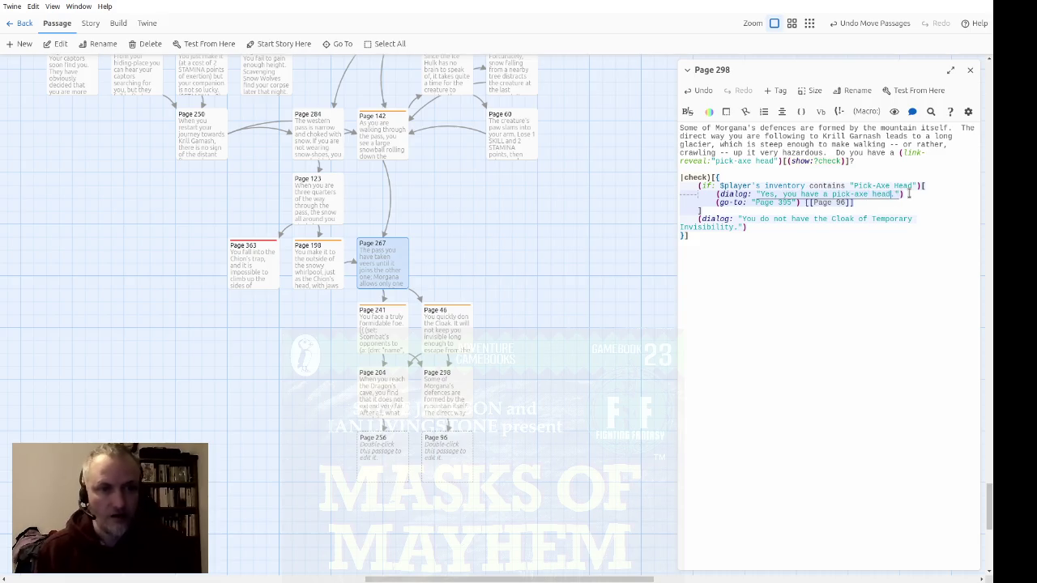
Duplicate the Yes dialog as a 'No' version in the fallback and delete the cloak dialog line
{"action": "left_click", "coordinate": [909, 194]}
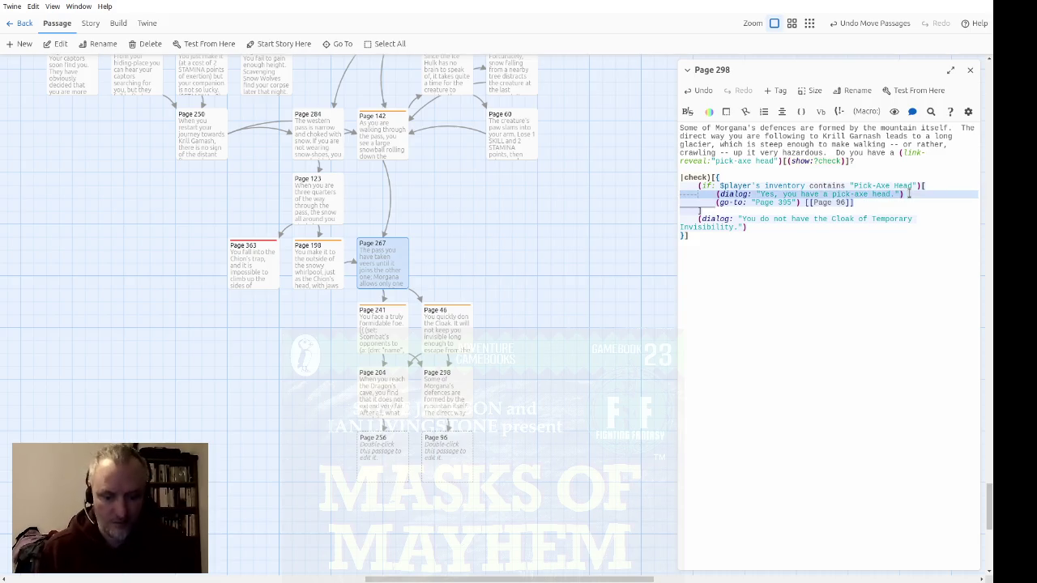
{"action": "key", "text": "ctrl+c"}
{"action": "key", "text": "Down"}
{"action": "key", "text": "Down"}
{"action": "key", "text": "ctrl+v"}
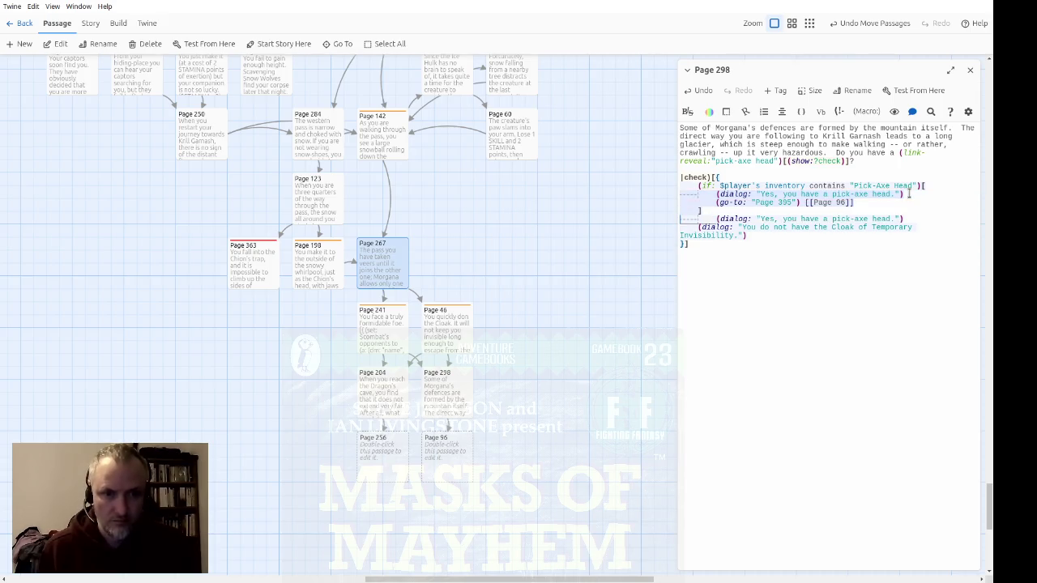
{"action": "key", "text": "Right"}
{"action": "key", "text": "Right"}
{"action": "key", "text": "Right"}
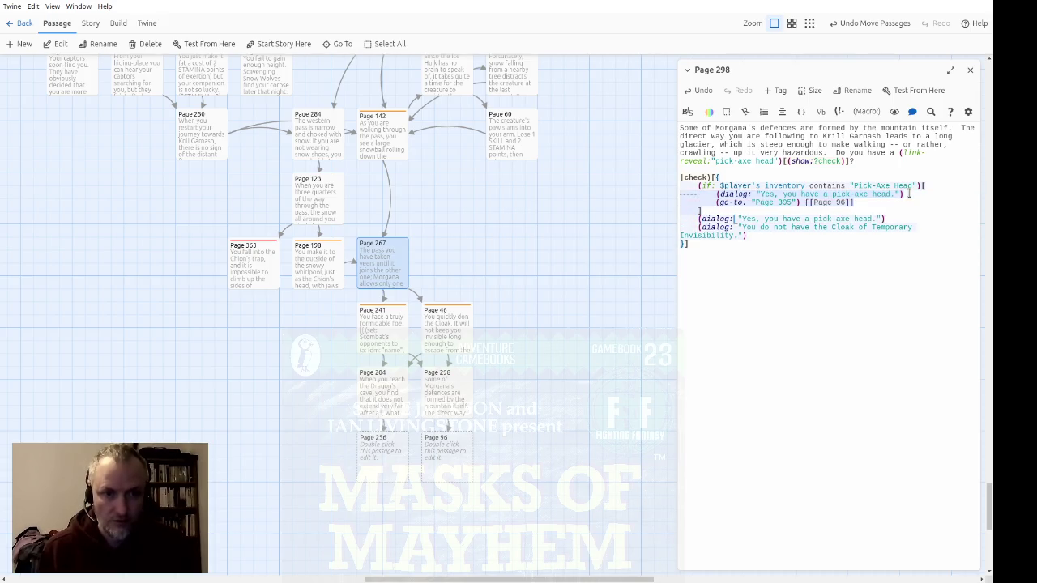
{"action": "key", "text": "shift+Right"}
{"action": "key", "text": "shift+Right"}
{"action": "key", "text": "shift+Right"}
{"action": "type", "text": "No"}
{"action": "key", "text": "Down"}
{"action": "key", "text": "Down"}
{"action": "key", "text": "shift+Home"}
{"action": "key", "text": "shift+Home"}
{"action": "key", "text": "BackSpace"}
{"action": "key", "text": "Up"}
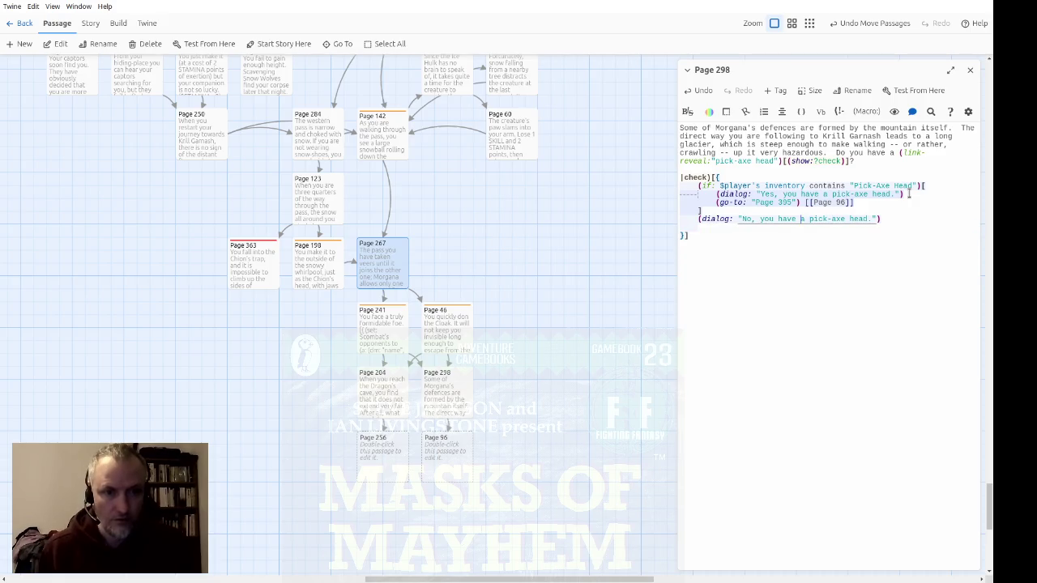
Insert 'do not' into the No dialog and duplicate the (go-to:) line beneath it
{"action": "type", "text": "do not"}
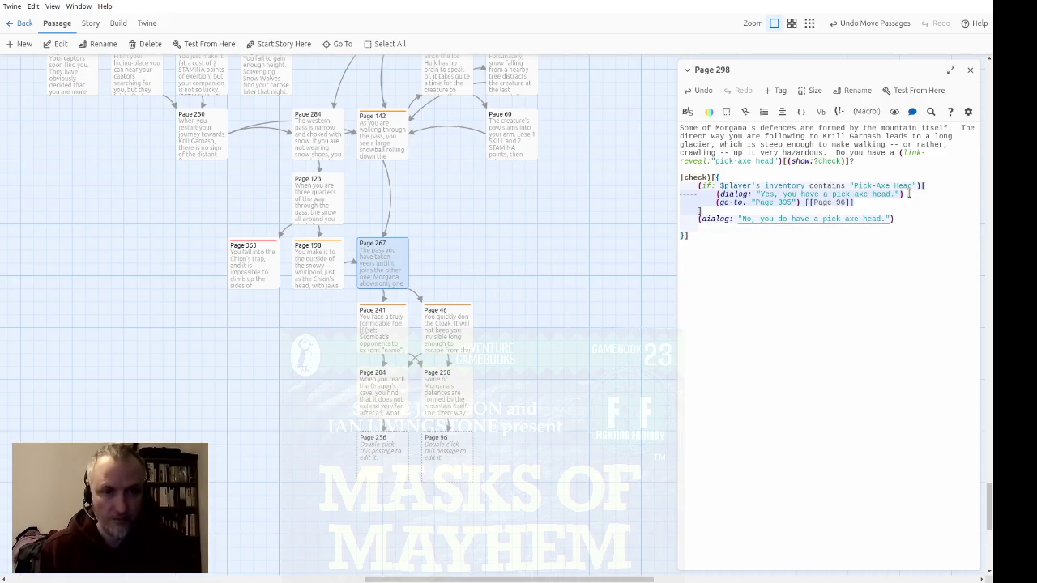
{"action": "key", "text": "End"}
{"action": "key", "text": "Return"}
{"action": "key", "text": "Up"}
{"action": "key", "text": "Up"}
{"action": "key", "text": "Up"}
{"action": "key", "text": "Down"}
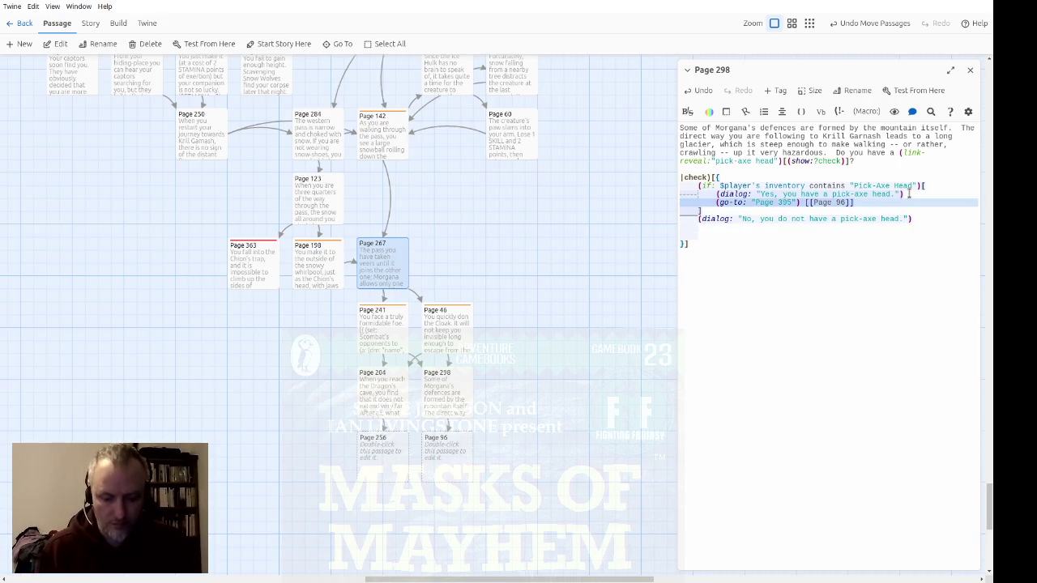
{"action": "key", "text": "ctrl+c"}
{"action": "key", "text": "Down"}
{"action": "key", "text": "Down"}
{"action": "key", "text": "ctrl+v"}
{"action": "key", "text": "Home"}
{"action": "key", "text": "Delete"}
{"action": "key", "text": "Delete"}
{"action": "key", "text": "Delete"}
{"action": "key", "text": "Delete"}
{"action": "key", "text": "Down"}
{"action": "key", "text": "Down"}
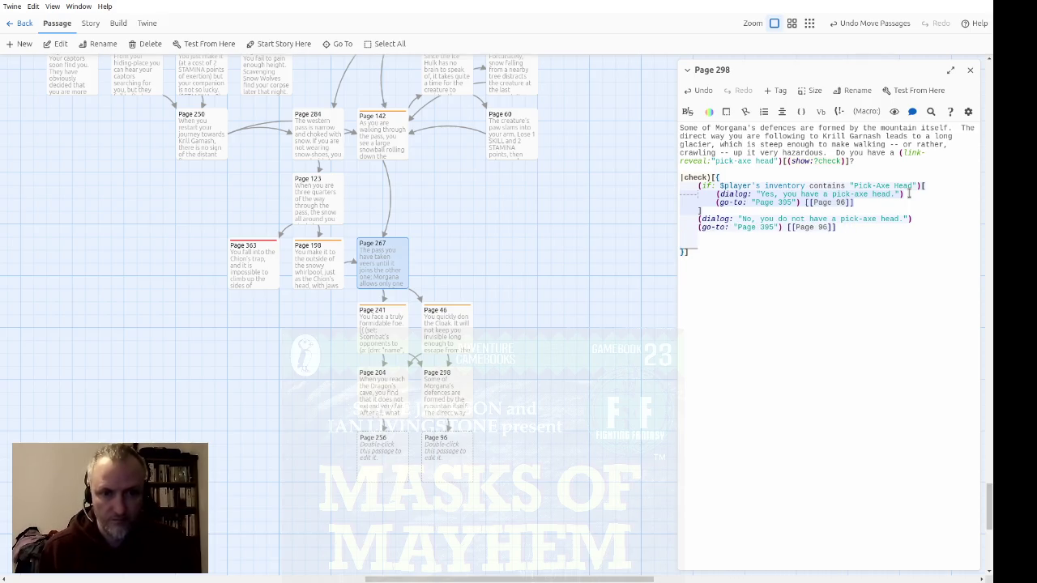
{"action": "key", "text": "BackSpace"}
{"action": "key", "text": "BackSpace"}
{"action": "key", "text": "Up"}
Point the copied (go-to:) at Page 96 and change the first link to [[Page 395]]
{"action": "key", "text": "ctrl+Right"}
{"action": "key", "text": "ctrl+Right"}
{"action": "key", "text": "ctrl+shift+Left"}
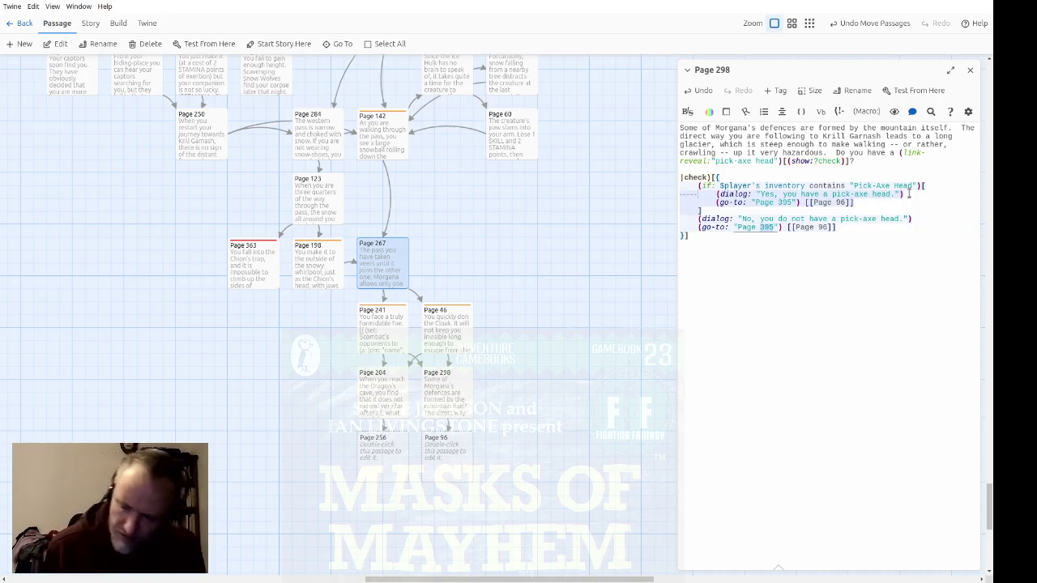
{"action": "type", "text": "96"}
{"action": "key", "text": "Up"}
{"action": "key", "text": "Up"}
{"action": "key", "text": "Up"}
{"action": "key", "text": "End"}
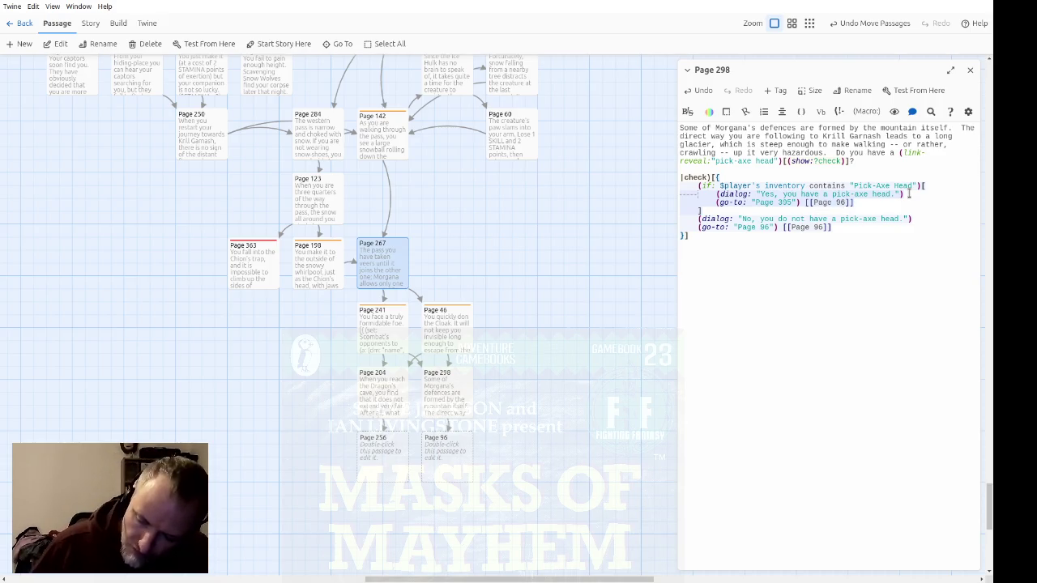
{"action": "key", "text": "Left"}
{"action": "key", "text": "Left"}
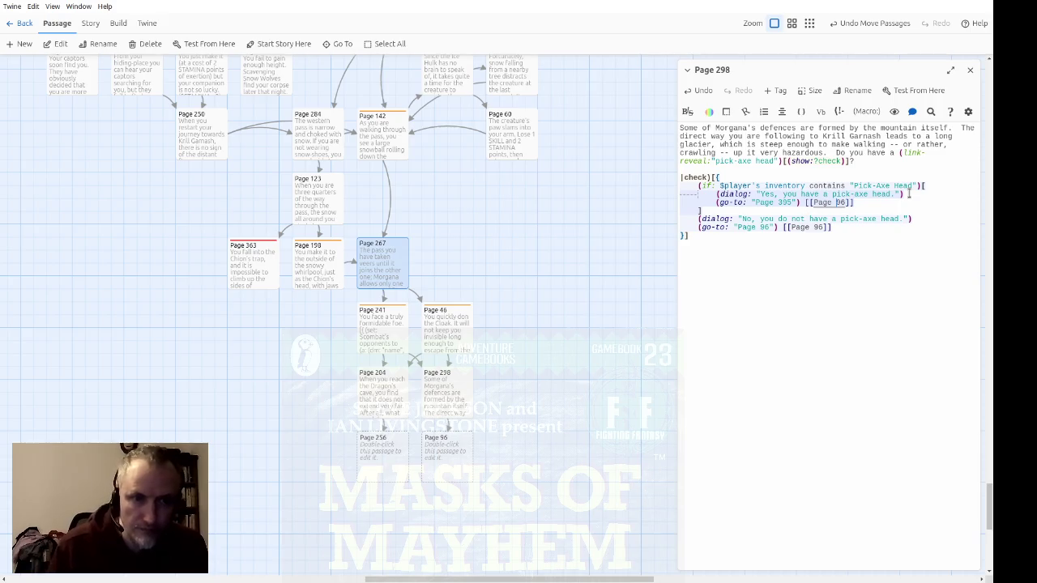
{"action": "key", "text": "BackSpace"}
{"action": "key", "text": "BackSpace"}
{"action": "type", "text": "395"}
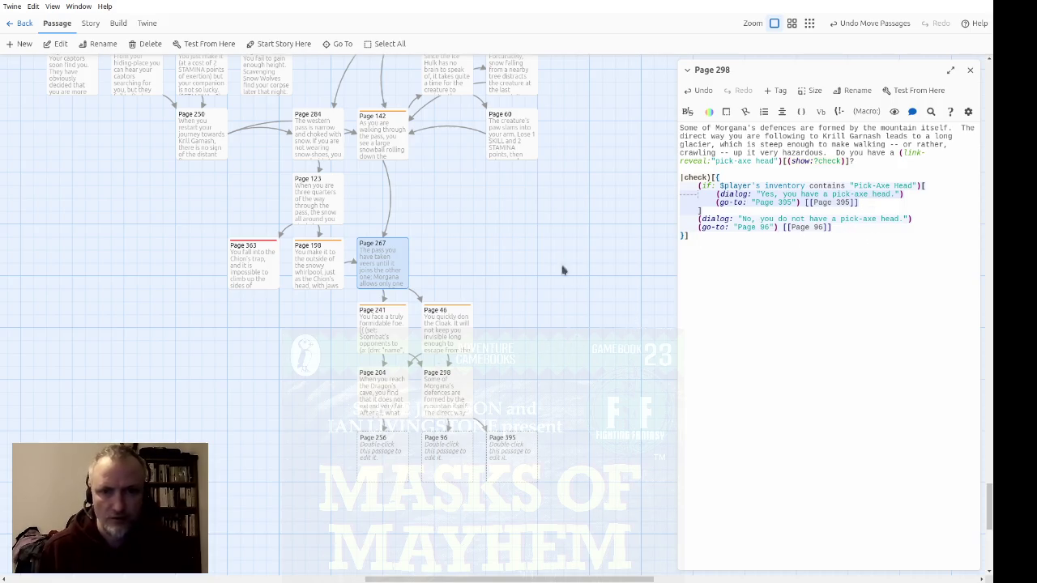
{"action": "left_click", "coordinate": [446, 410]}
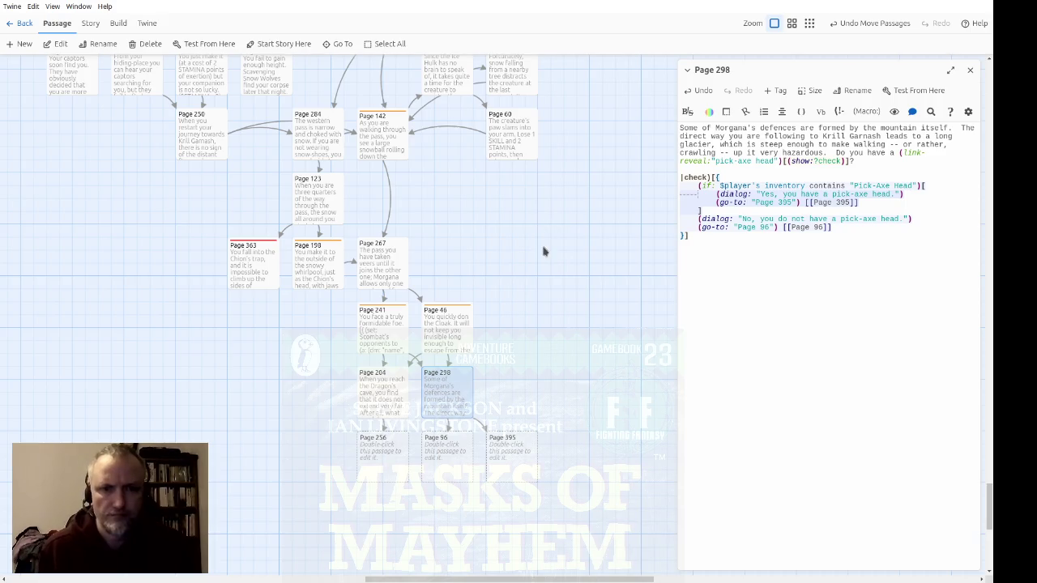
Write Page 256: Morgana's domain entrance, with guttering torches lining walls stretching into the gloom ahead
{"action": "double_click", "coordinate": [386, 464]}
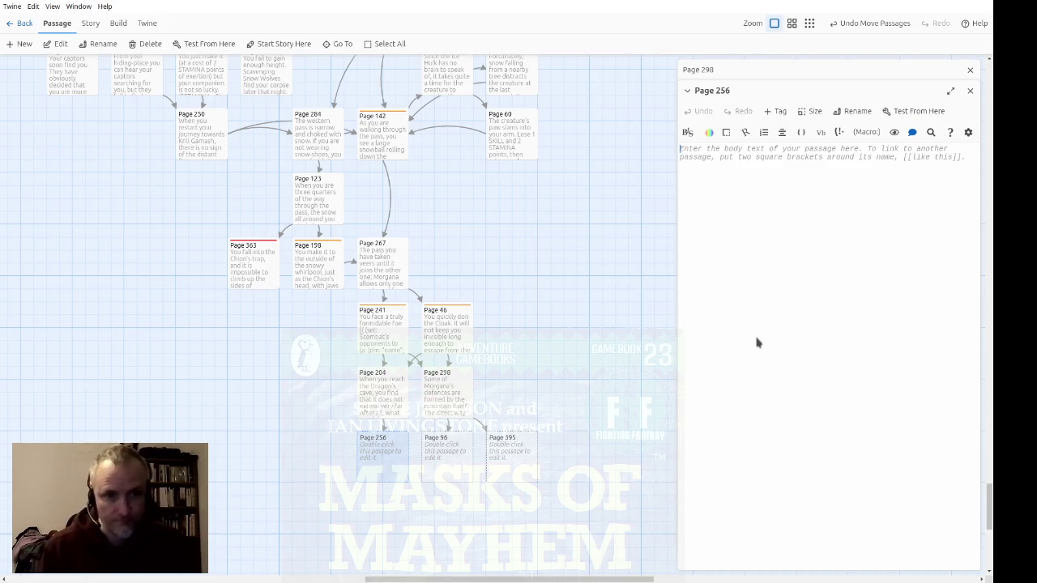
{"action": "type", "text": "This must be"}
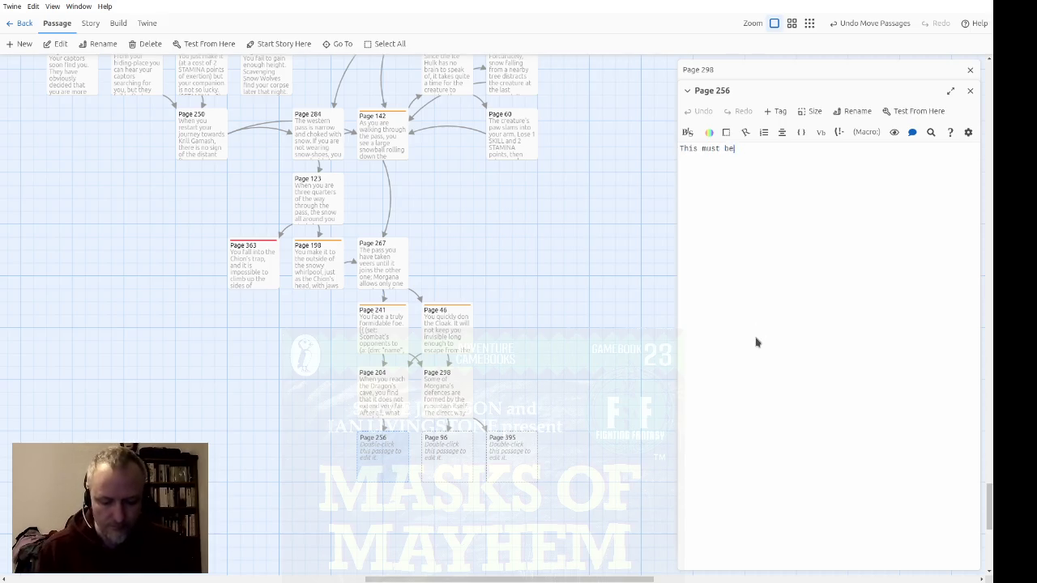
{"action": "type", "text": " the entrance to "}
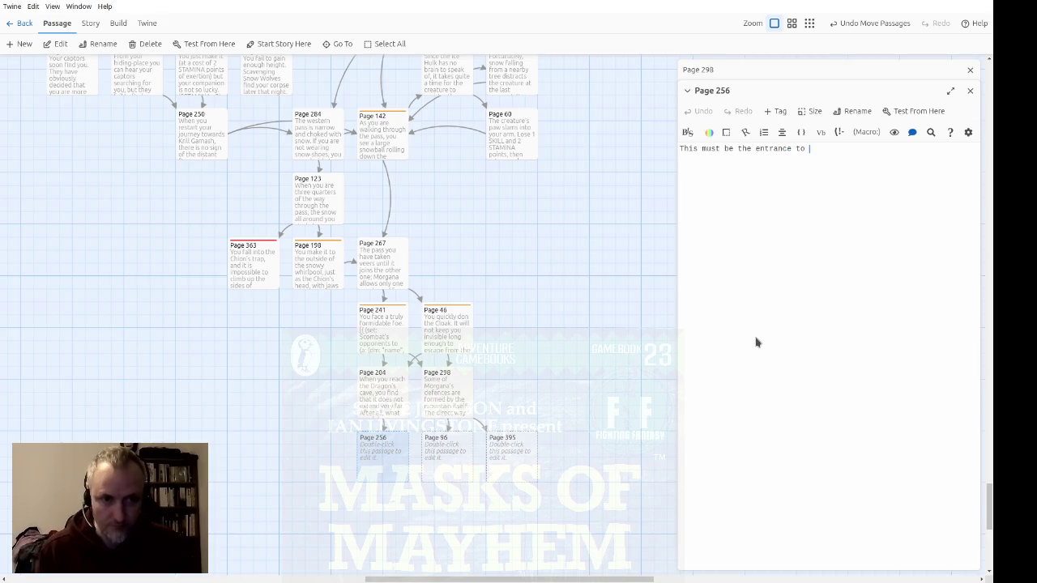
{"action": "type", "text": "Morgana's "}
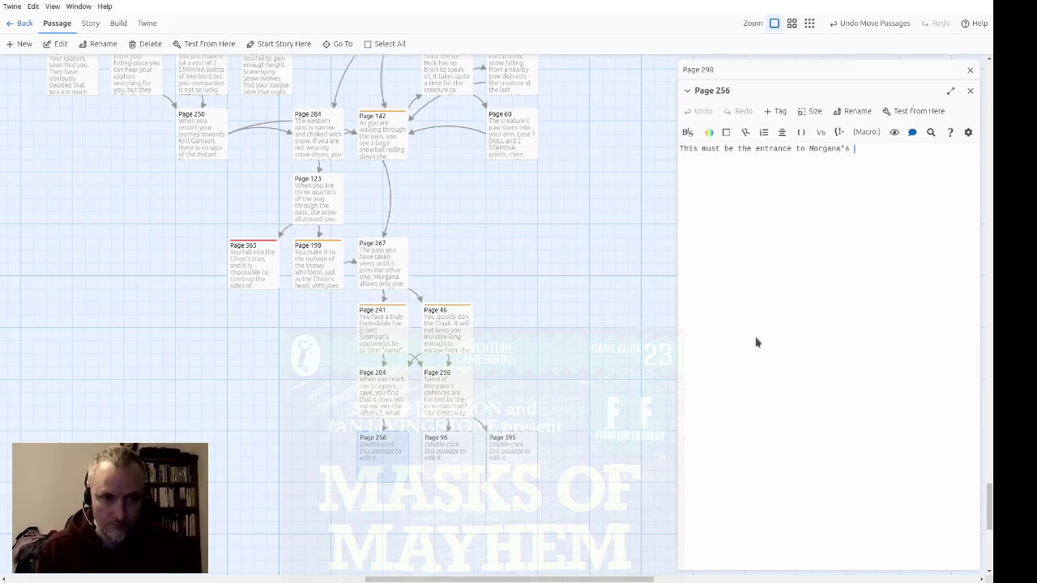
{"action": "type", "text": "domain."}
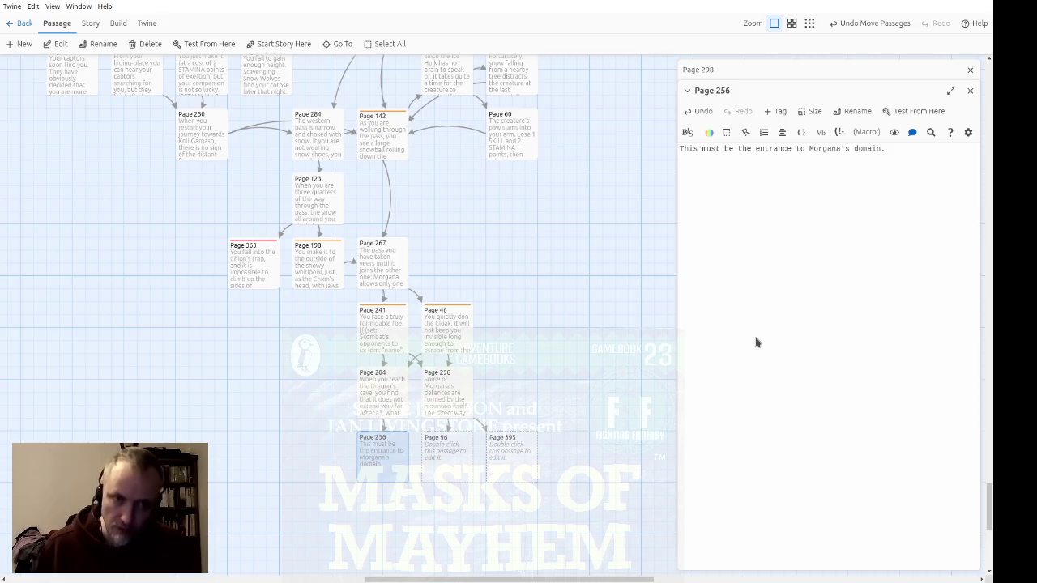
{"action": "type", "text": "  Gutter"}
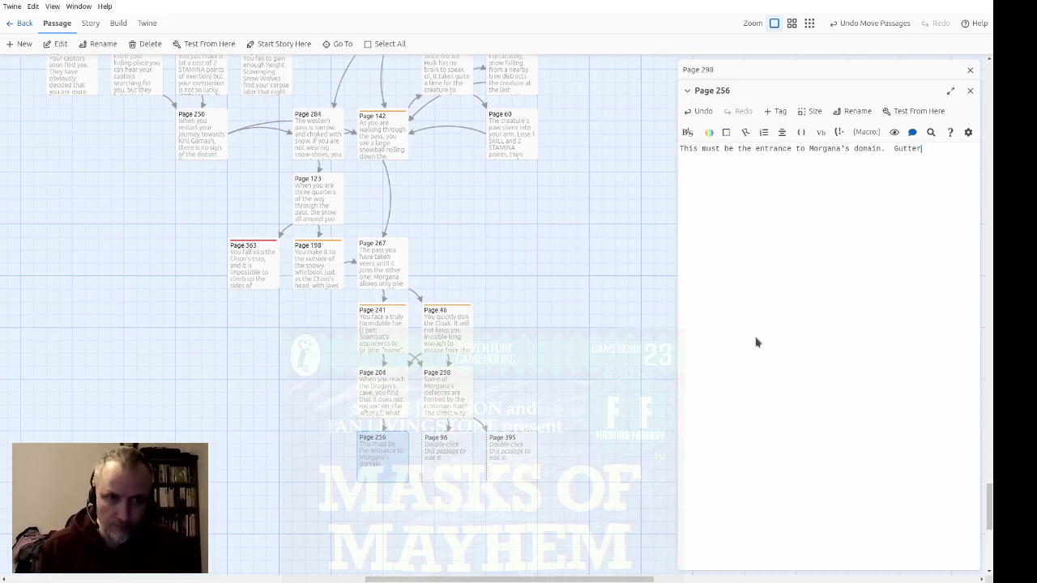
{"action": "type", "text": "ing torches "}
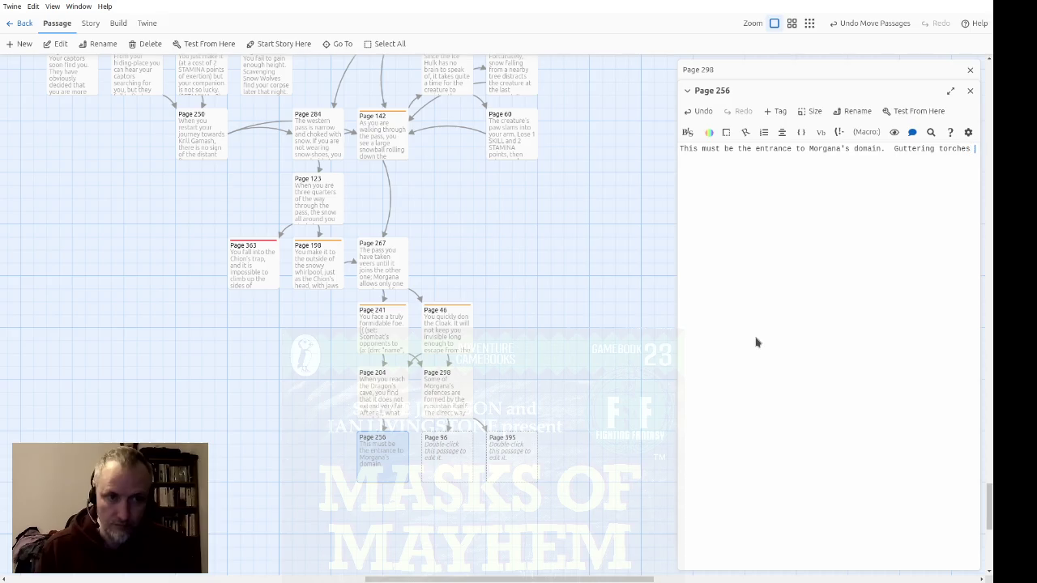
{"action": "type", "text": "line the walls,"}
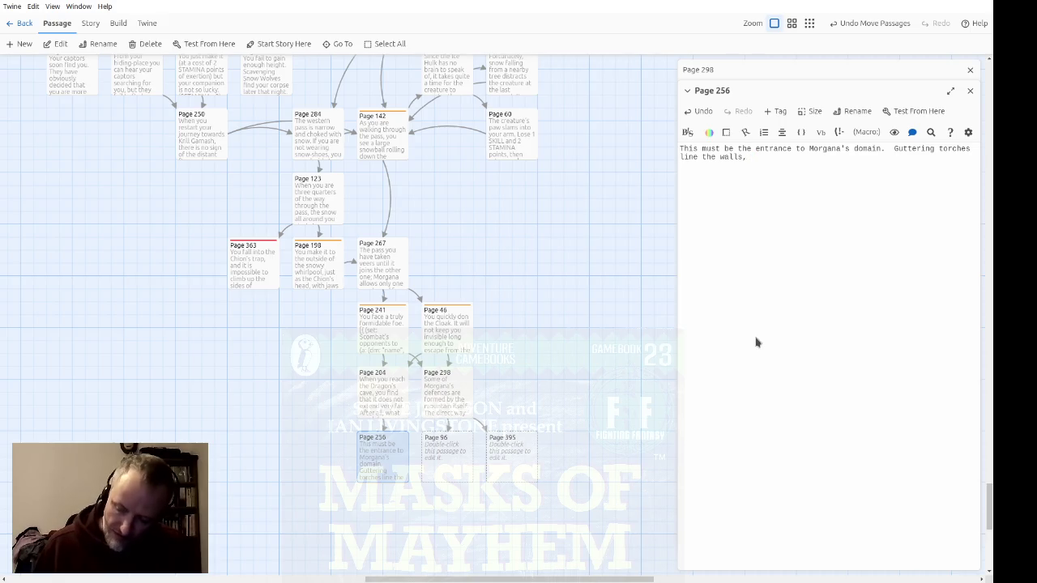
{"action": "type", "text": " which streth"}
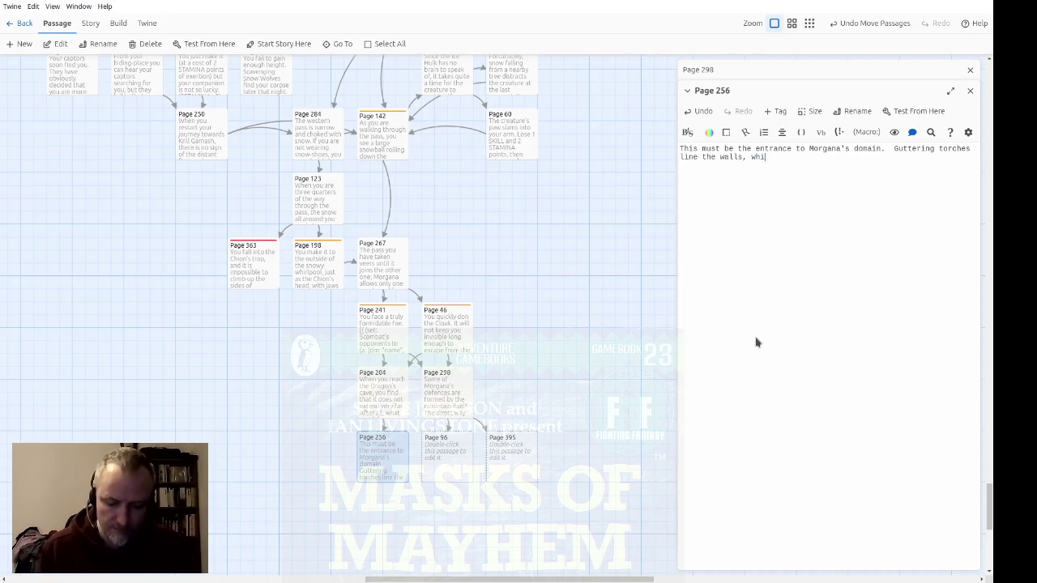
{"action": "key", "text": "BackSpace"}
{"action": "type", "text": "ch away in a straight line into the floo"}
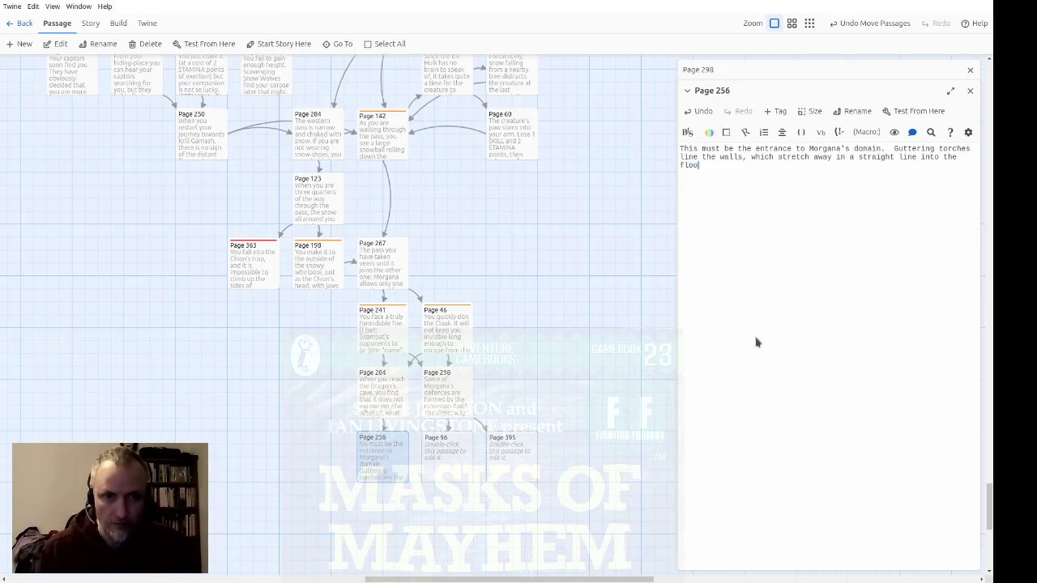
{"action": "key", "text": "BackSpace"}
{"action": "key", "text": "BackSpace"}
{"action": "key", "text": "BackSpace"}
{"action": "type", "text": "gloom"}
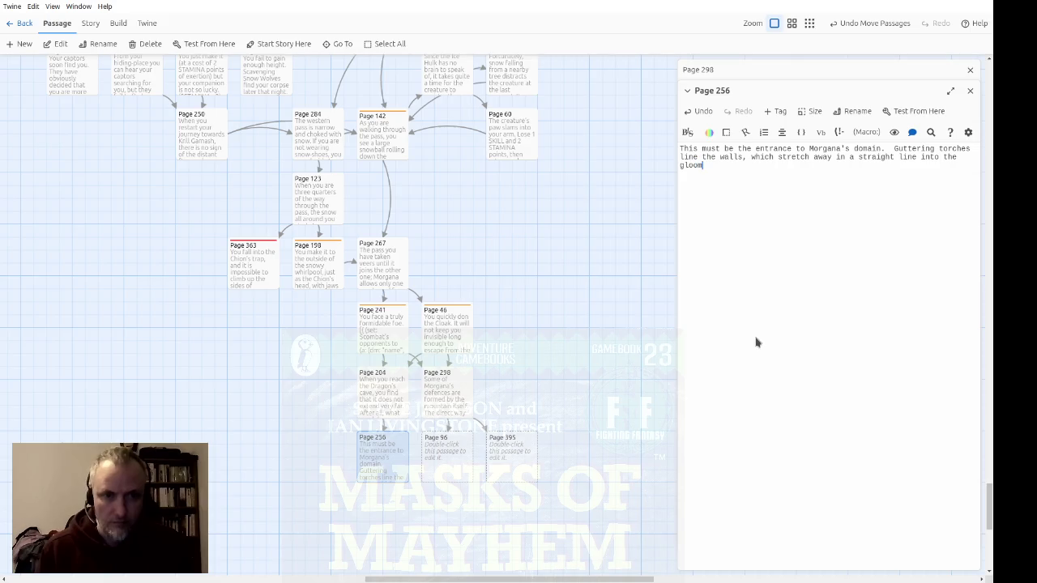
{"action": "type", "text": " ahead."}
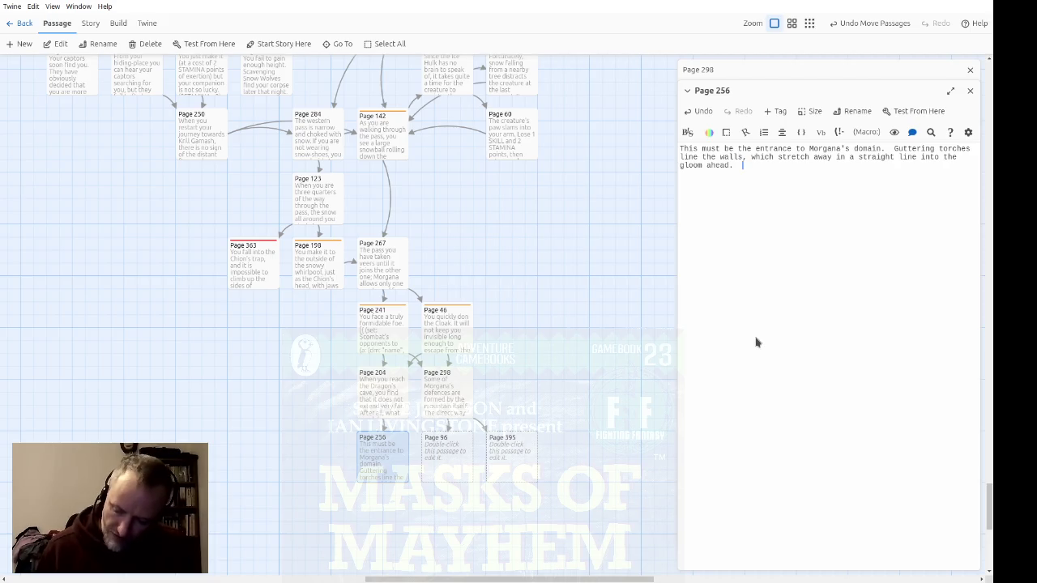
Write that you summon your courage and enter the freezing, black tunnel where Morgana rules
{"action": "type", "text": "You summon p"}
{"action": "type", "text": "p all your courage"}
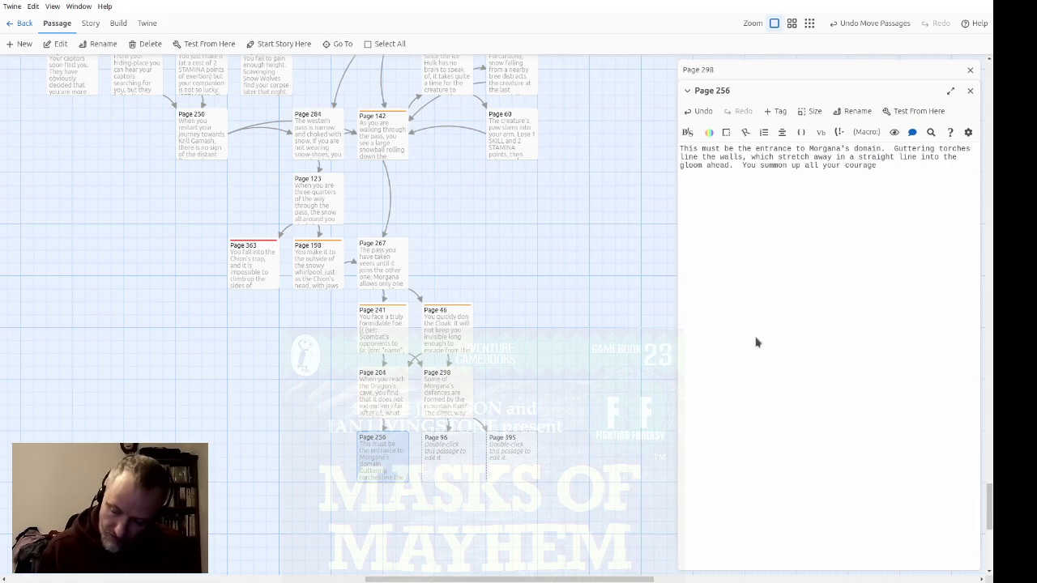
{"action": "type", "text": "a"}
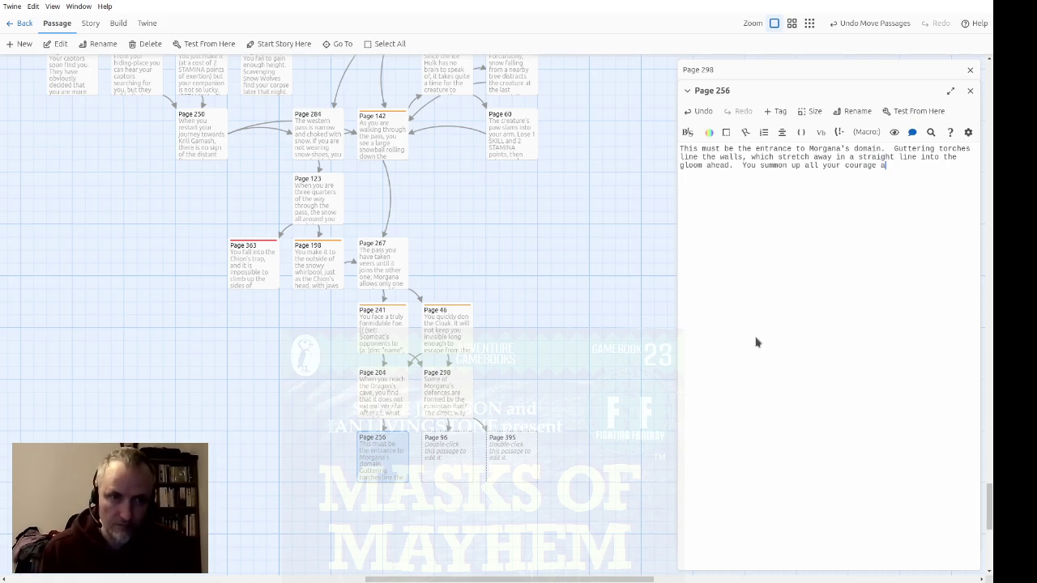
{"action": "type", "text": "nd step into the "}
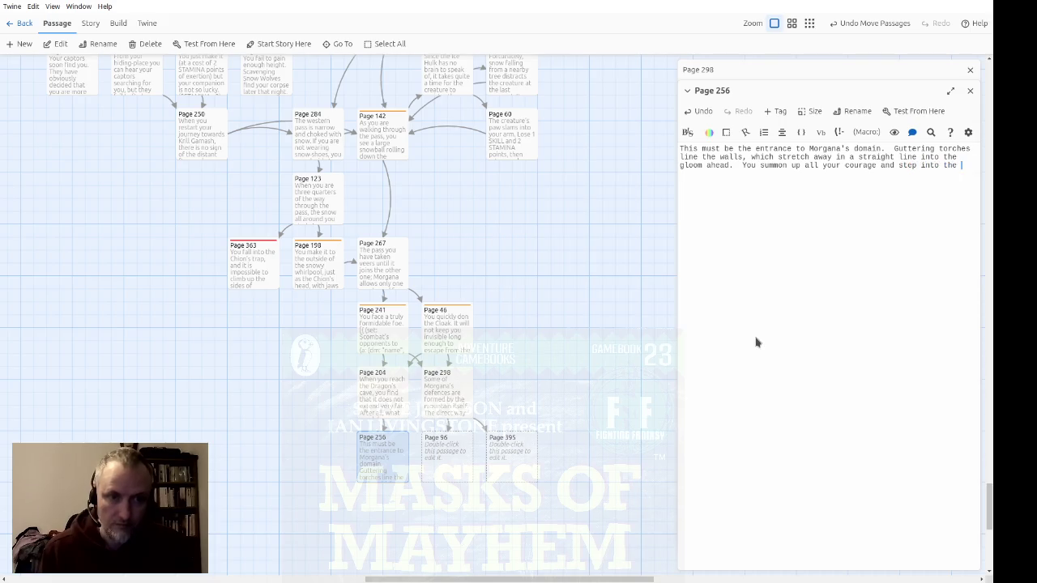
{"action": "type", "text": "tunnel."}
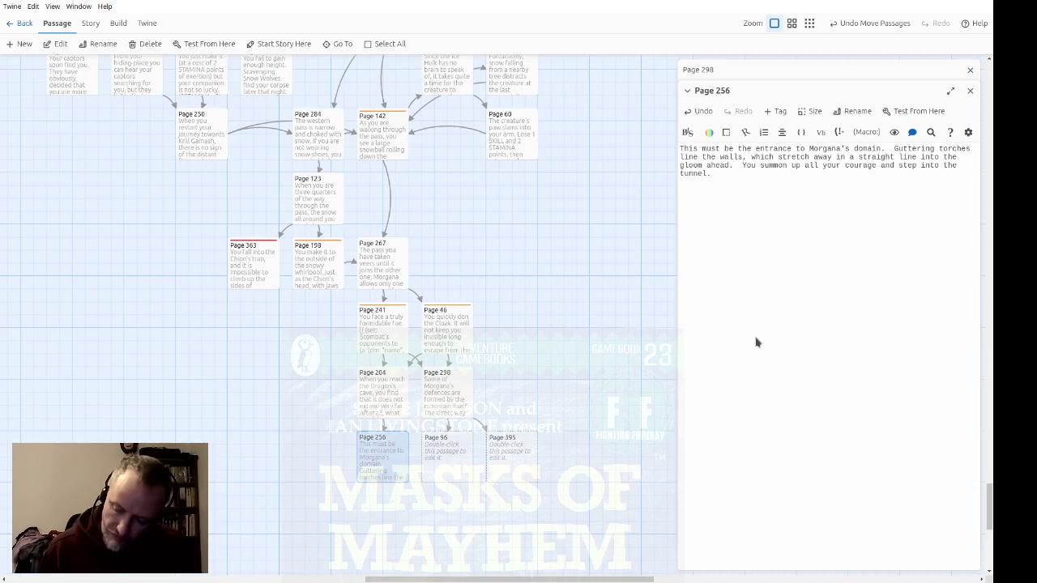
{"action": "type", "text": "  The "}
{"action": "type", "text": "torches do litt"}
{"action": "type", "text": "le to disp"}
{"action": "type", "text": "el the f"}
{"action": "type", "text": "r"}
{"action": "type", "text": "eez"}
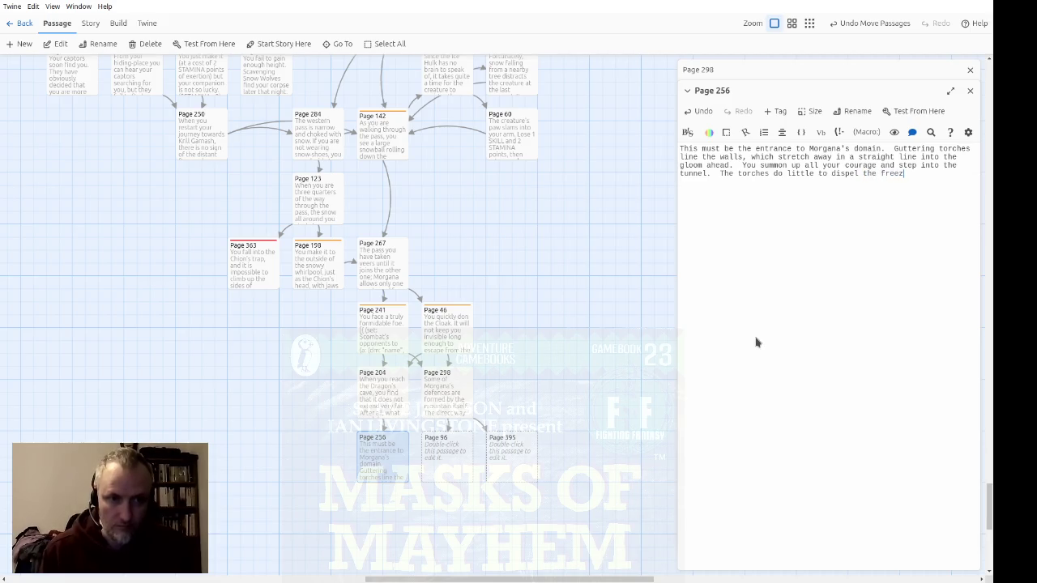
{"action": "type", "text": "ing cold"}
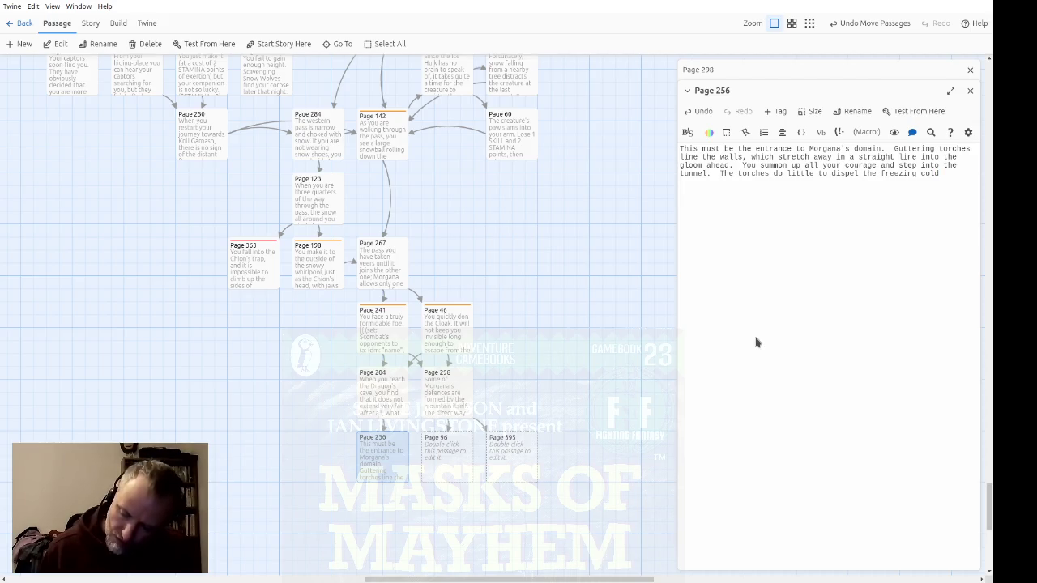
{"action": "type", "text": " and even though "}
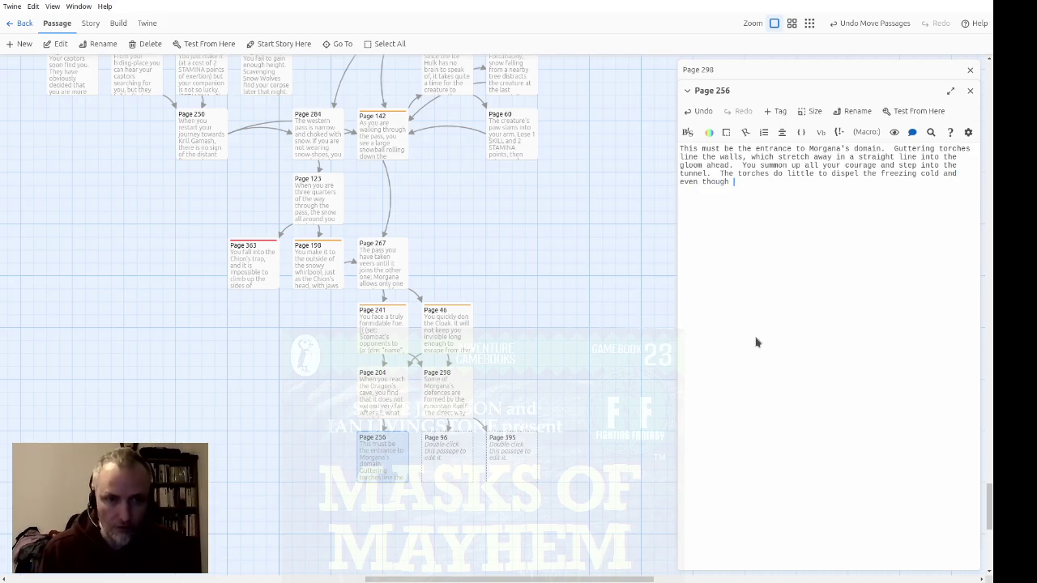
{"action": "type", "text": "you can see your way, you cannot shake off a"}
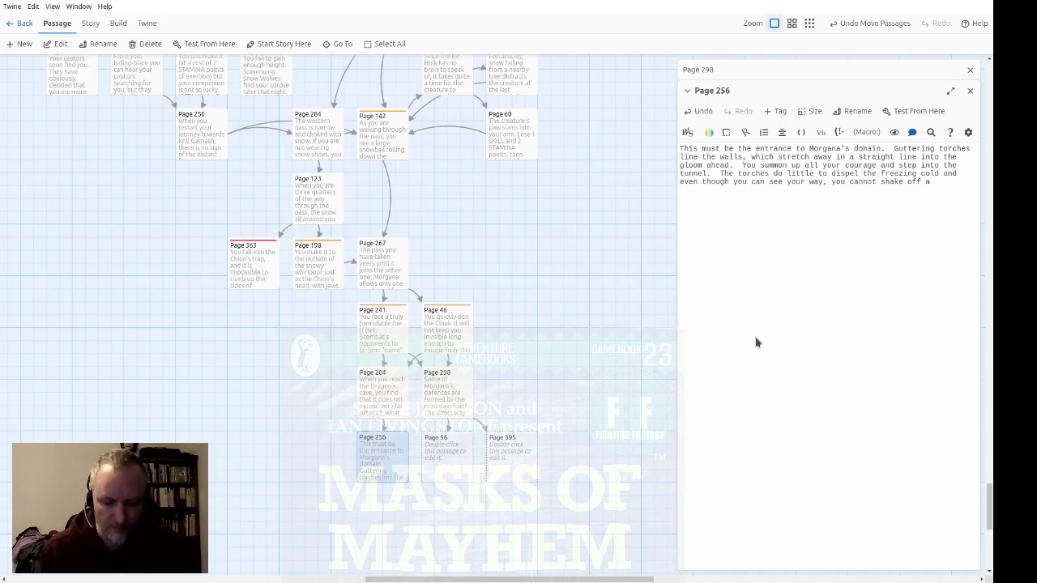
{"action": "type", "text": " sense of b"}
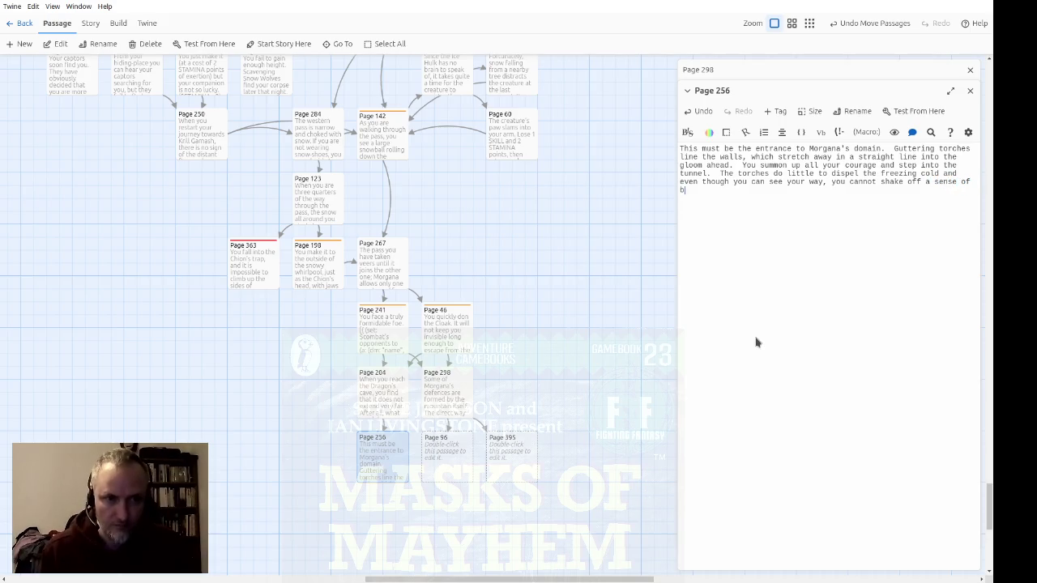
{"action": "type", "text": "lackness. "}
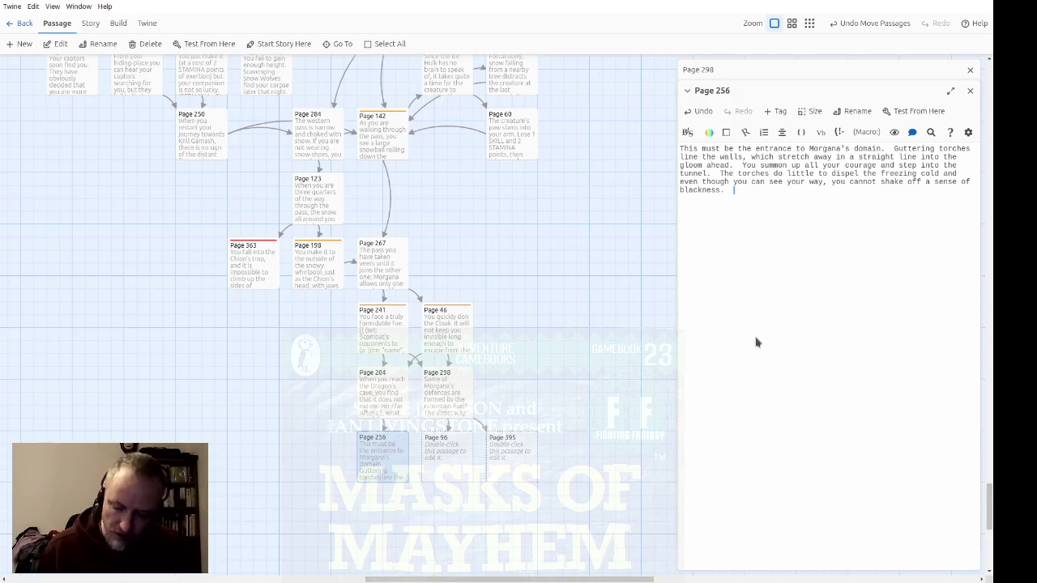
{"action": "type", "text": "For here Mor"}
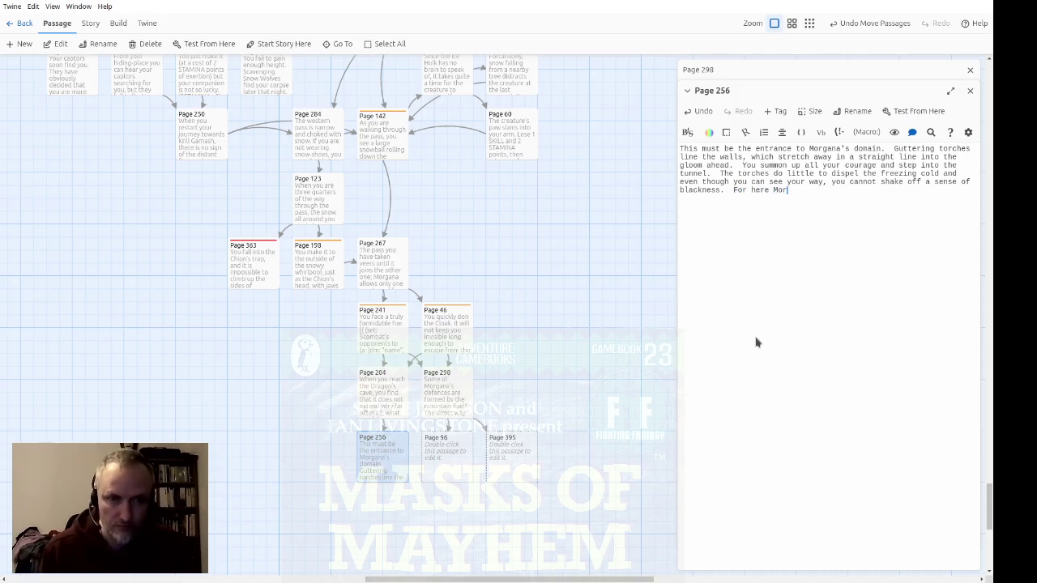
{"action": "type", "text": "gana rules,"}
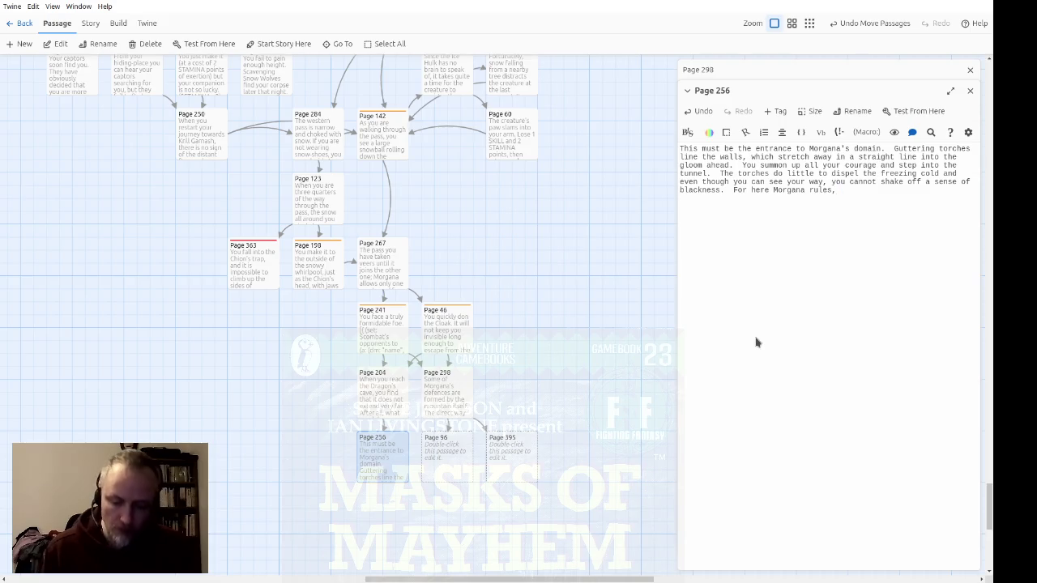
Add that the tunnel ends at three doors, and ask which door to take, with links to Pages 32 and 119
{"action": "type", "text": " and he"}
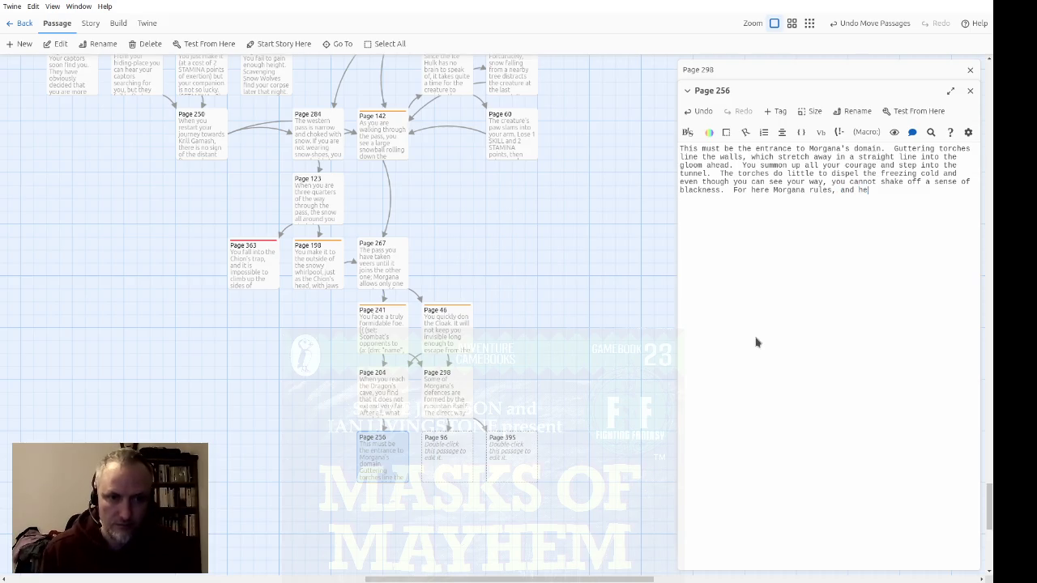
{"action": "type", "text": "r heart is co"}
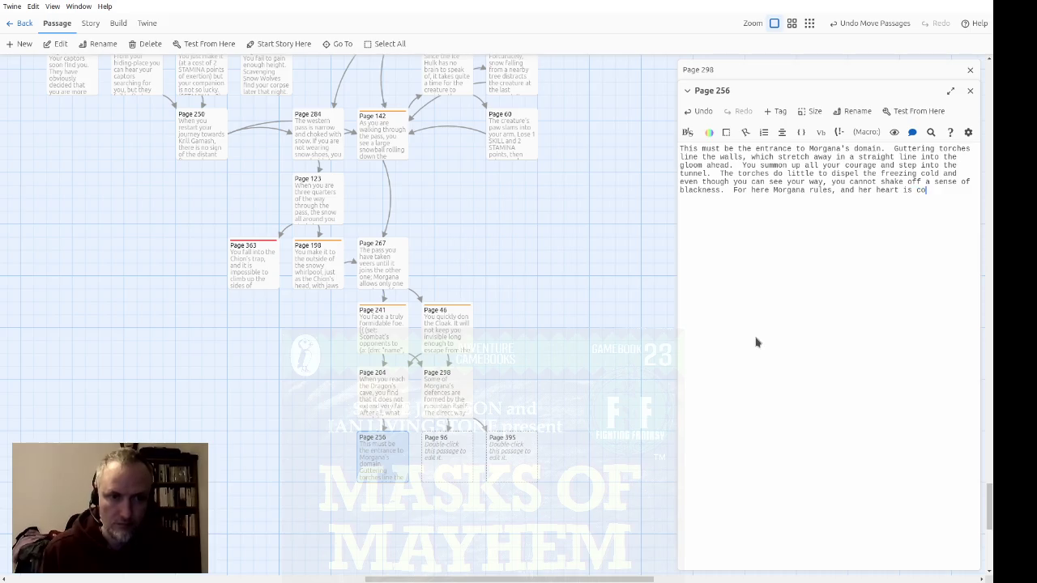
{"action": "type", "text": "ld and black.  "}
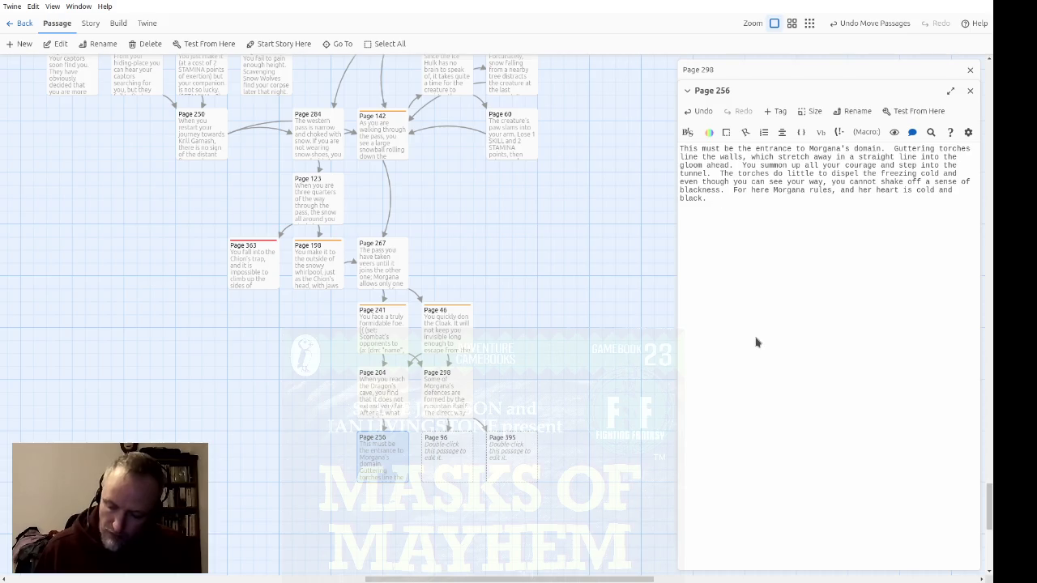
{"action": "type", "text": "The tun"}
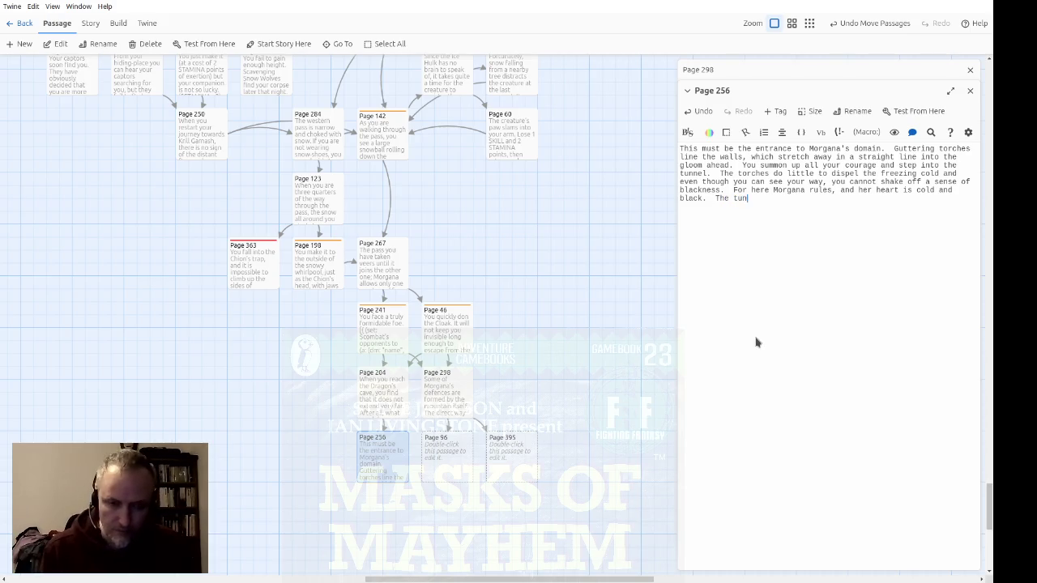
{"action": "type", "text": "nel ends with a"}
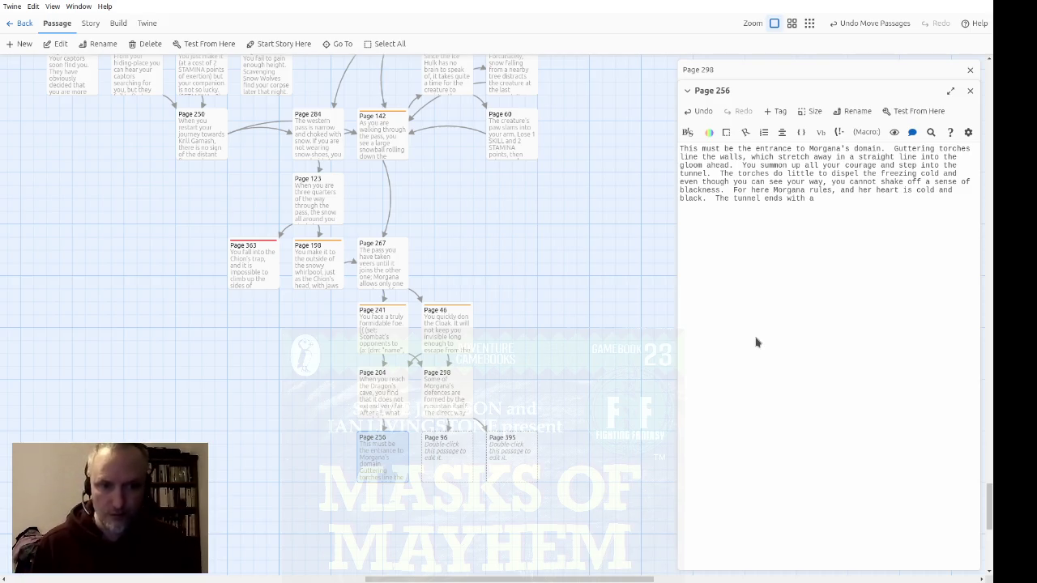
{"action": "type", "text": "cho"}
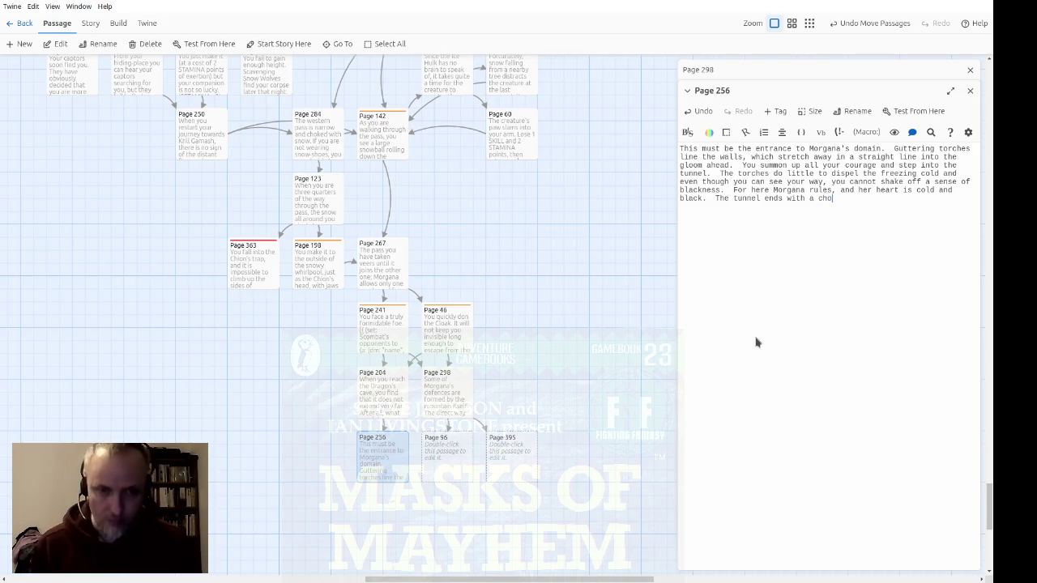
{"action": "type", "text": "ice of three doo"}
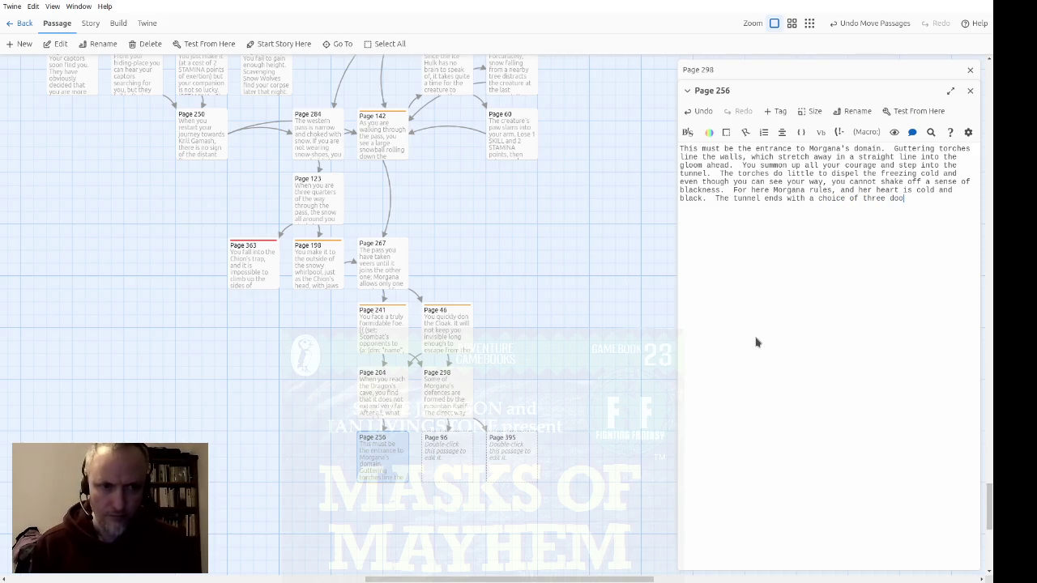
{"action": "type", "text": "rs,"}
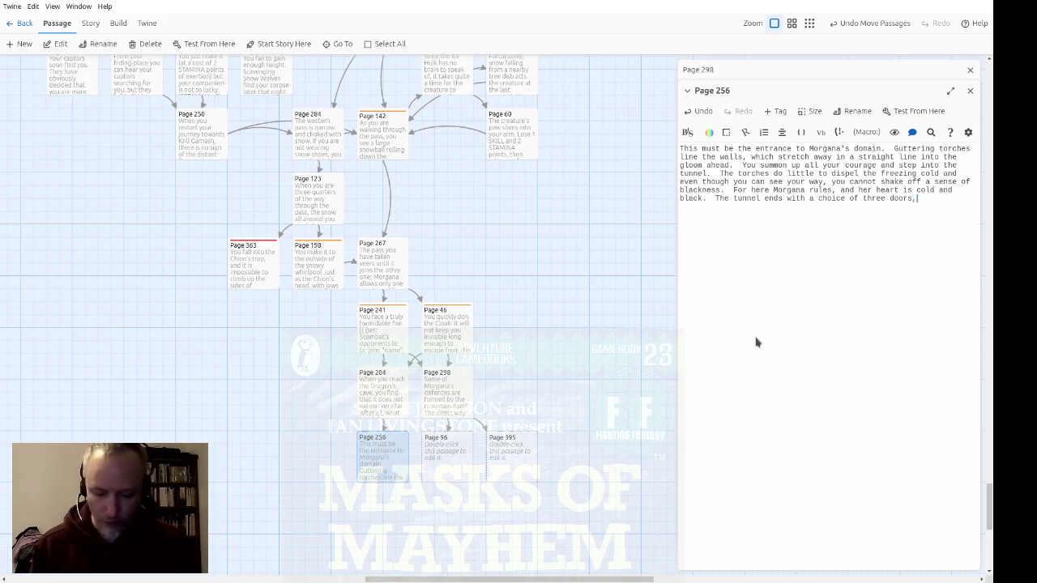
{"action": "type", "text": " next to one "}
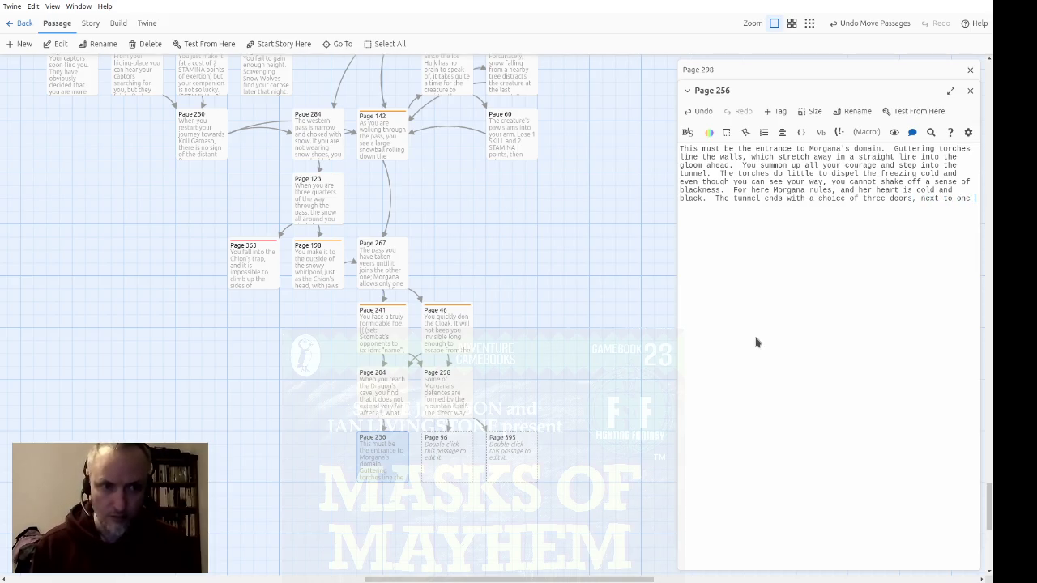
{"action": "type", "text": "anoth"}
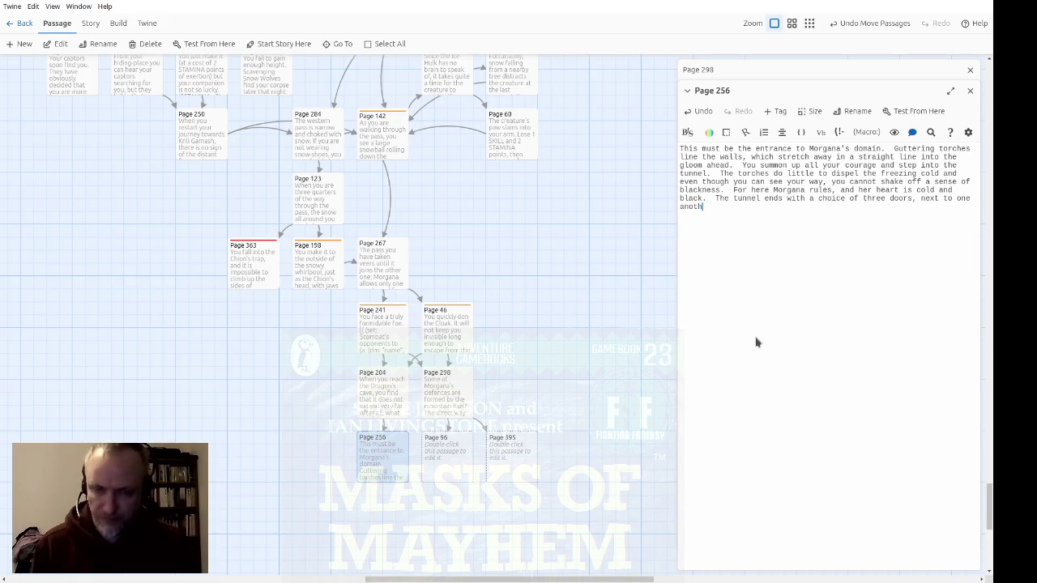
{"action": "type", "text": "er on the northern wall of a "}
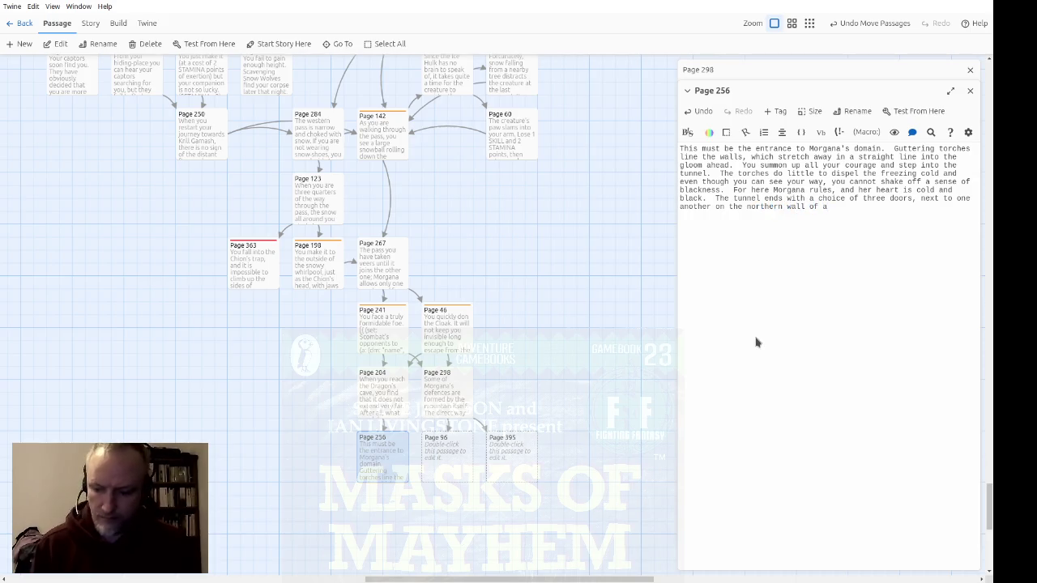
{"action": "type", "text": "small ca"}
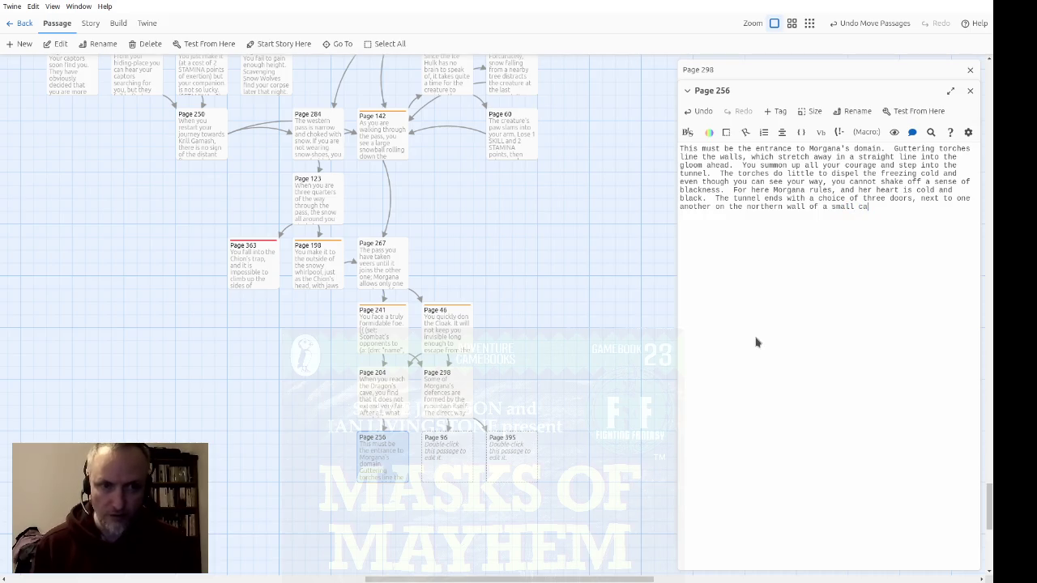
{"action": "type", "text": "vern."}
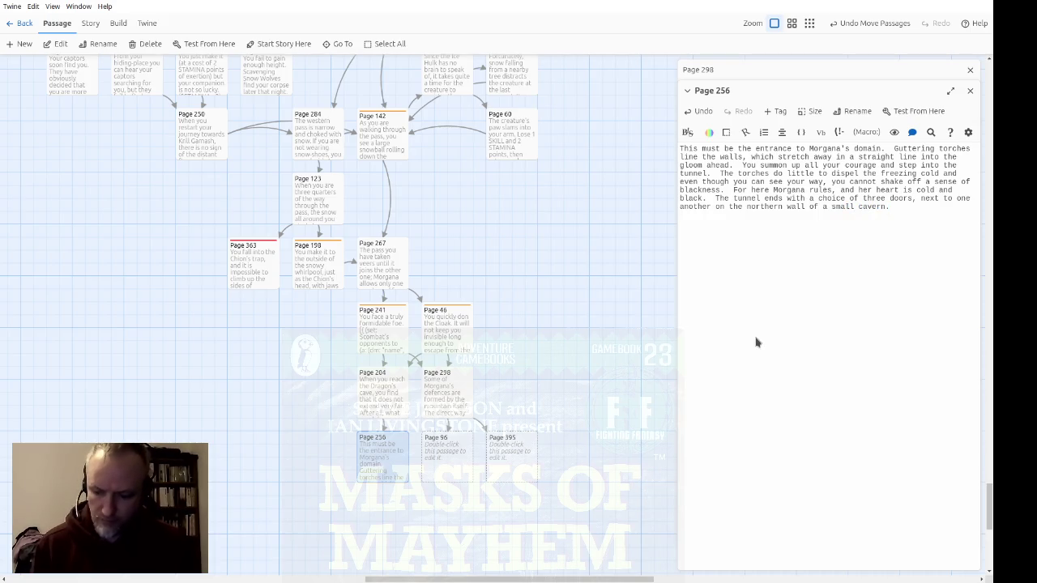
{"action": "type", "text": "  Will you "}
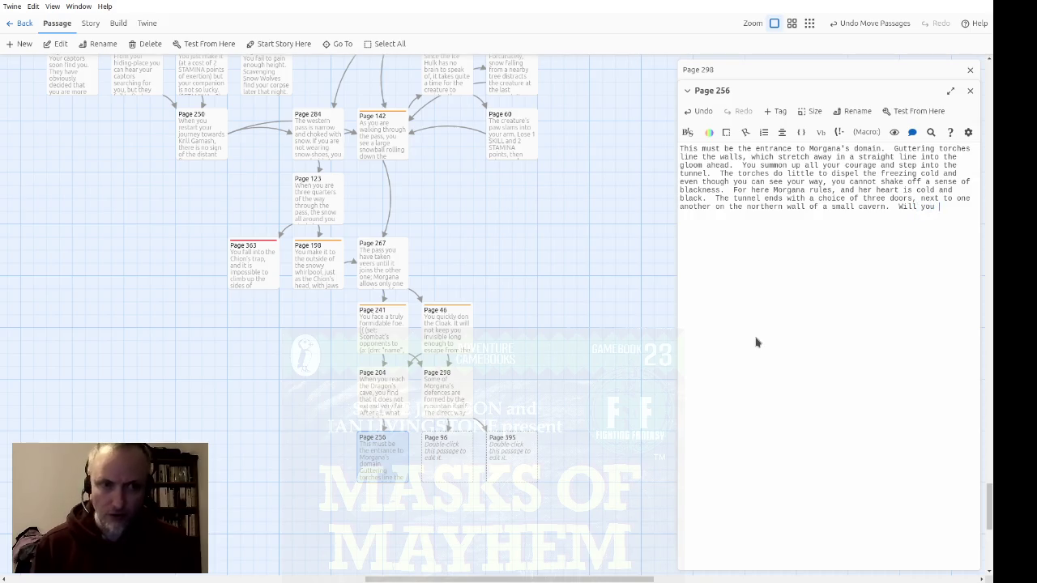
{"action": "type", "text": "take the wooden door in the middle,"}
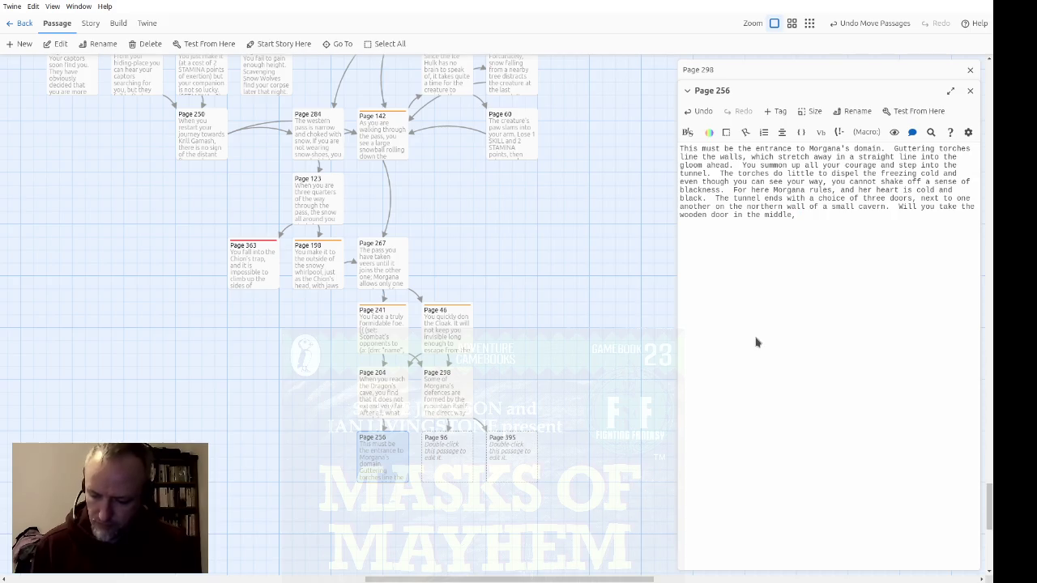
{"action": "type", "text": "th"}
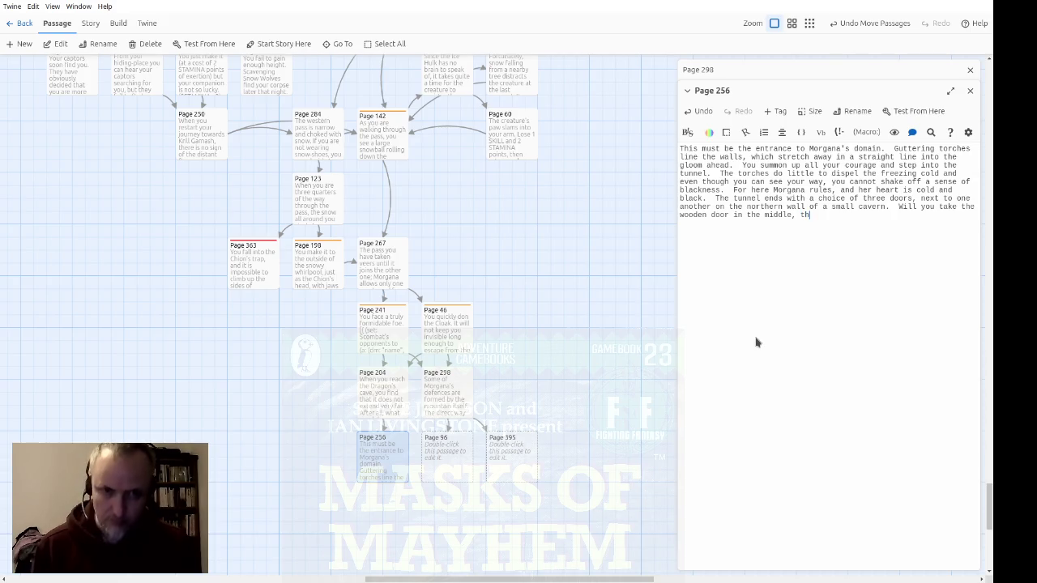
{"action": "type", "text": "e stone door"}
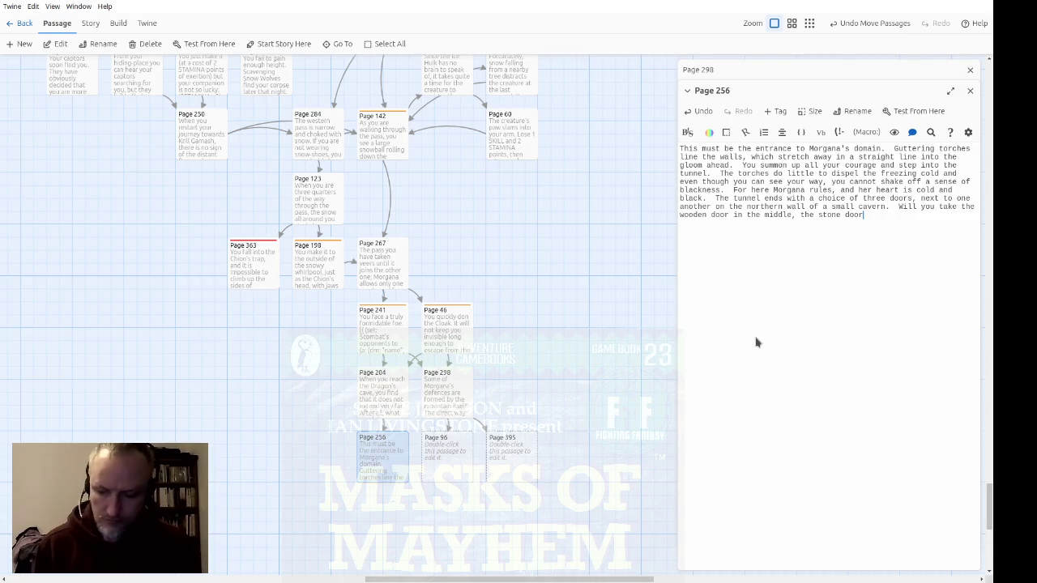
{"action": "type", "text": " or the iron door?"}
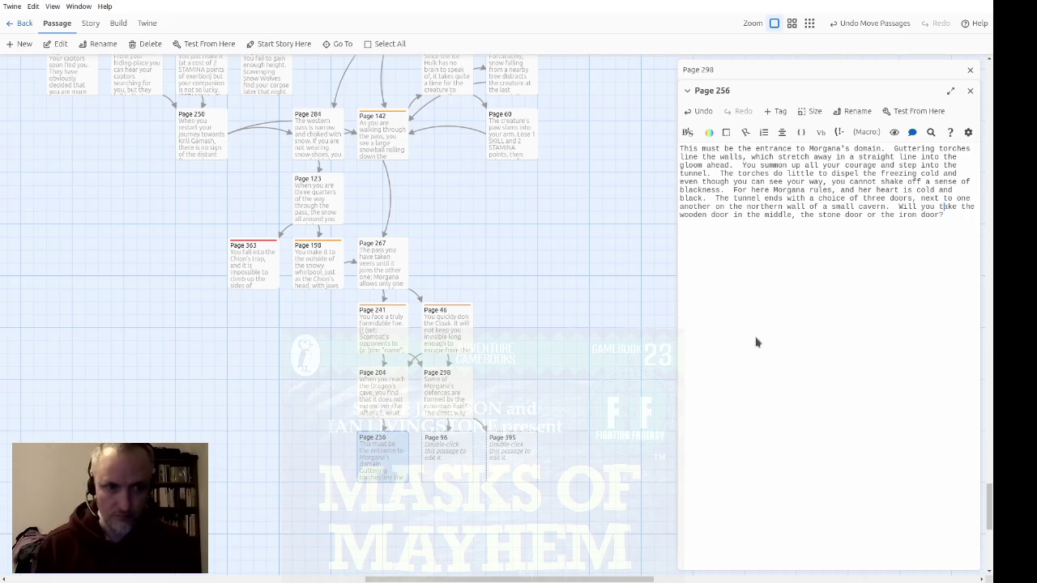
{"action": "type", "text": "[["}
{"action": "type", "text": "->Page "}
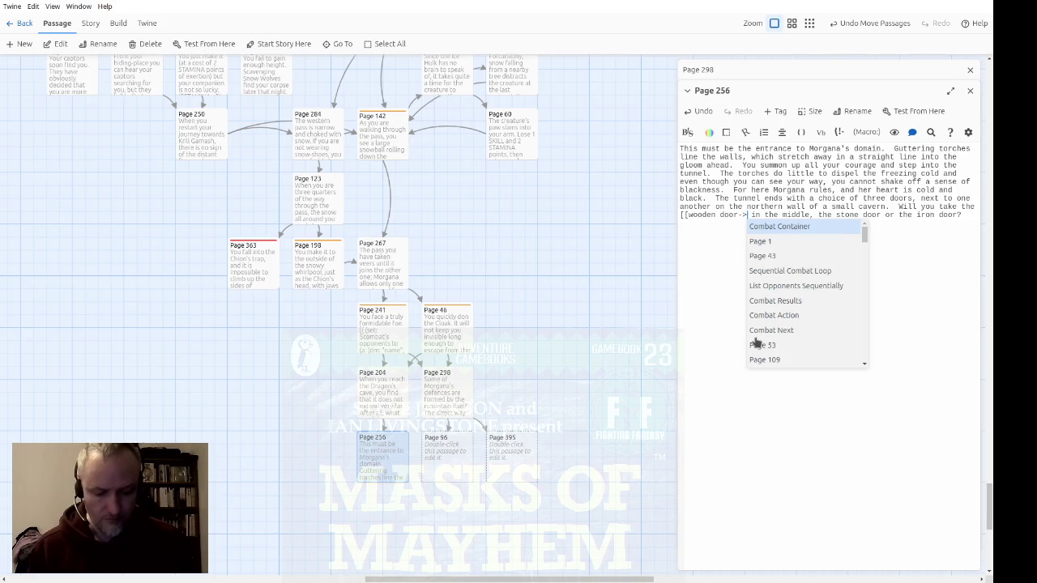
{"action": "type", "text": "32]]"}
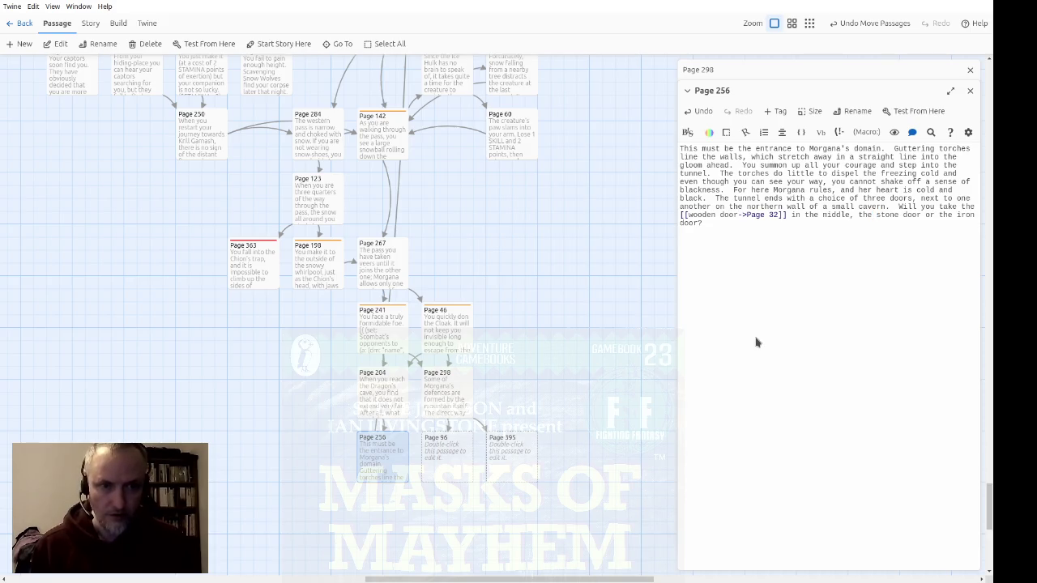
{"action": "type", "text": "[["}
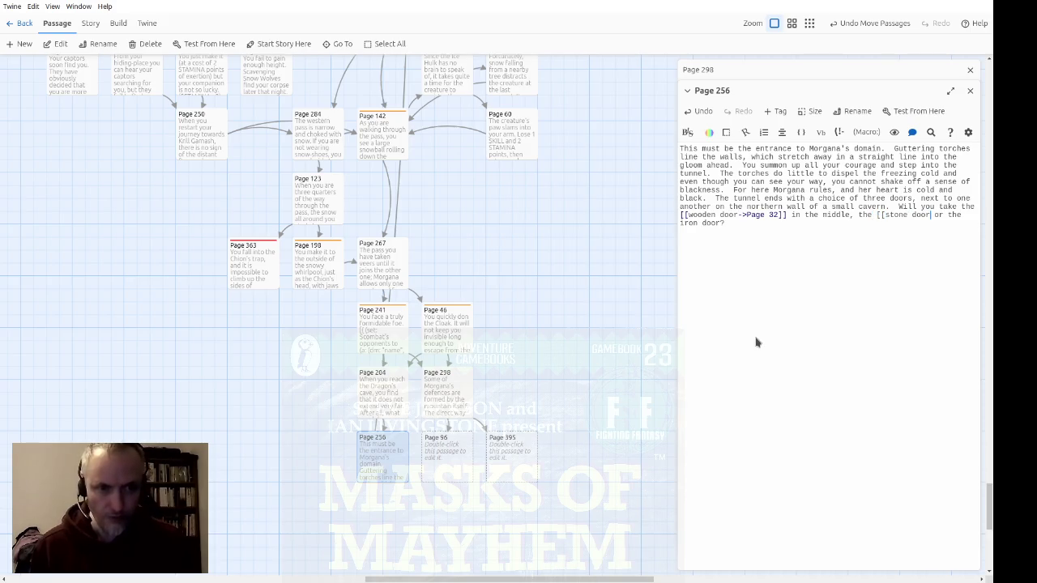
{"action": "type", "text": "->Page "}
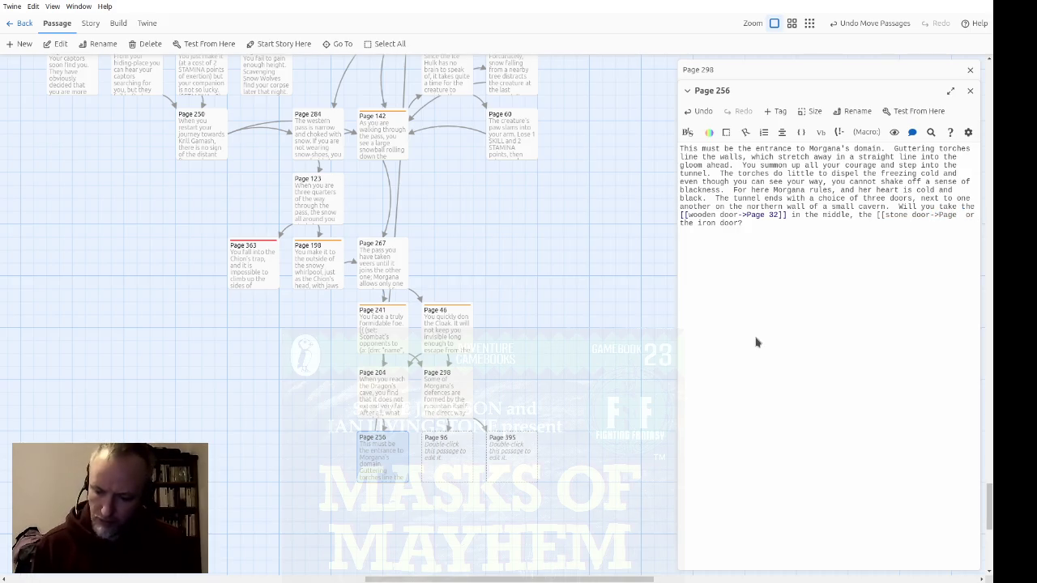
{"action": "type", "text": "119"}
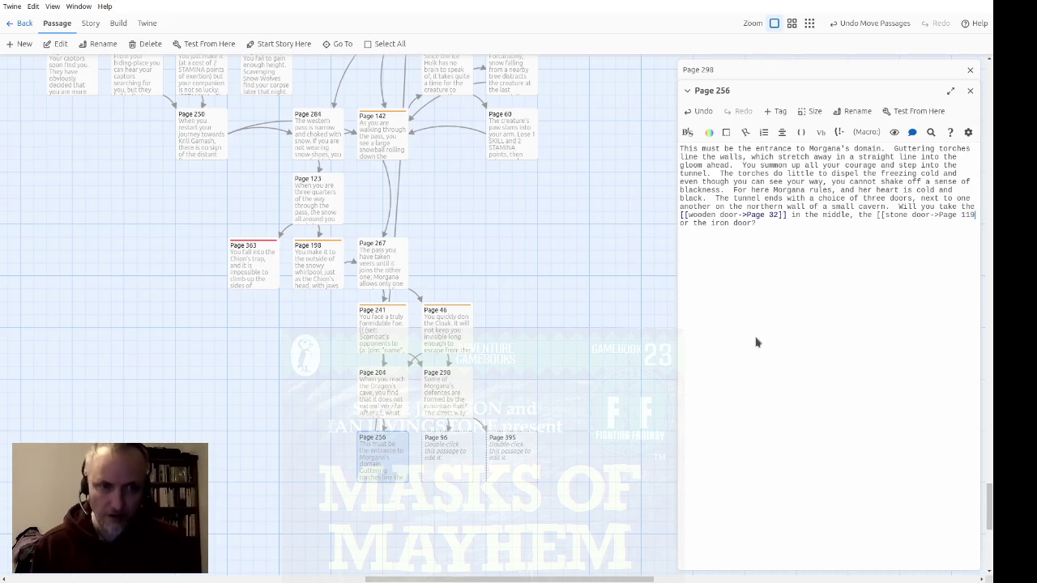
{"action": "type", "text": "]]"}
Make 'iron door' in Page 256 a link to Page 290
{"action": "key", "text": "Right"}
{"action": "key", "text": "Right"}
{"action": "key", "text": "Right"}
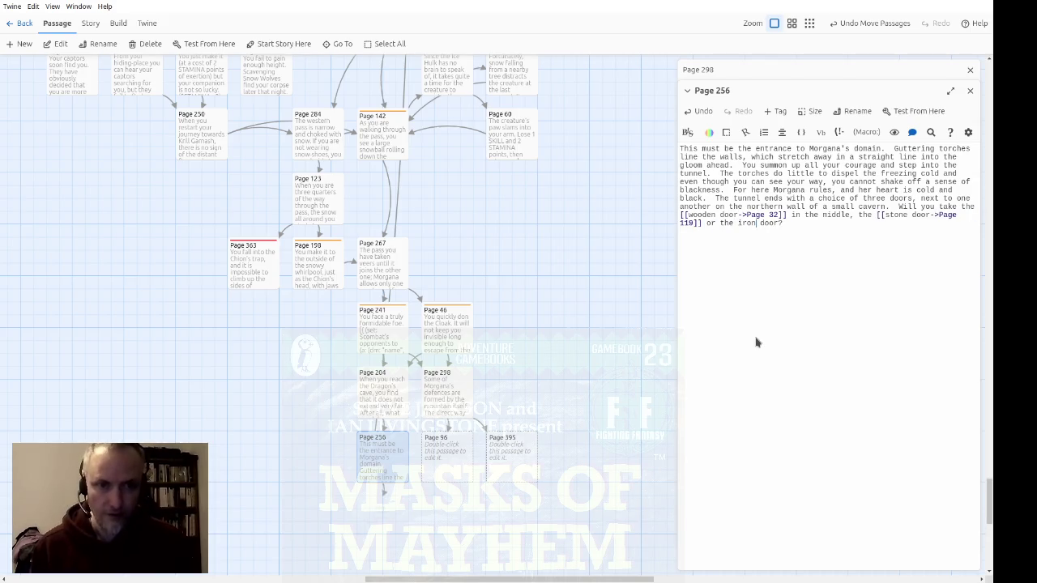
{"action": "type", "text": "[[iron door"}
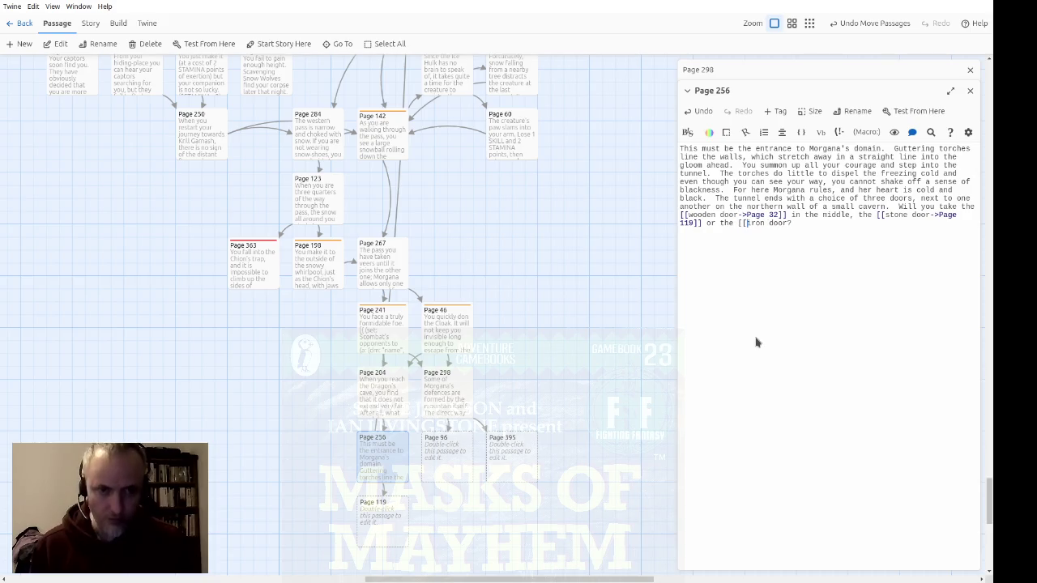
{"action": "type", "text": "->Page "}
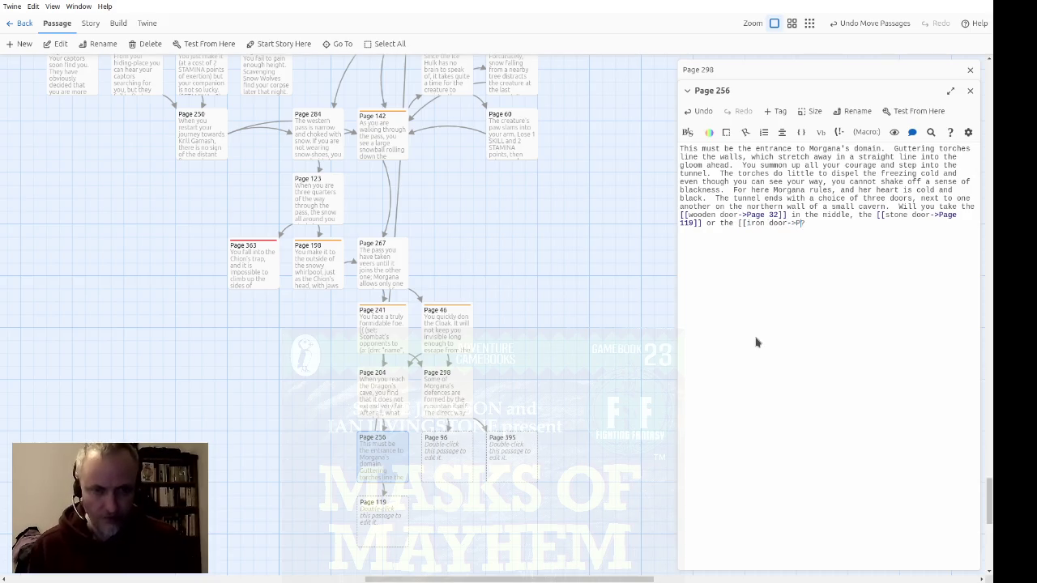
{"action": "type", "text": "290]]"}
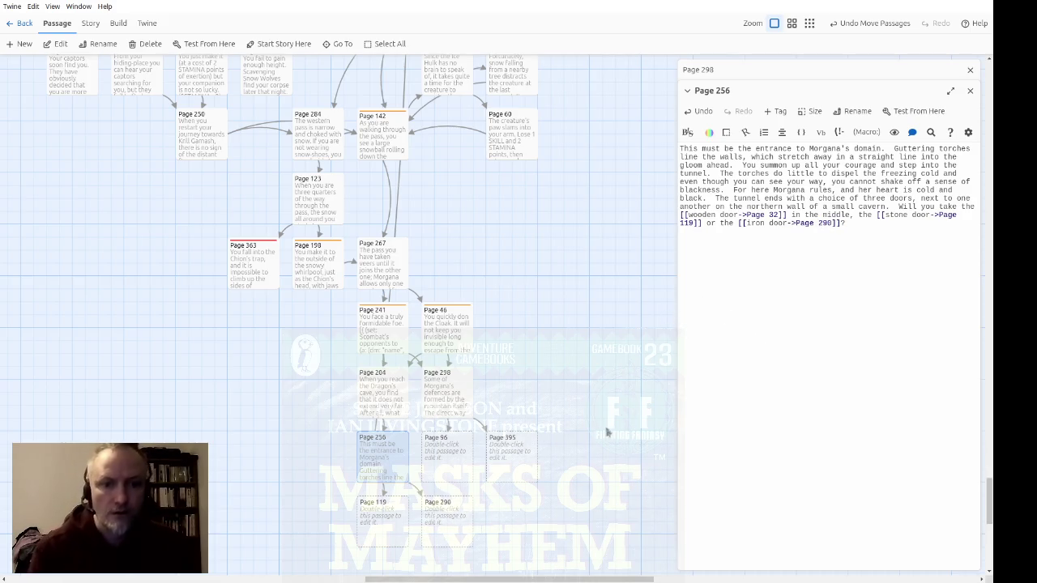
{"action": "left_click_drag", "start_coordinate": [994, 491], "coordinate": [989, 293]}
Zoom out and move the Page 32 group with Pages 19 and 224 beneath the Page 256 branch
{"action": "left_click_drag", "start_coordinate": [560, 576], "coordinate": [402, 577]}
{"action": "scroll", "coordinate": [442, 303], "scroll_direction": "up", "scroll_amount": 10}
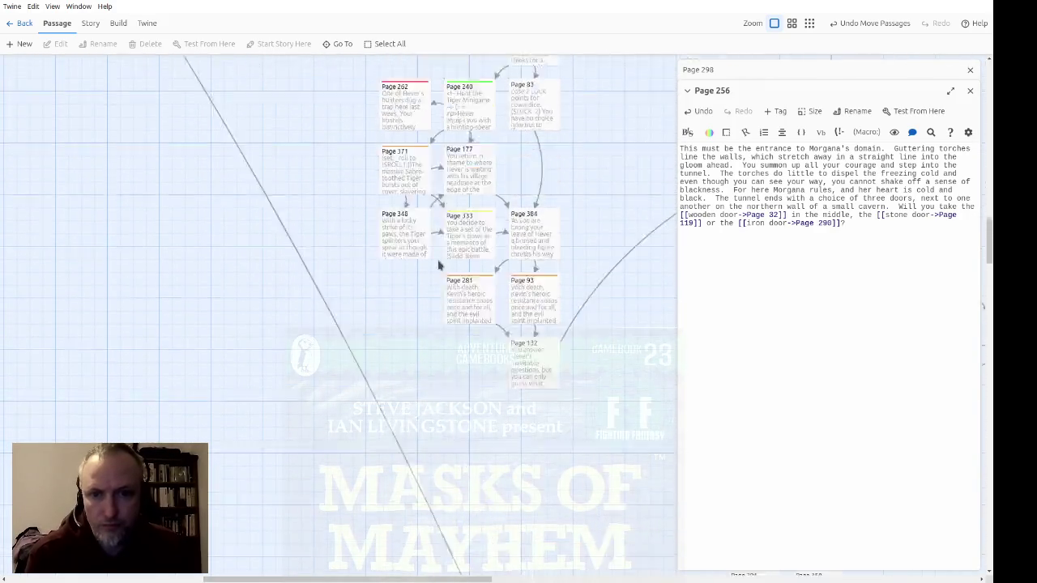
{"action": "scroll", "coordinate": [309, 311], "scroll_direction": "left", "scroll_amount": 8}
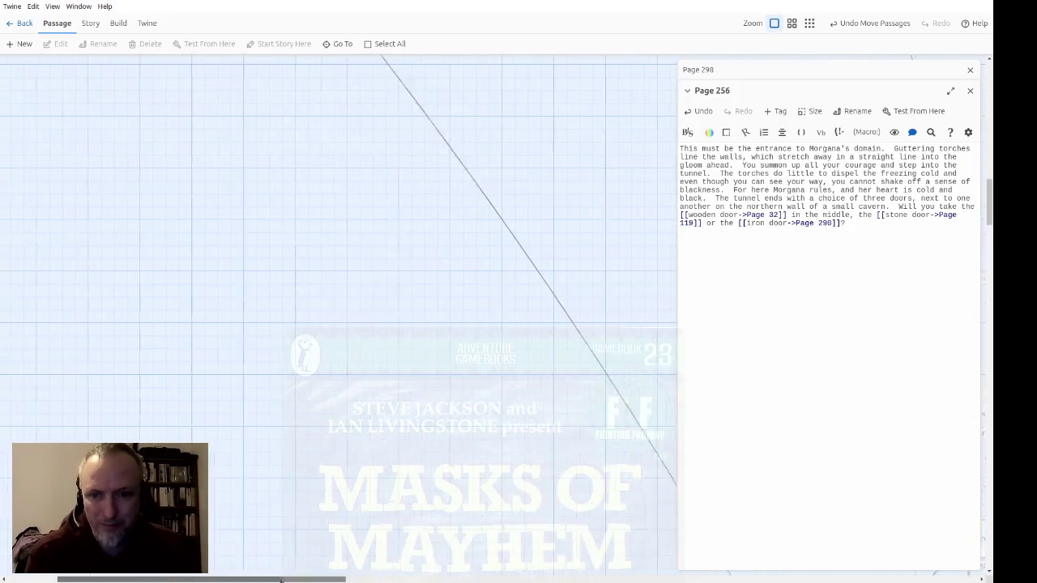
{"action": "scroll", "coordinate": [309, 311], "scroll_direction": "up", "scroll_amount": 3}
{"action": "mouse_move", "coordinate": [123, 198]}
{"action": "left_mouse_down"}
{"action": "mouse_move", "coordinate": [225, 258]}
{"action": "mouse_move", "coordinate": [399, 400]}
{"action": "left_mouse_up"}
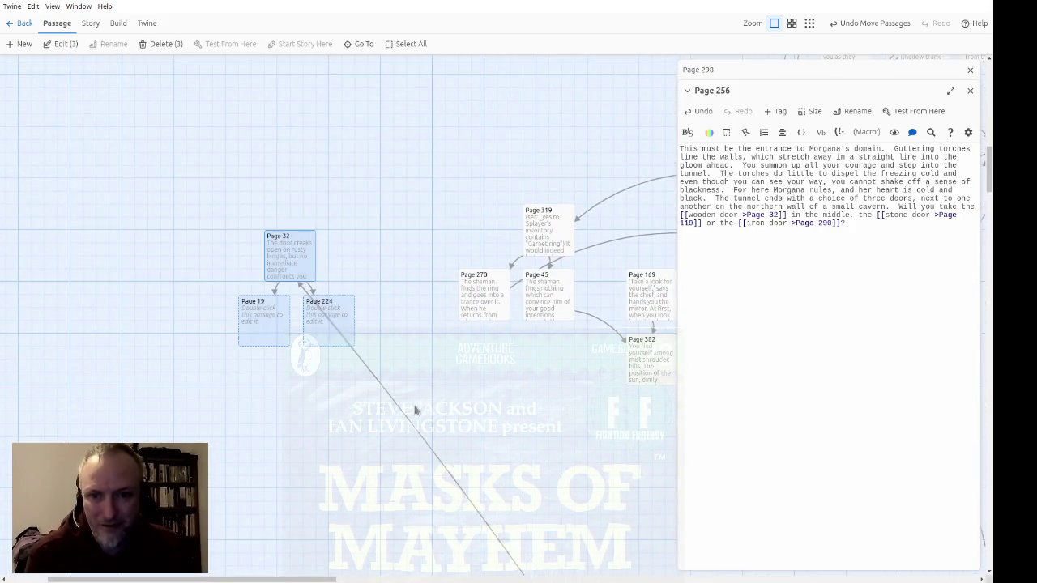
{"action": "left_click", "coordinate": [809, 23]}
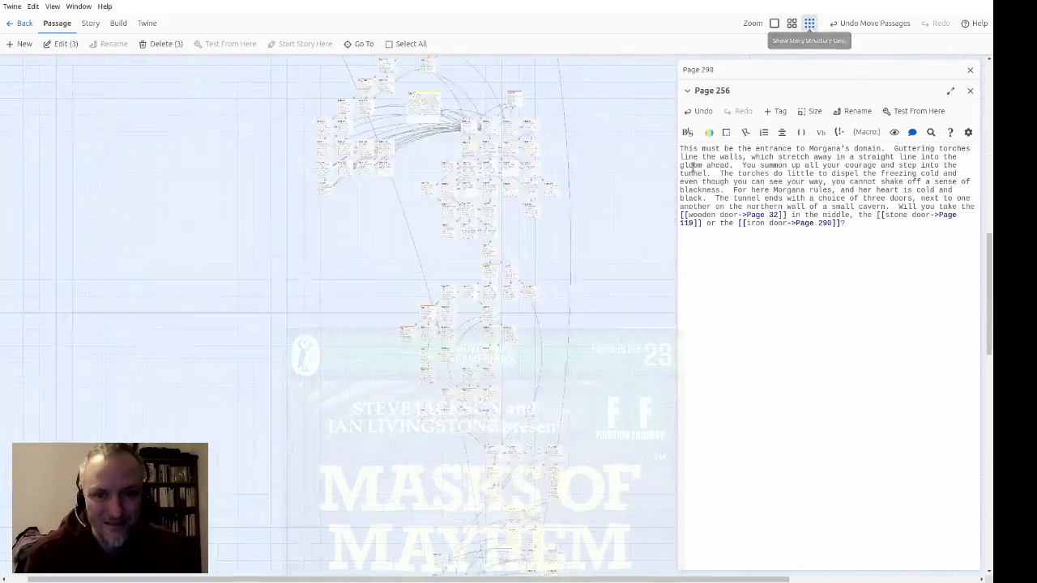
{"action": "scroll", "coordinate": [225, 181], "scroll_direction": "up", "scroll_amount": 5}
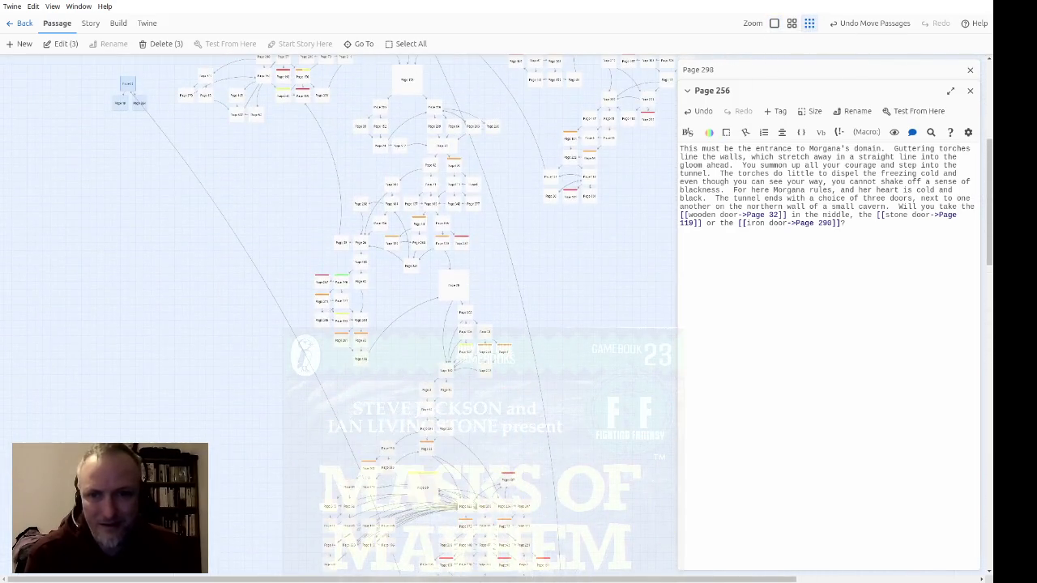
{"action": "mouse_move", "coordinate": [129, 96]}
{"action": "left_mouse_down"}
{"action": "mouse_move", "coordinate": [194, 518]}
{"action": "mouse_move", "coordinate": [263, 445]}
{"action": "left_mouse_up"}
{"action": "scroll", "coordinate": [331, 122], "scroll_direction": "down", "scroll_amount": 5}
{"action": "left_click_drag", "start_coordinate": [160, 74], "coordinate": [247, 461]}
{"action": "scroll", "coordinate": [370, 139], "scroll_direction": "down", "scroll_amount": 5}
{"action": "left_click_drag", "start_coordinate": [249, 116], "coordinate": [248, 258]}
{"action": "left_click_drag", "start_coordinate": [244, 337], "coordinate": [270, 479]}
{"action": "scroll", "coordinate": [308, 199], "scroll_direction": "down", "scroll_amount": 4}
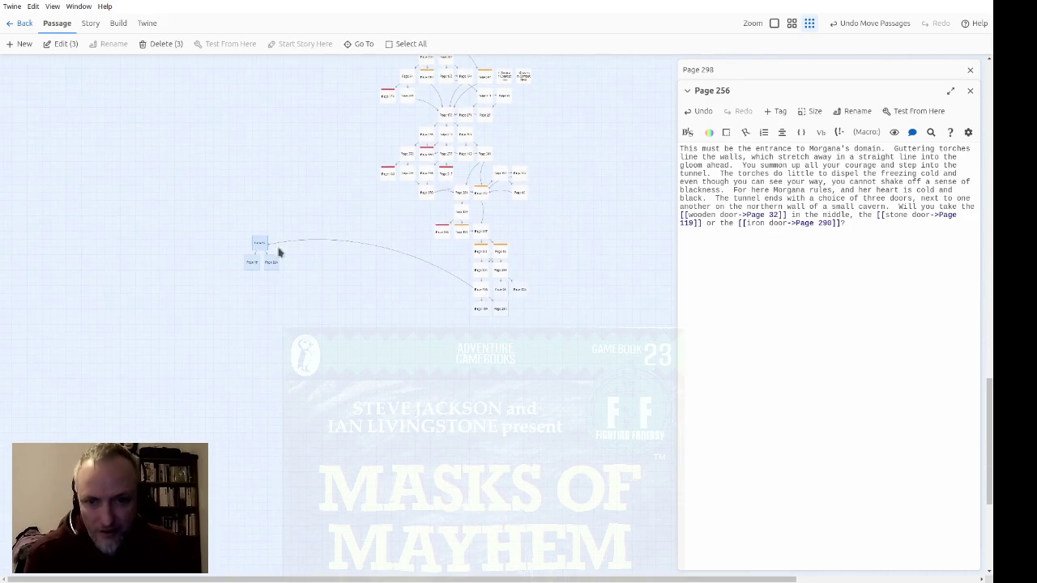
{"action": "mouse_move", "coordinate": [256, 249]}
{"action": "left_mouse_down"}
{"action": "mouse_move", "coordinate": [508, 401]}
{"action": "mouse_move", "coordinate": [450, 337]}
{"action": "mouse_move", "coordinate": [453, 306]}
{"action": "mouse_move", "coordinate": [460, 323]}
{"action": "left_mouse_up"}
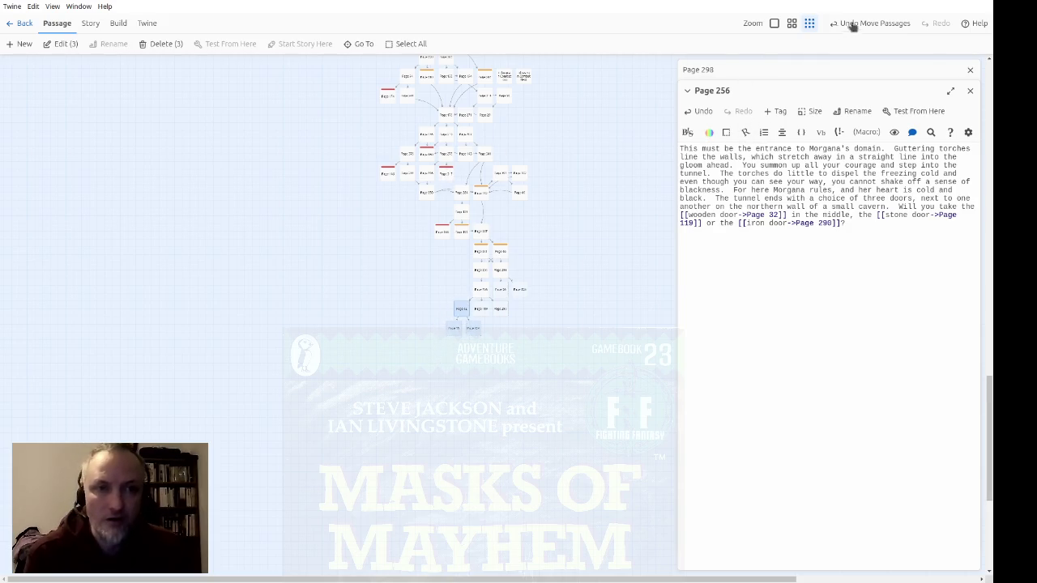
Zoom back in, nudge Pages 19 and 224 slightly left, and open Page 32 to read its text
{"action": "left_click", "coordinate": [775, 25]}
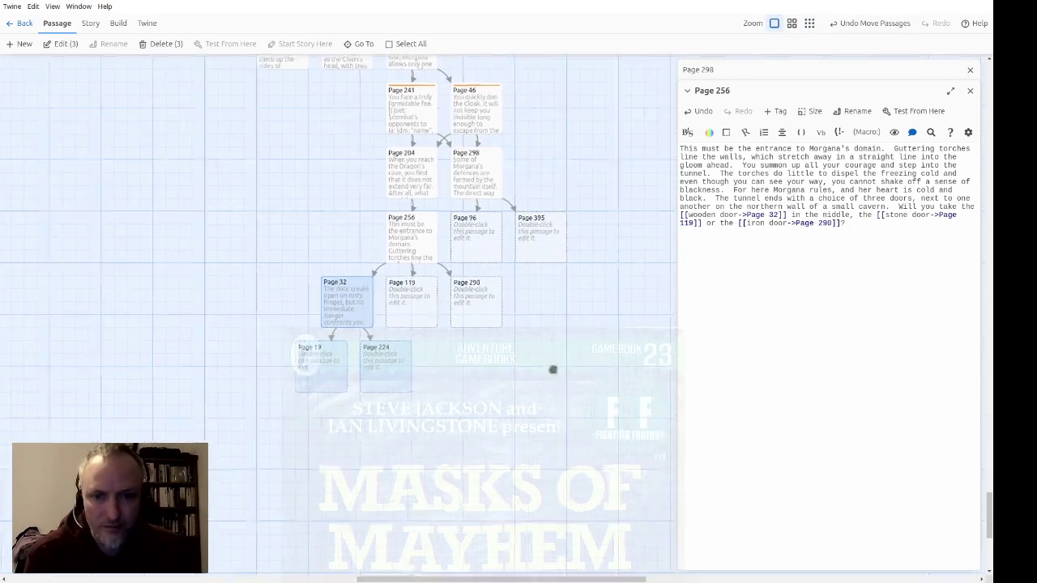
{"action": "left_click_drag", "start_coordinate": [421, 452], "coordinate": [230, 384]}
{"action": "left_click_drag", "start_coordinate": [363, 404], "coordinate": [324, 405]}
{"action": "left_click", "coordinate": [406, 410]}
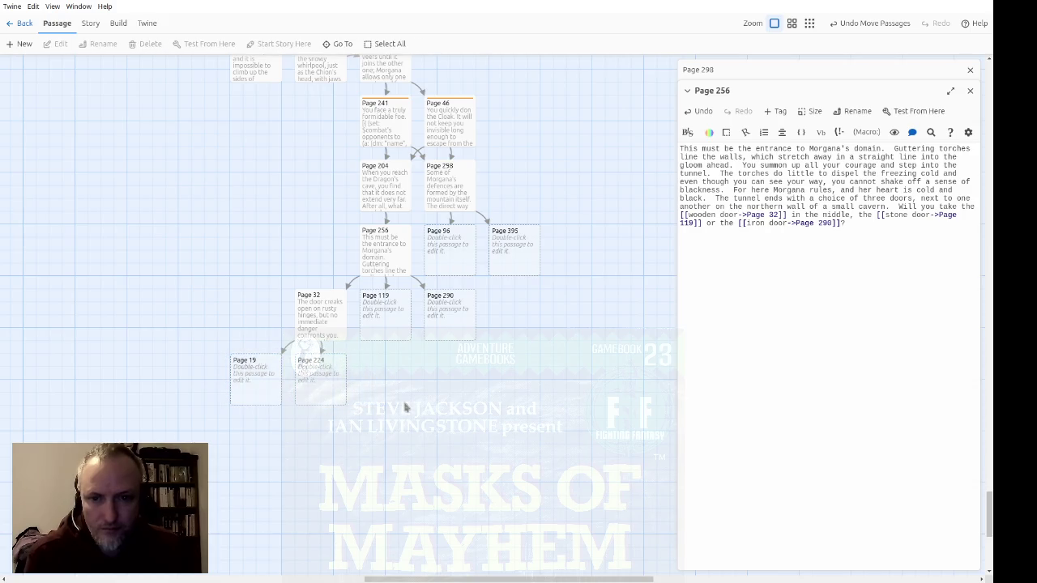
{"action": "double_click", "coordinate": [335, 327]}
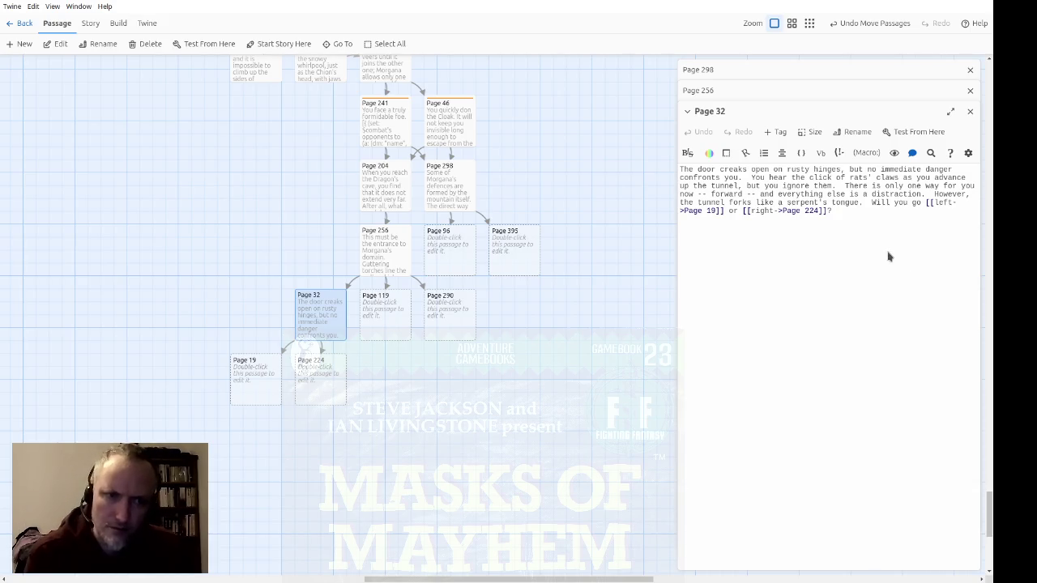
{"action": "left_click", "coordinate": [969, 111]}
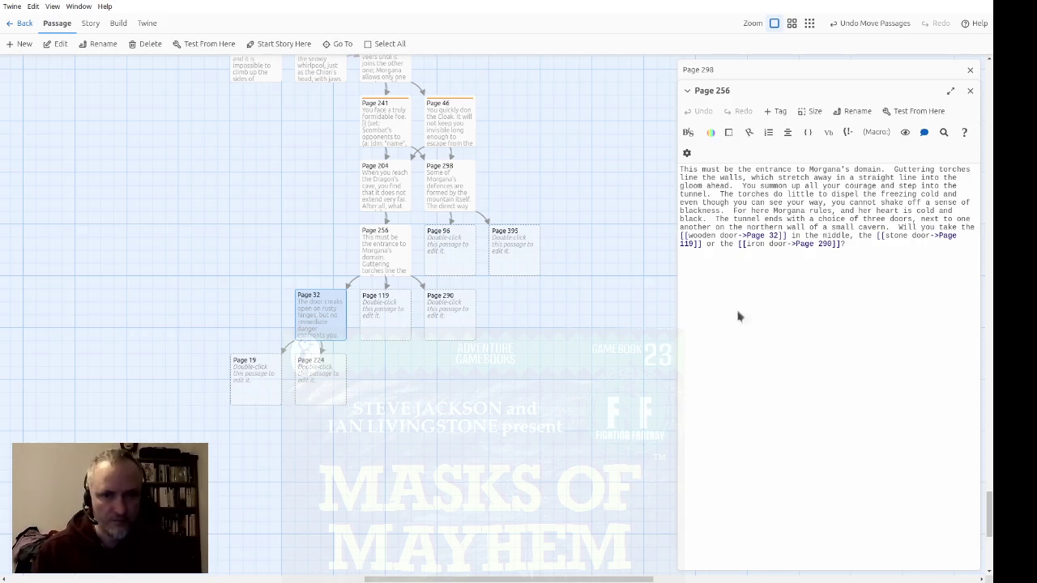
{"action": "double_click", "coordinate": [318, 335]}
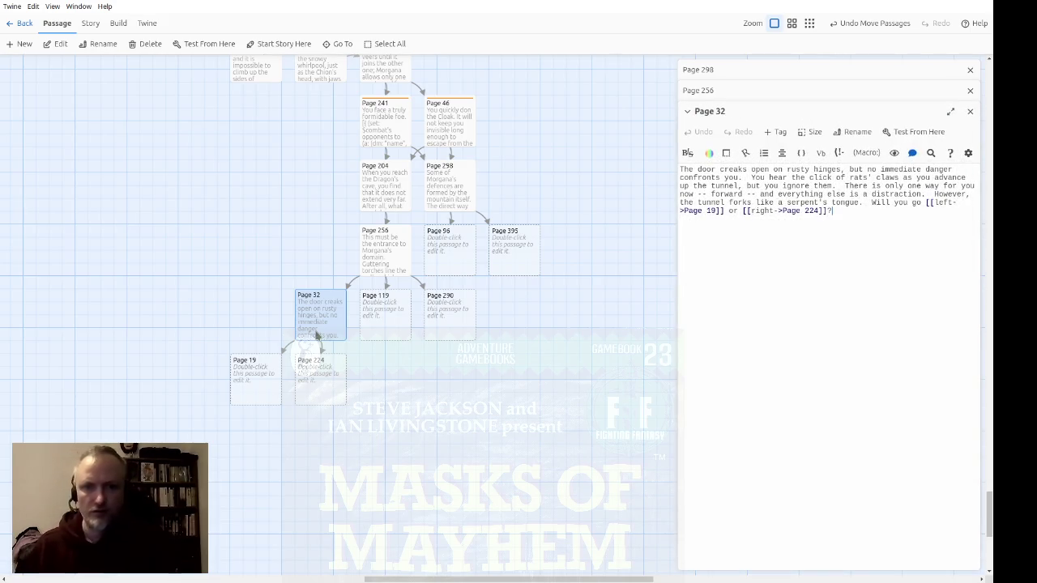
Shift Pages 32, 119, 290, 19 and 224 left under Page 256, then open Page 96
{"action": "left_click_drag", "start_coordinate": [497, 434], "coordinate": [183, 288]}
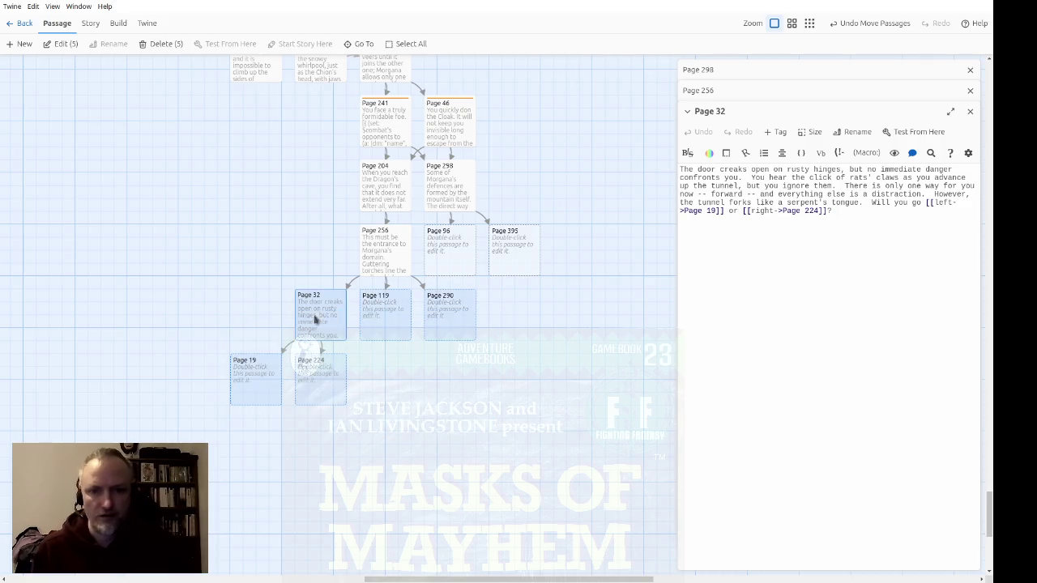
{"action": "left_click_drag", "start_coordinate": [454, 324], "coordinate": [389, 324]}
{"action": "left_click", "coordinate": [473, 323]}
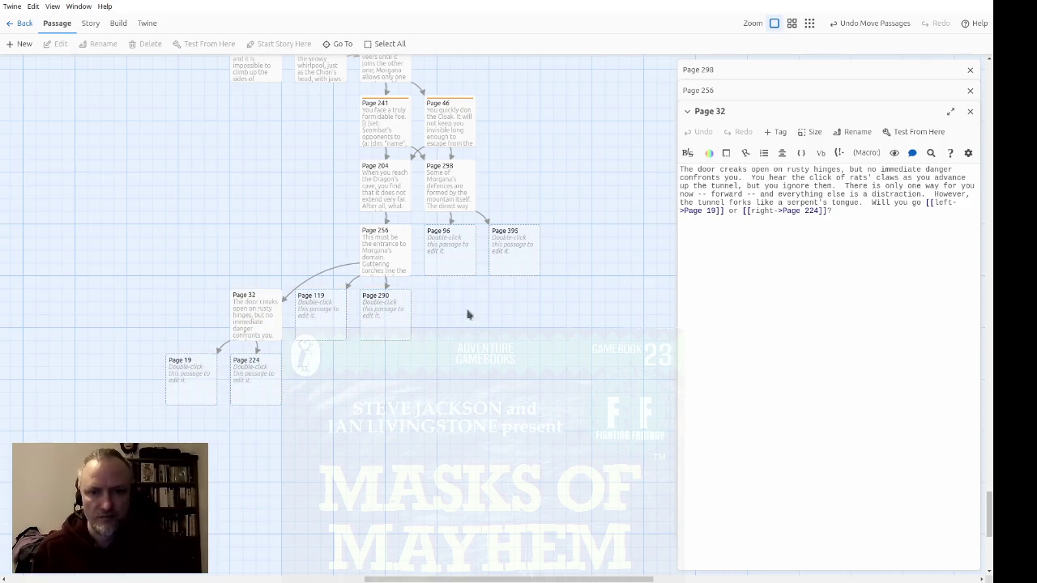
{"action": "double_click", "coordinate": [444, 264]}
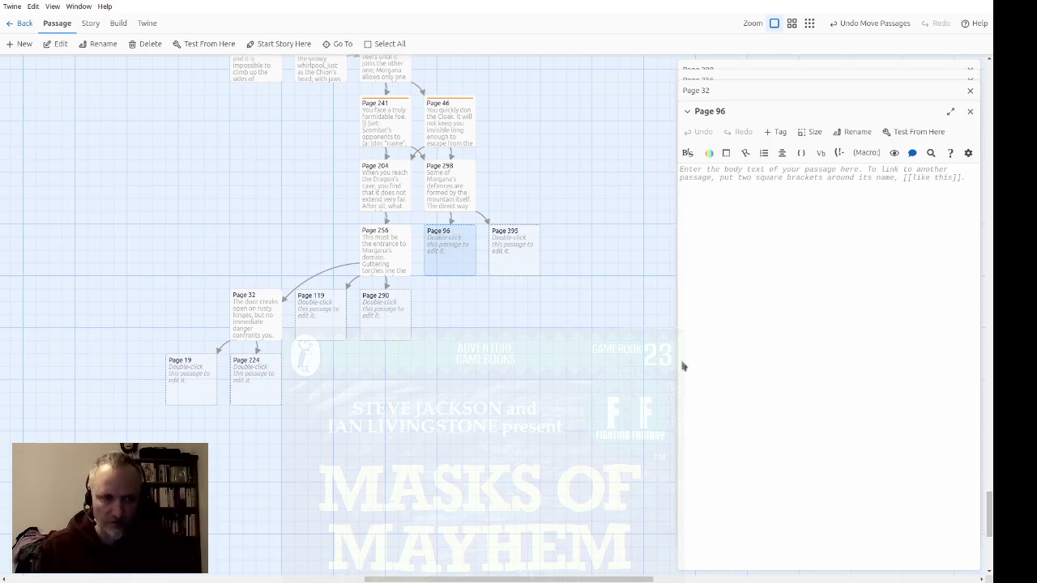
Close the stacked Page 32, Page 256 and Page 298 editors
{"action": "mouse_move", "coordinate": [962, 84]}
{"action": "left_click", "coordinate": [972, 111]}
{"action": "left_click", "coordinate": [969, 90]}
{"action": "left_click", "coordinate": [970, 69]}
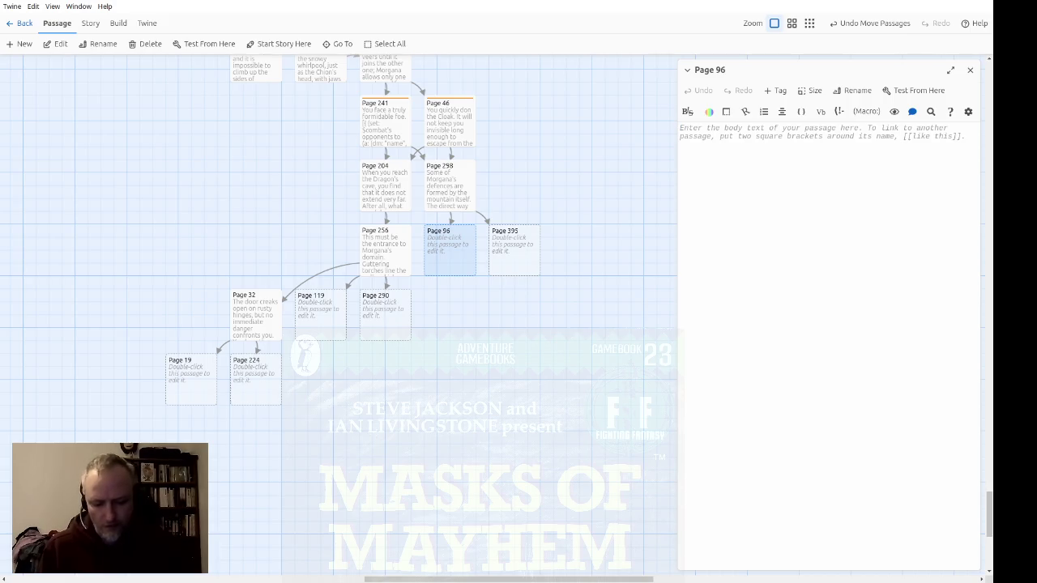
Write in Page 96 that partway up the glacier you slip and slide out of control down the slope
{"action": "left_click", "coordinate": [889, 129]}
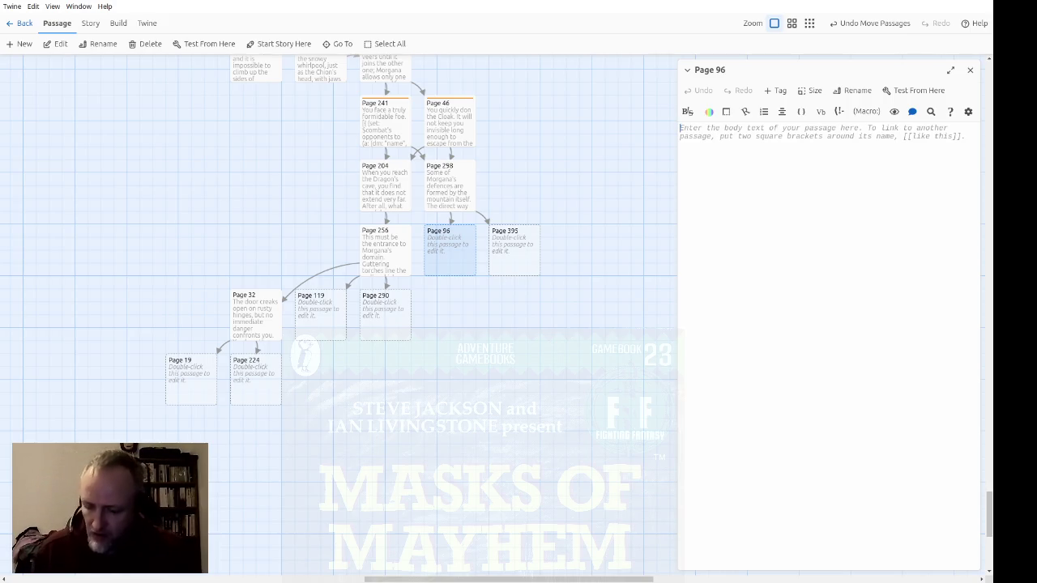
{"action": "type", "text": "Wh"}
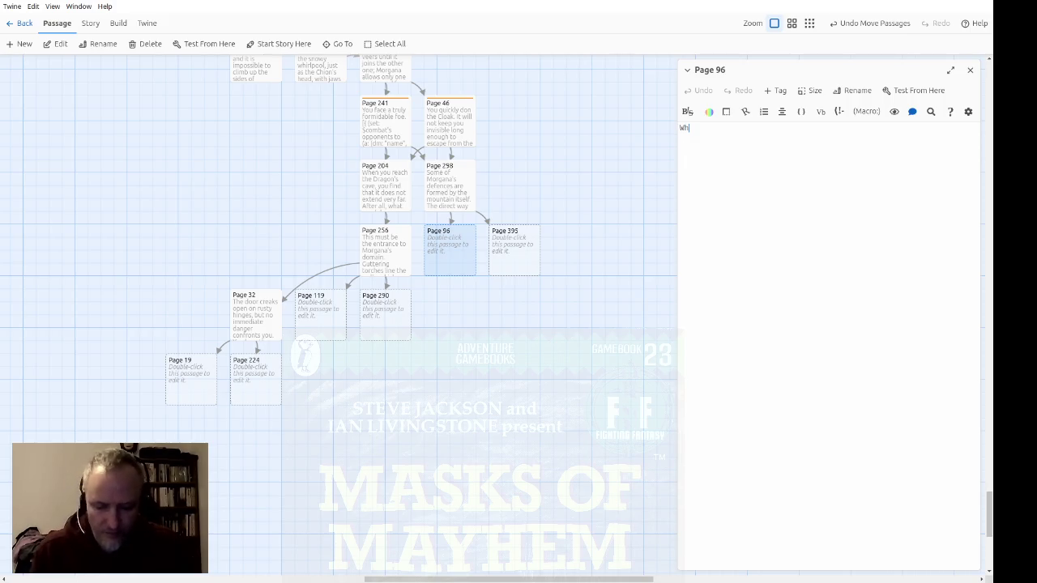
{"action": "type", "text": "en you are some wa"}
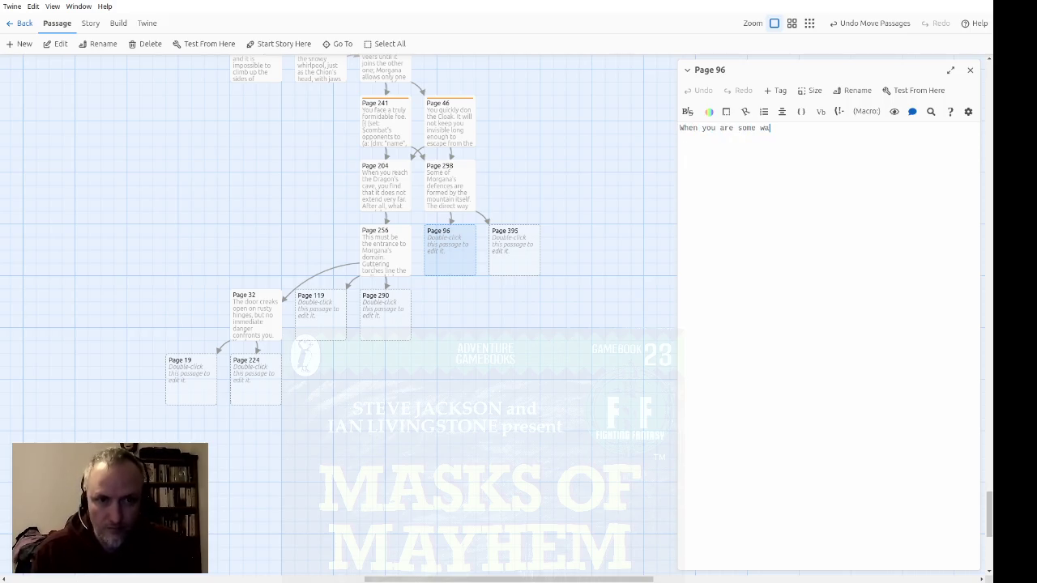
{"action": "type", "text": "y up the "}
{"action": "type", "text": "gal"}
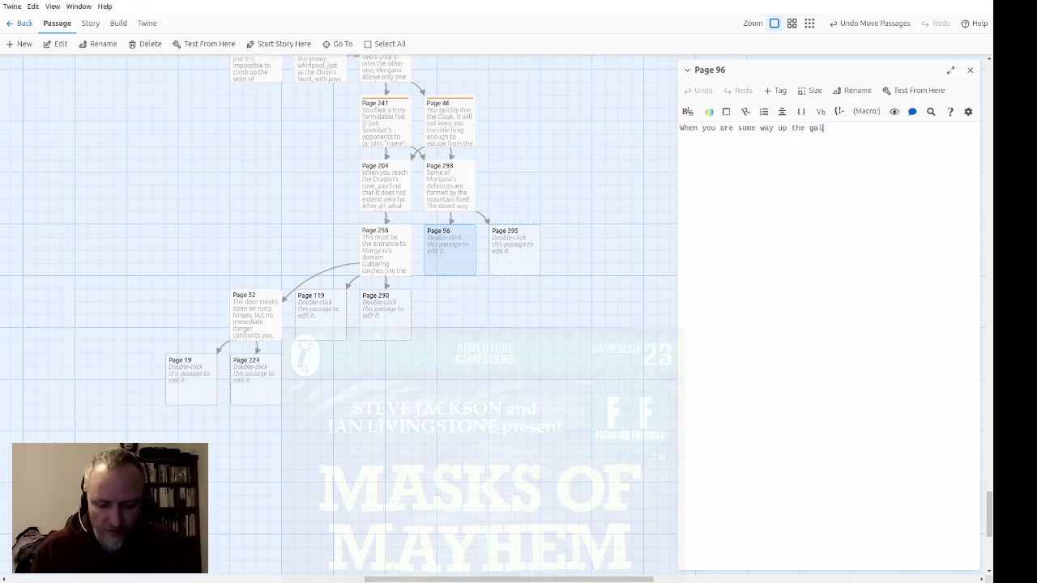
{"action": "key", "text": "BackSpace"}
{"action": "key", "text": "BackSpace"}
{"action": "type", "text": "lacier,"}
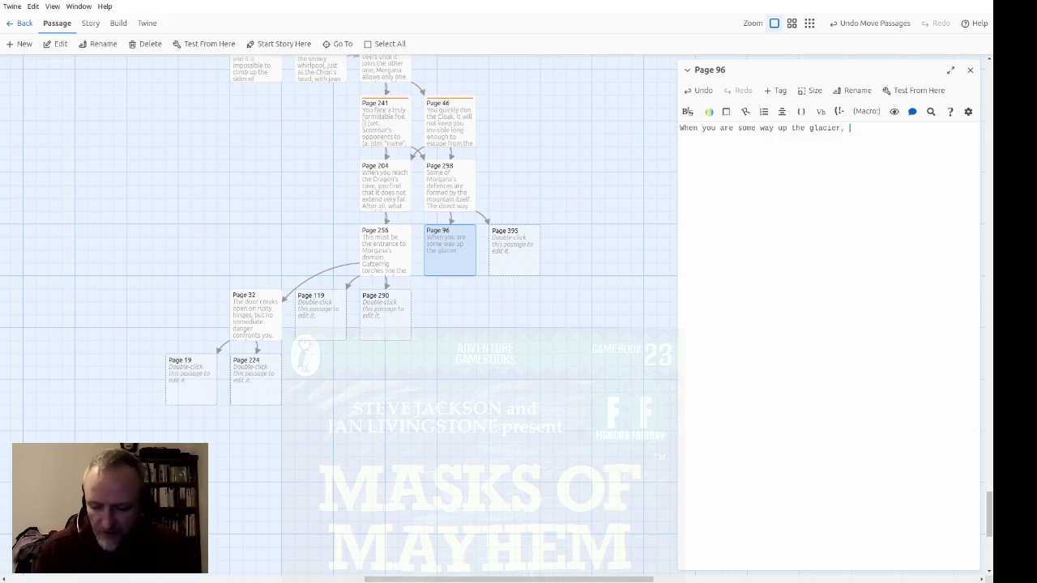
{"action": "type", "text": " you "}
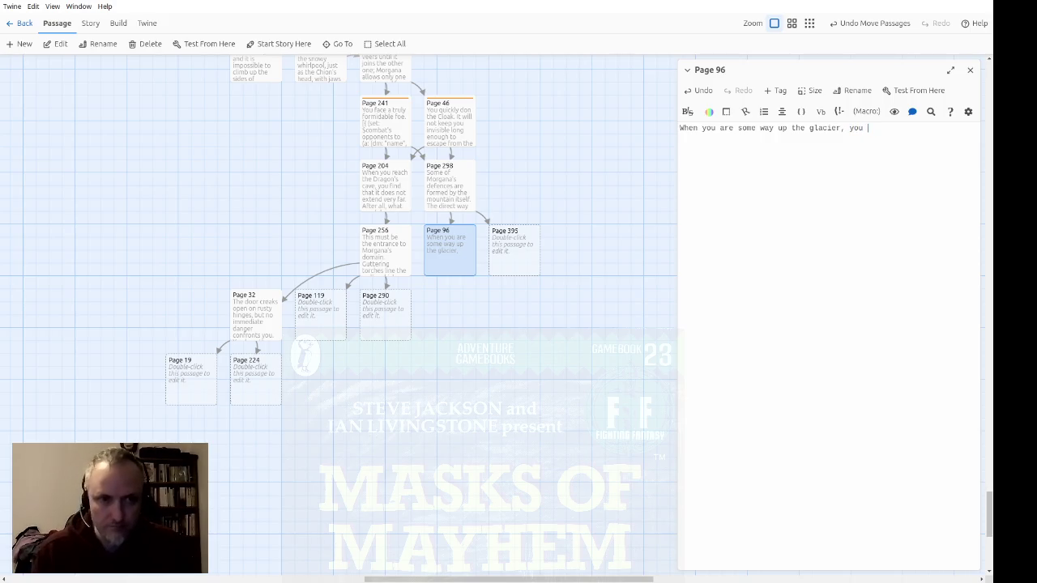
{"action": "type", "text": "slip and slide "}
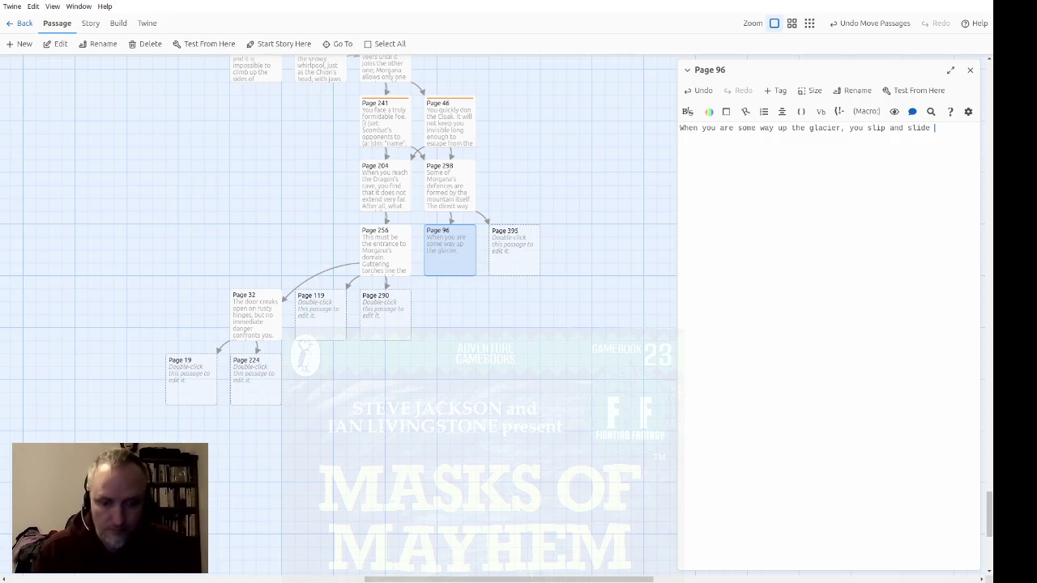
{"action": "type", "text": "some way back down the slope."}
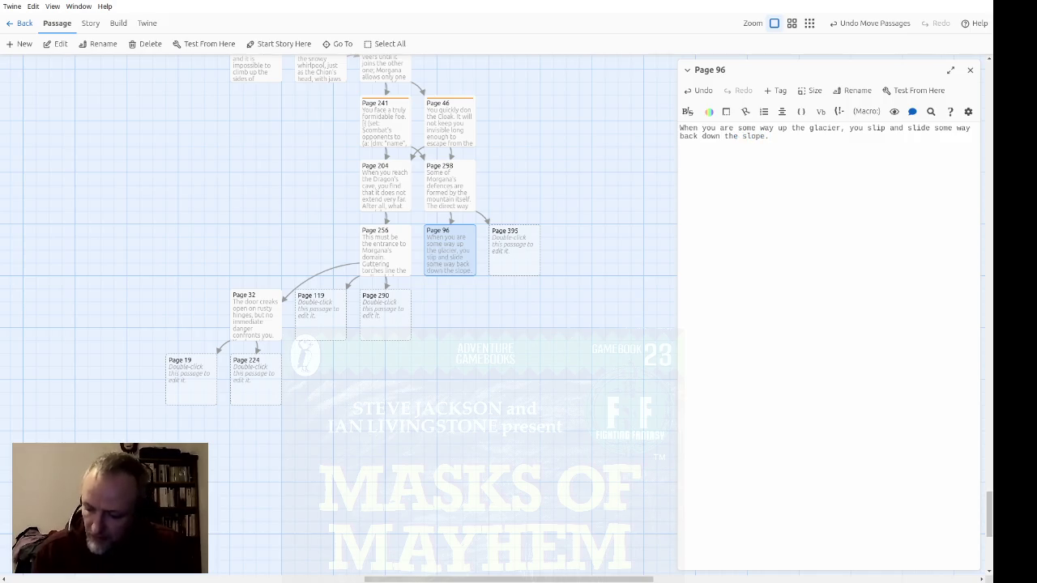
{"action": "key", "text": "ctrl+Right"}
{"action": "key", "text": "ctrl+shift+Left"}
{"action": "key", "text": "ctrl+shift+Left"}
{"action": "type", "text": "out of control"}
{"action": "key", "text": "End"}
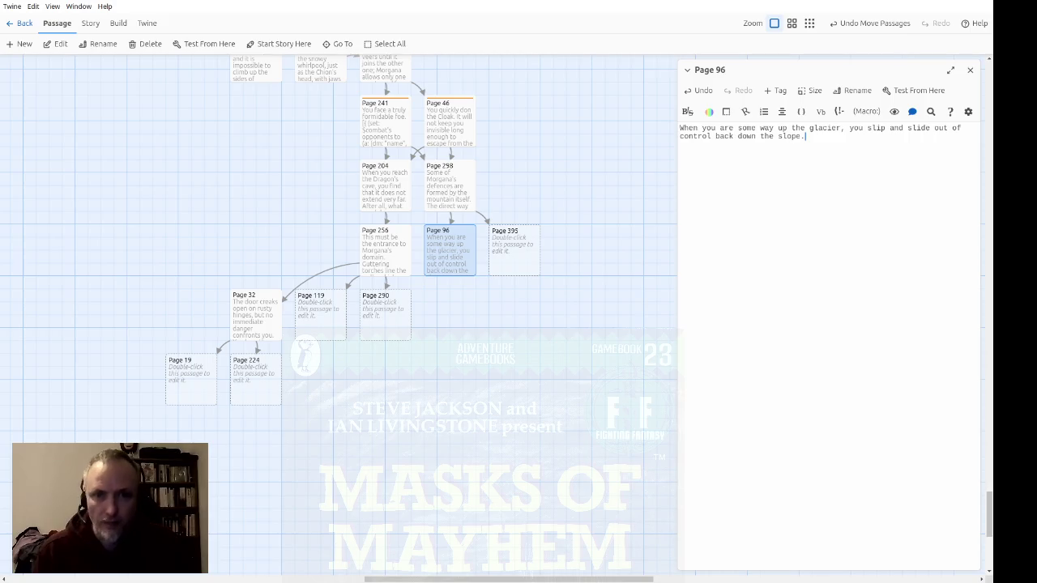
Copy the test-your-luck code from Page 392 and paste it into Page 96
{"action": "scroll", "coordinate": [464, 419], "scroll_direction": "up", "scroll_amount": 3}
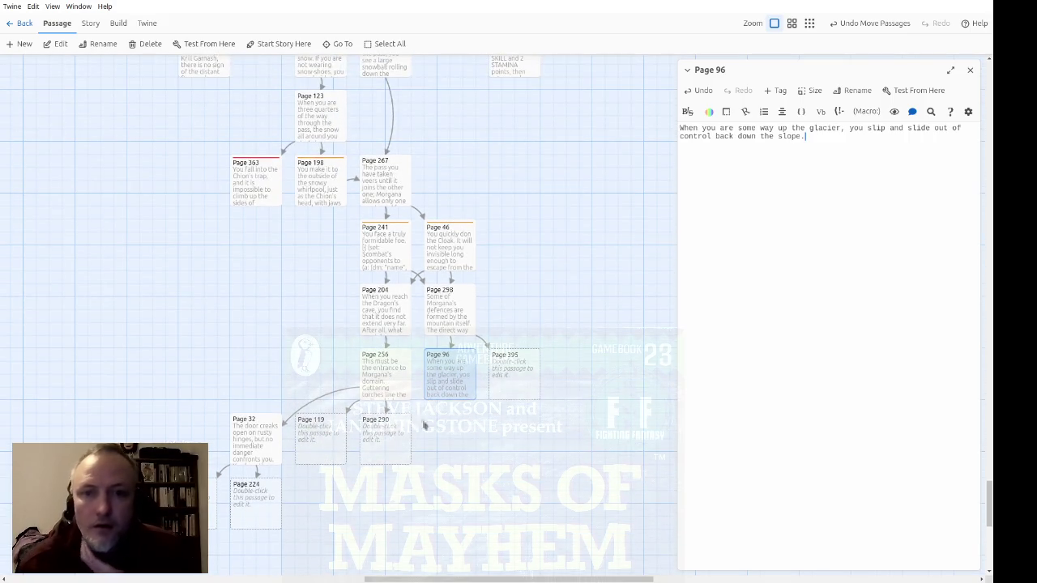
{"action": "scroll", "coordinate": [559, 375], "scroll_direction": "up", "scroll_amount": 2}
{"action": "scroll", "coordinate": [543, 342], "scroll_direction": "up", "scroll_amount": 1}
{"action": "scroll", "coordinate": [547, 336], "scroll_direction": "up", "scroll_amount": 3}
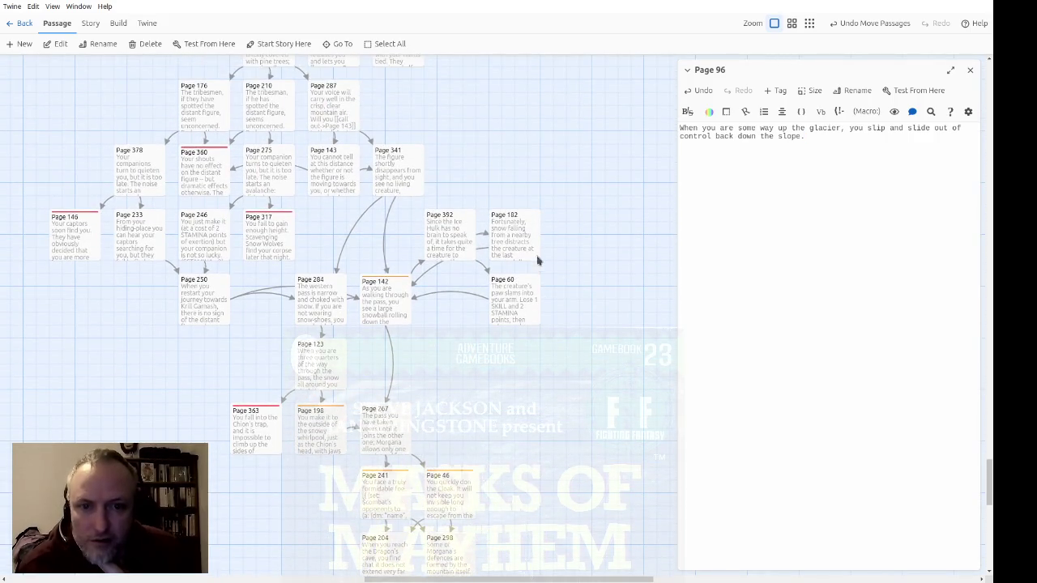
{"action": "double_click", "coordinate": [461, 243]}
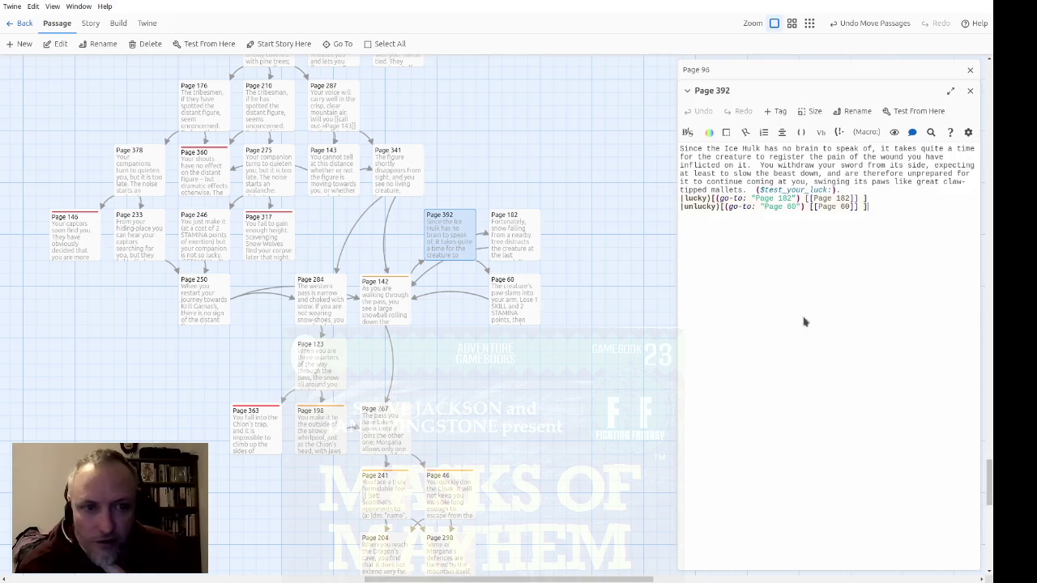
{"action": "left_click_drag", "start_coordinate": [914, 207], "coordinate": [746, 190]}
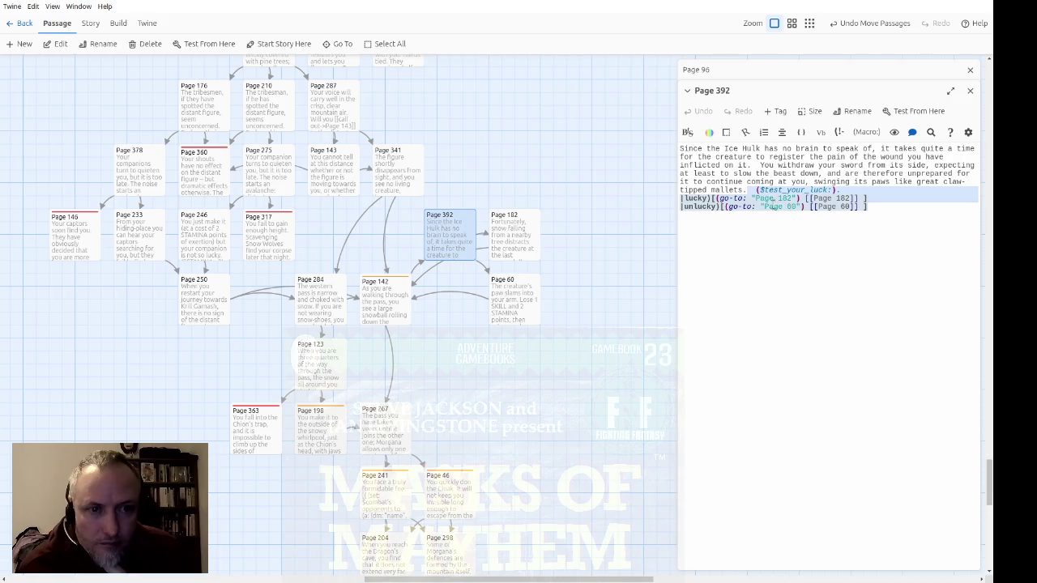
{"action": "left_click", "coordinate": [970, 90]}
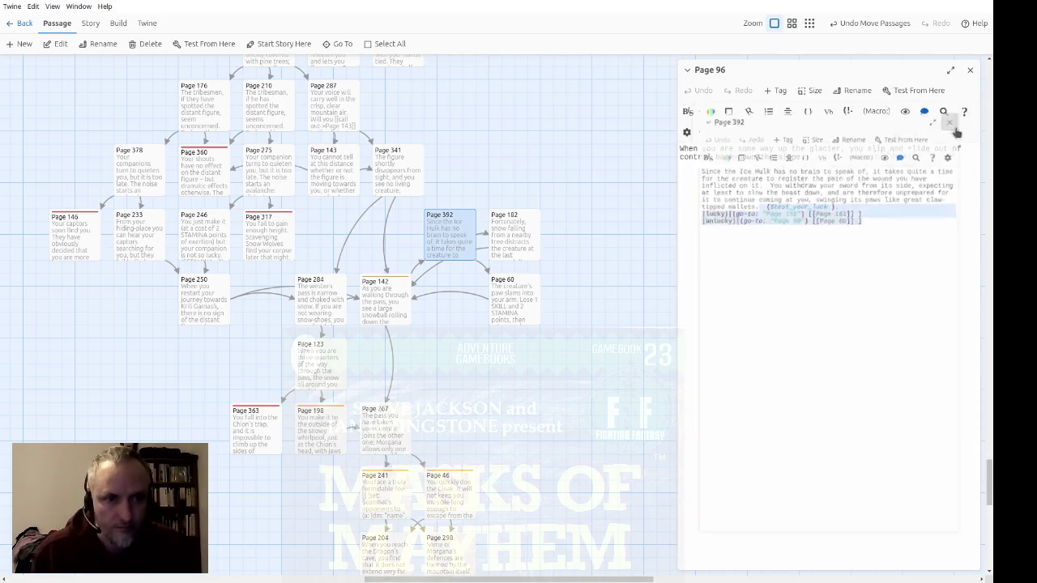
{"action": "key", "text": "ctrl+v"}
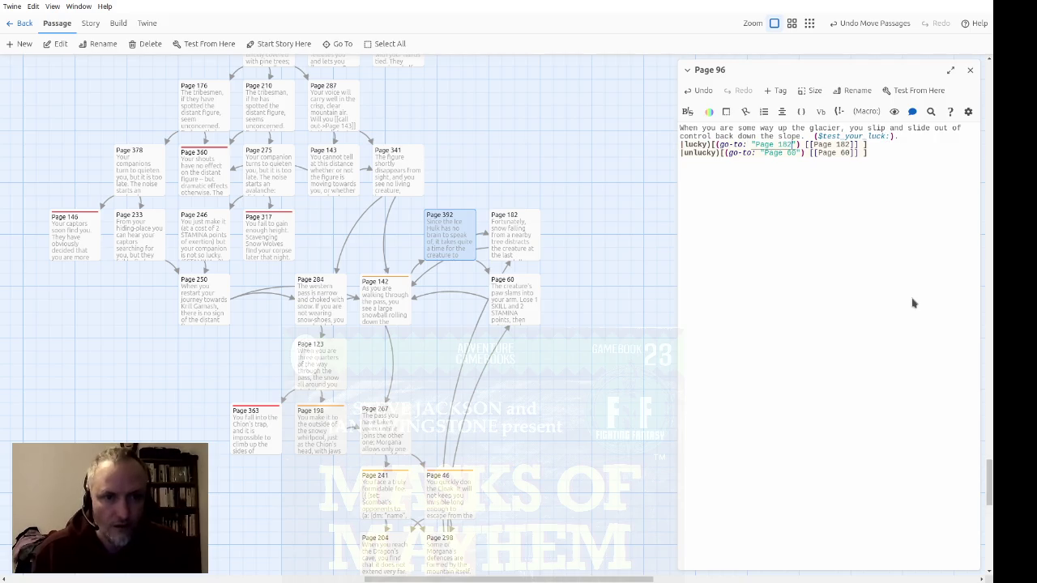
Change the lucky destination from 182 to Page 339 and the unlucky one from 60 to Page 35
{"action": "key", "text": "Down"}
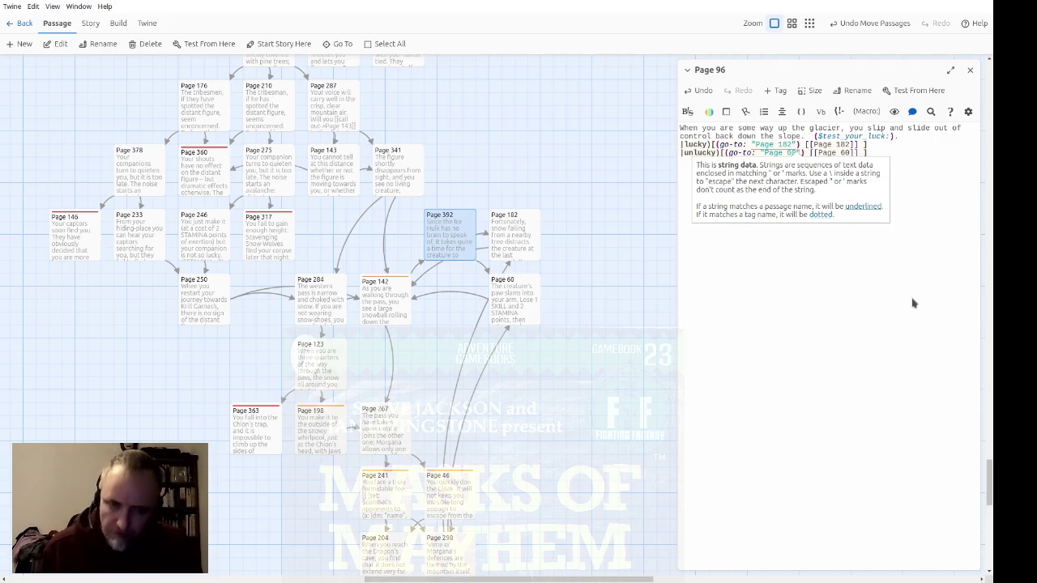
{"action": "key", "text": "ctrl+shift+Left"}
{"action": "type", "text": "339"}
{"action": "key", "text": "End"}
{"action": "key", "text": "BackSpace"}
{"action": "key", "text": "BackSpace"}
{"action": "type", "text": "339"}
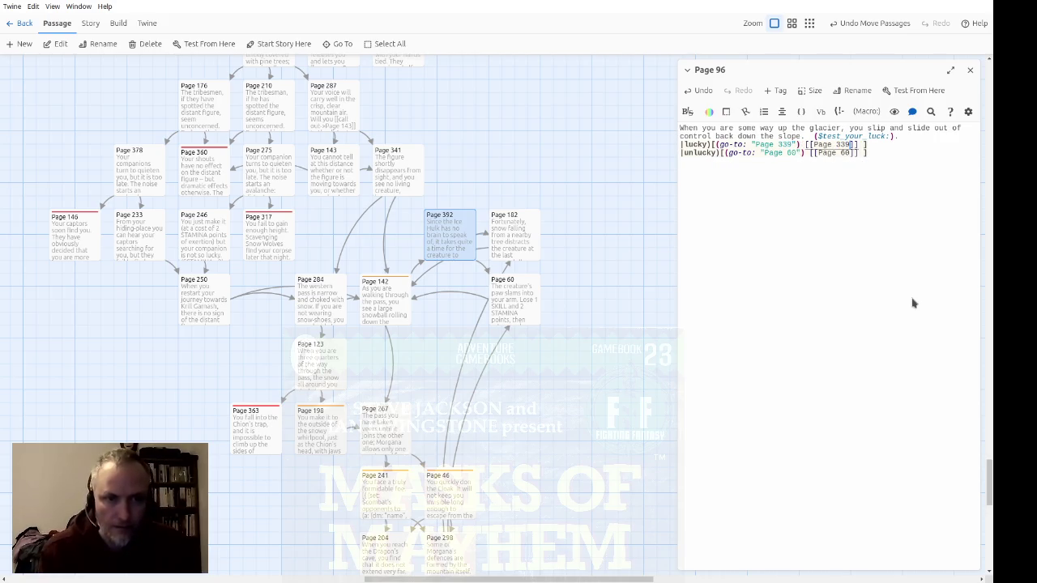
{"action": "key", "text": "Down"}
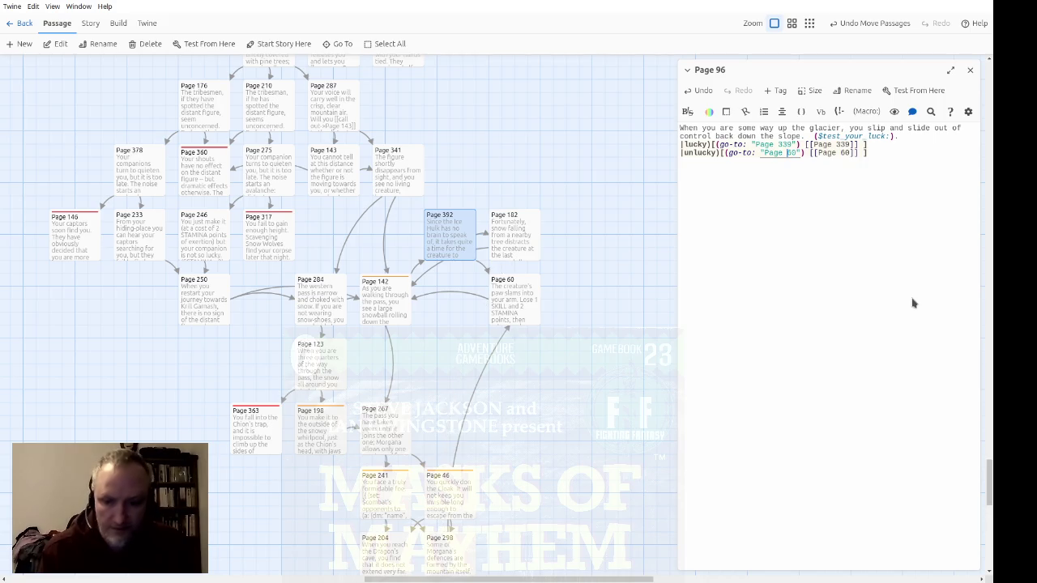
{"action": "key", "text": "BackSpace"}
{"action": "key", "text": "BackSpace"}
{"action": "type", "text": "35"}
{"action": "key", "text": "End"}
{"action": "key", "text": "Left"}
{"action": "key", "text": "Left"}
{"action": "key", "text": "Left"}
{"action": "key", "text": "BackSpace"}
{"action": "key", "text": "BackSpace"}
{"action": "type", "text": "35"}
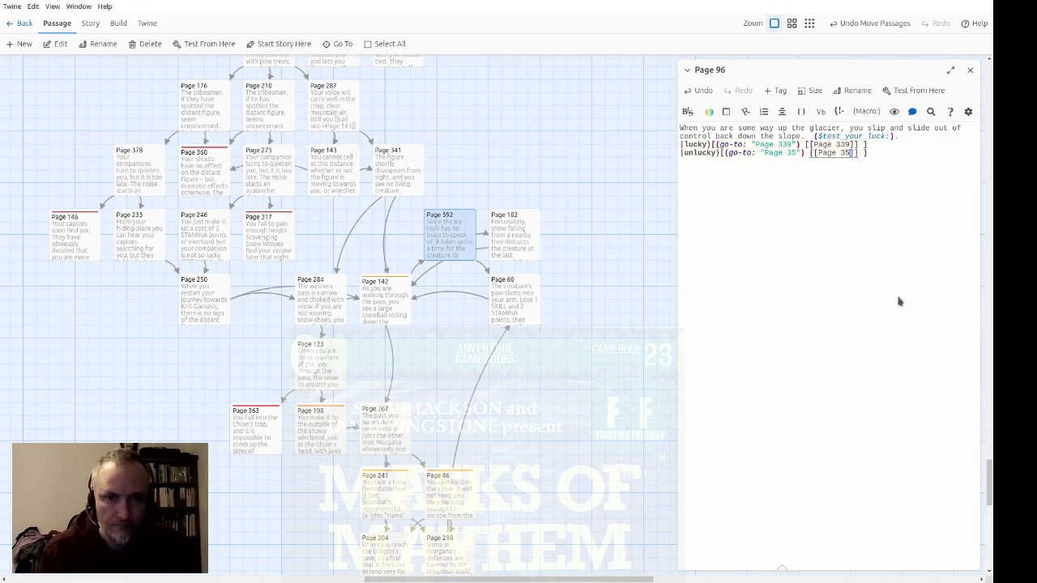
{"action": "scroll", "coordinate": [523, 354], "scroll_direction": "down", "scroll_amount": 6}
{"action": "scroll", "coordinate": [566, 354], "scroll_direction": "up", "scroll_amount": 2}
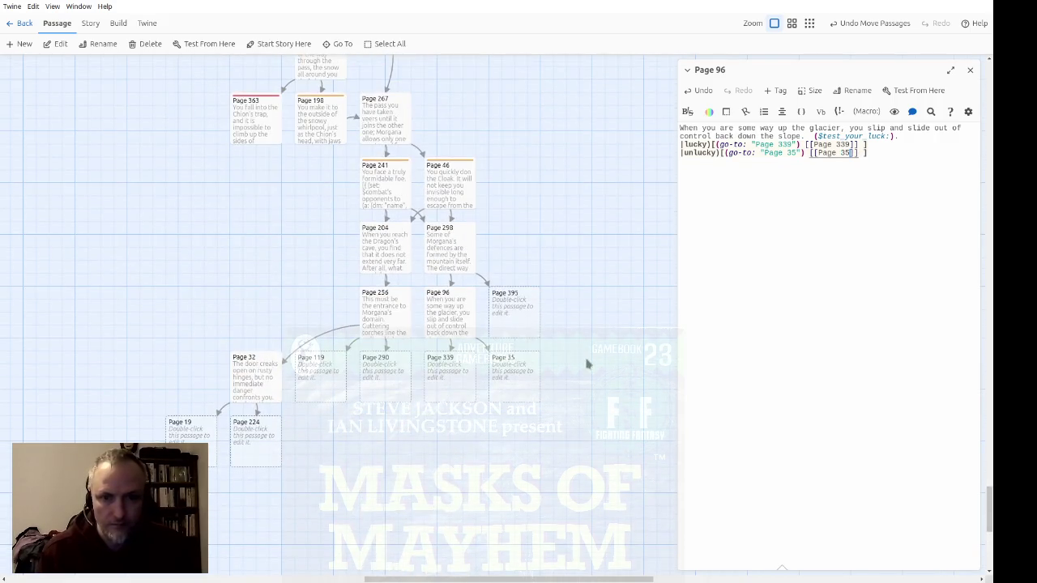
Open Page 395 and write that the pick-axe gives you a better grip on the ice
{"action": "double_click", "coordinate": [522, 327]}
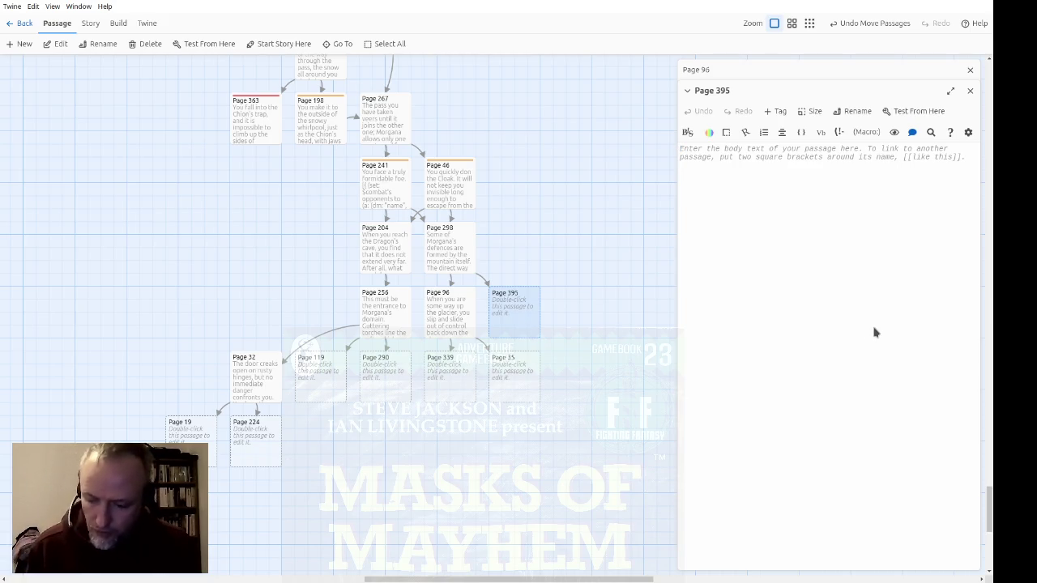
{"action": "type", "text": "You "}
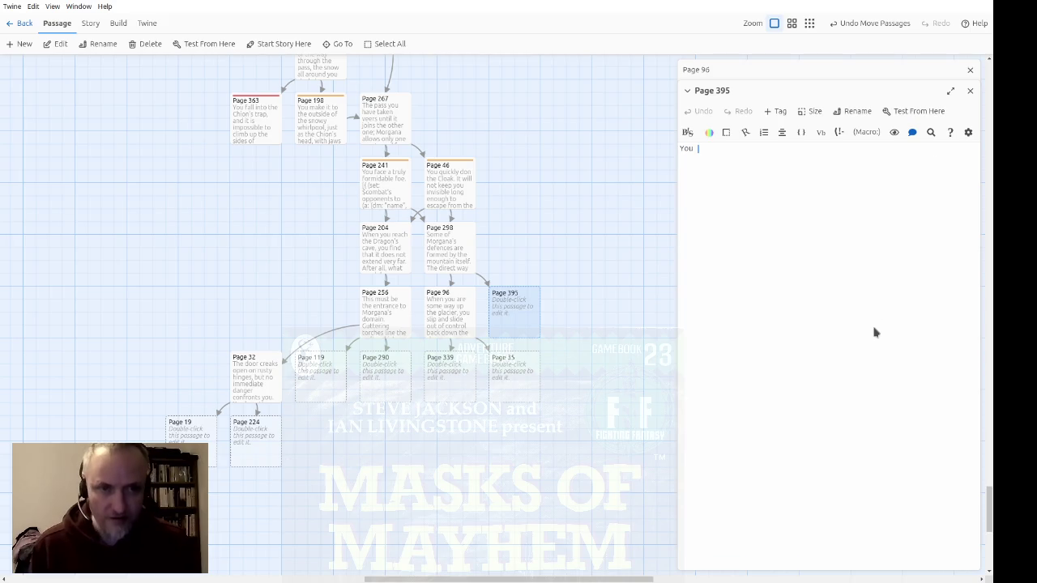
{"action": "type", "text": "can use this"}
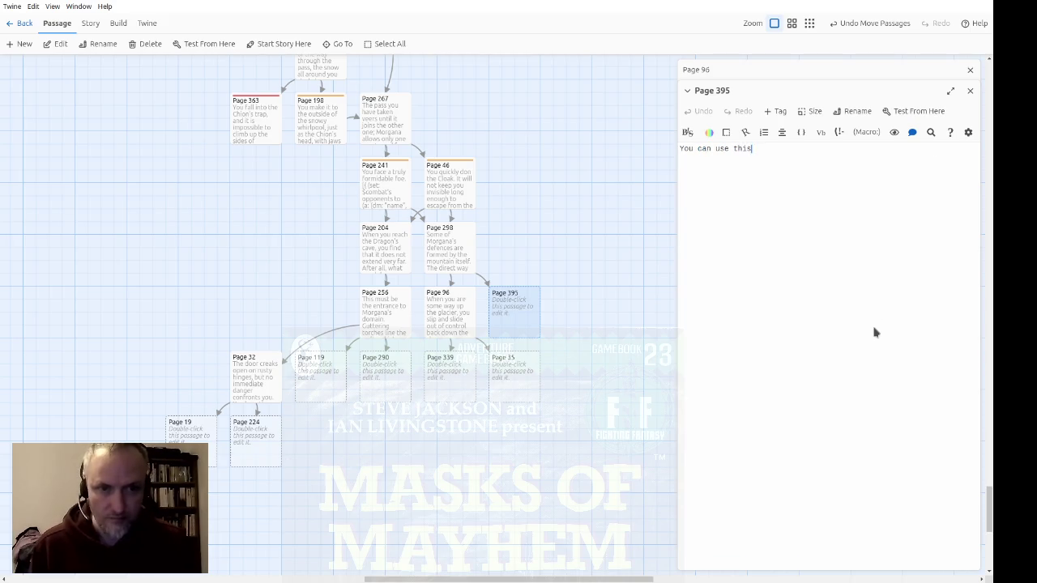
{"action": "type", "text": " to get a better gro"}
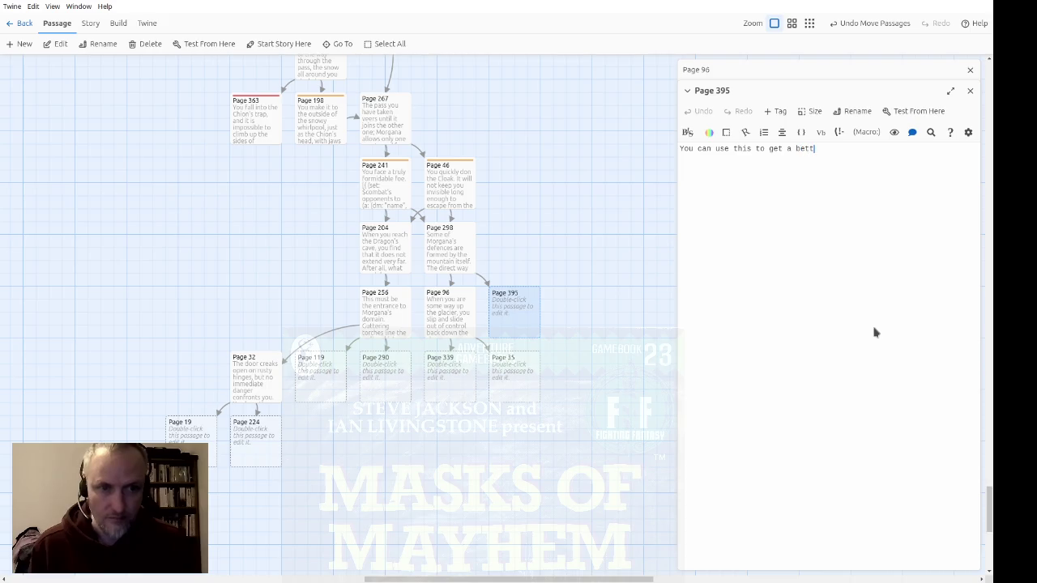
{"action": "key", "text": "BackSpace"}
{"action": "type", "text": "ip on the ice"}
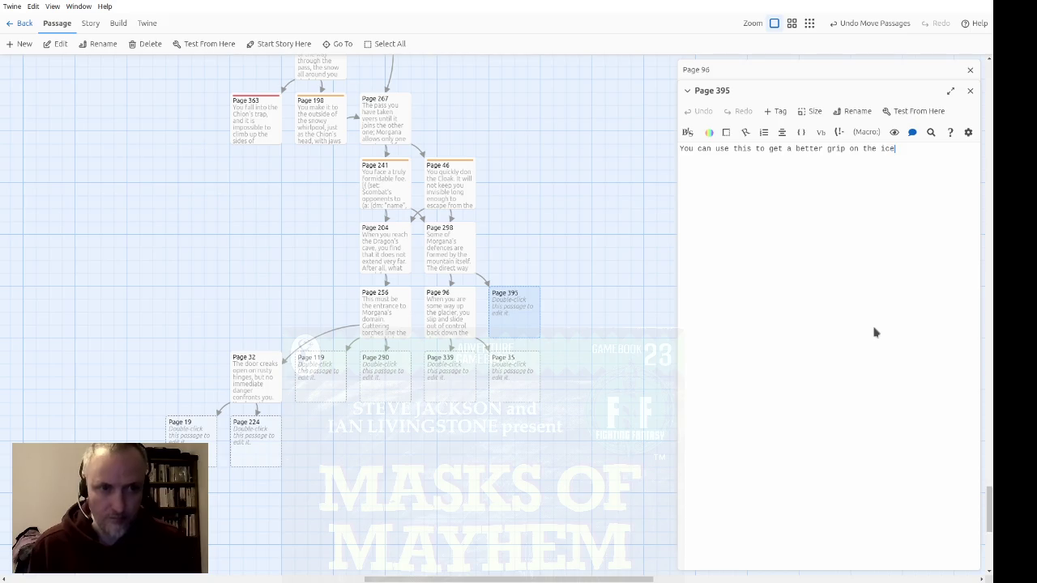
Add that you reach the glacier's end and climb to a tunnel, linking 'tunnel' to Page 256
{"action": "left_click", "coordinate": [466, 268]}
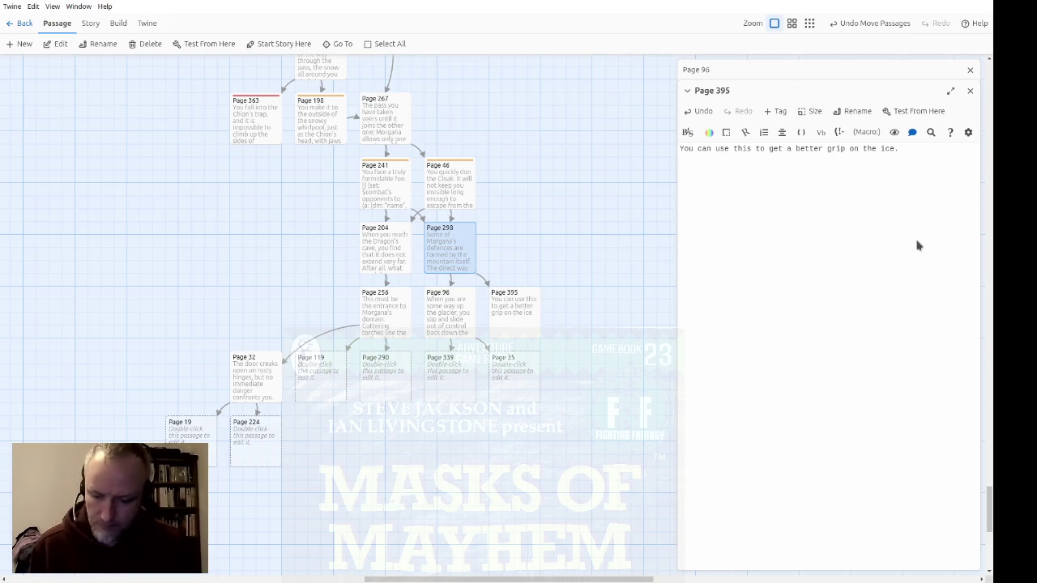
{"action": "type", "text": "Your"}
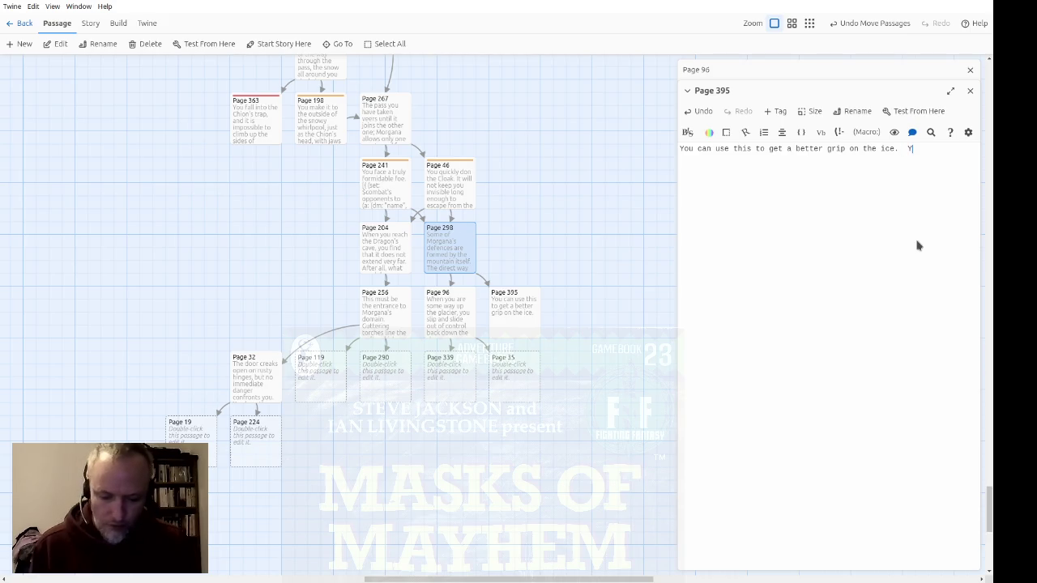
{"action": "key", "text": "BackSpace"}
{"action": "key", "text": "BackSpace"}
{"action": "type", "text": "ake it safely to the end of the "}
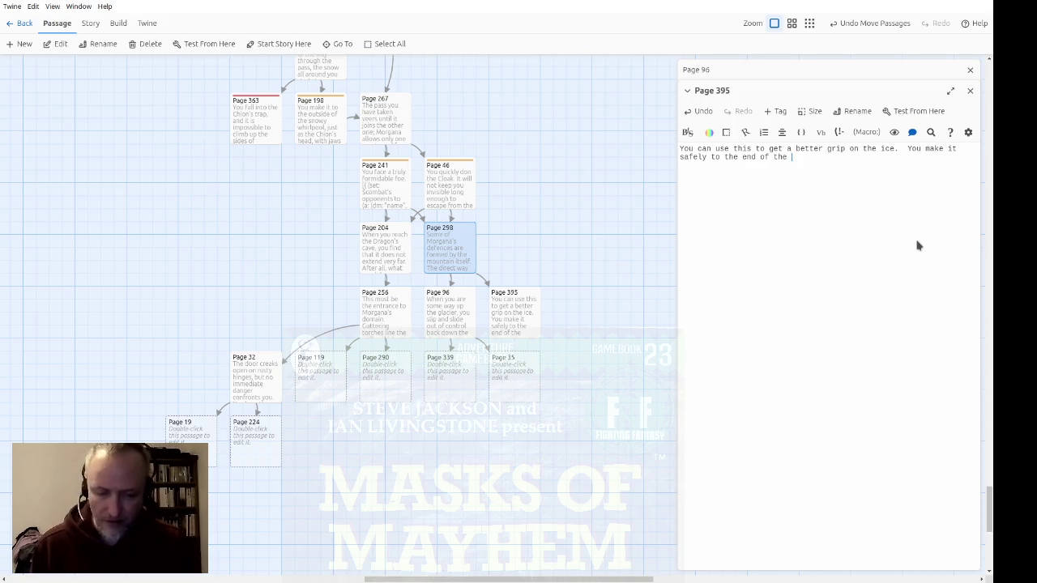
{"action": "type", "text": "glacier"}
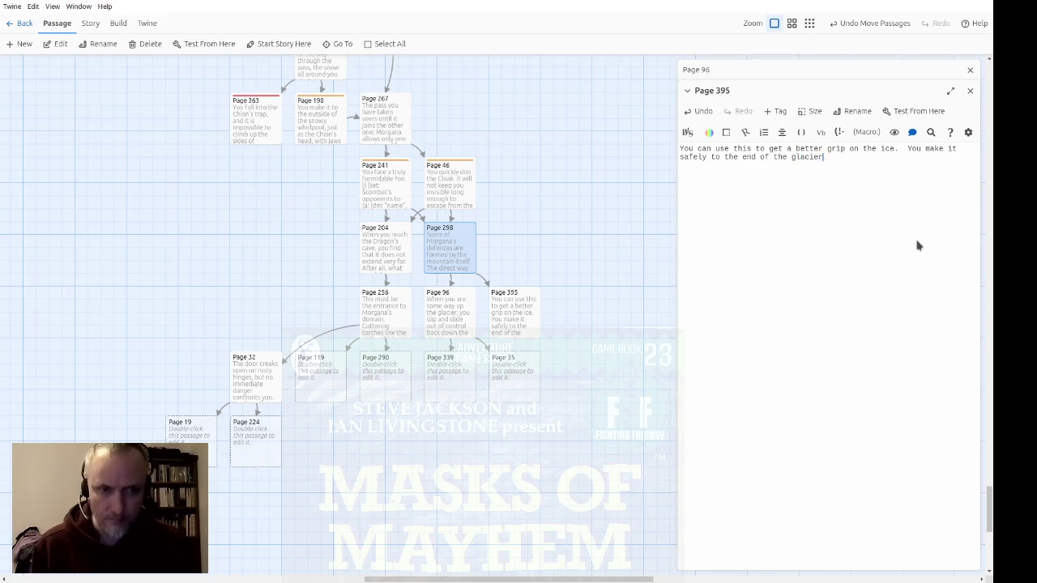
{"action": "key", "text": "BackSpace"}
{"action": "type", "text": "nd climb up to the entrance of a tunnel."}
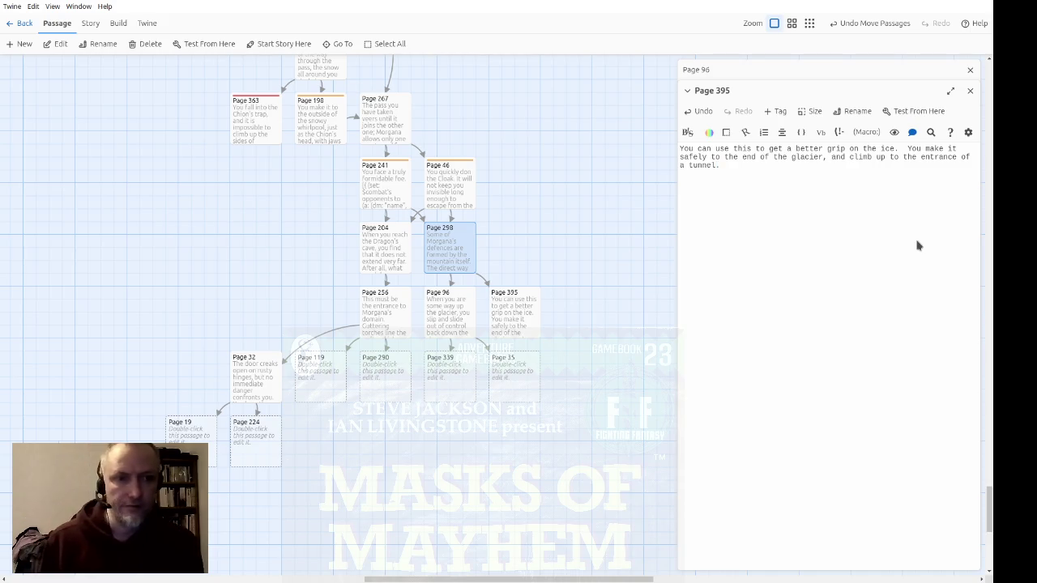
{"action": "type", "text": "[[tunnel"}
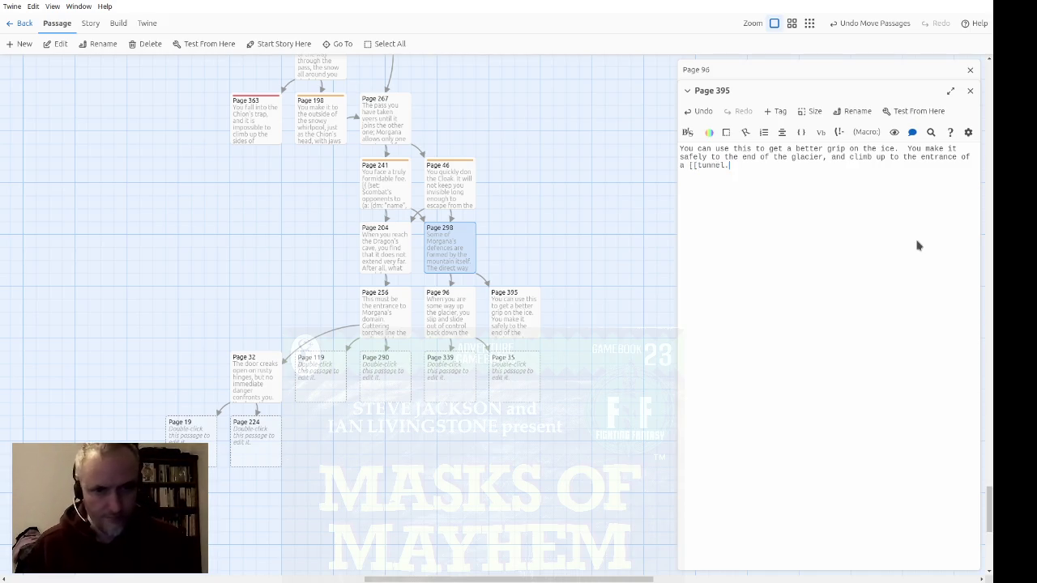
{"action": "type", "text": "->Page 256"}
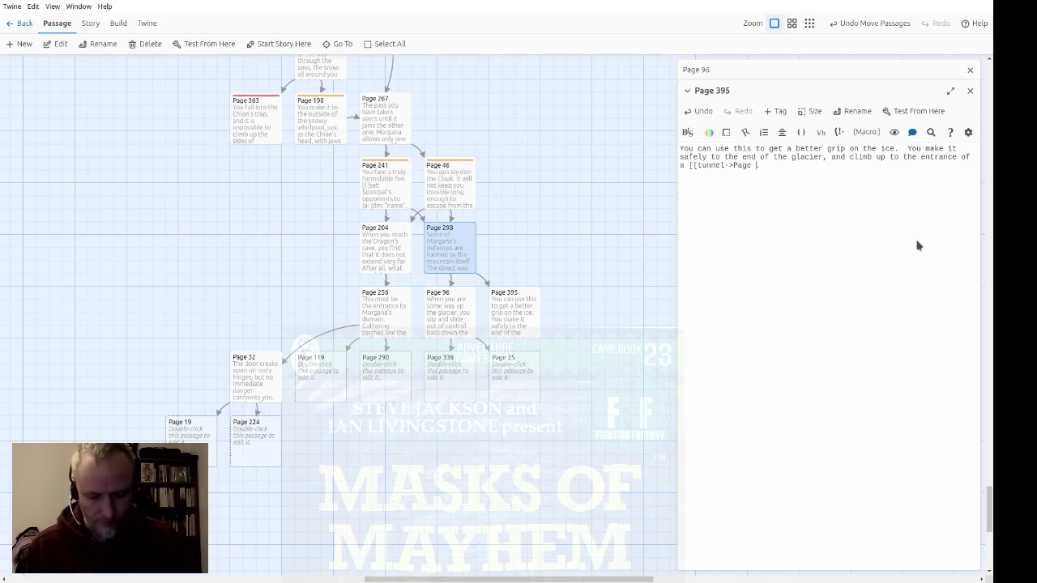
{"action": "type", "text": "]]."}
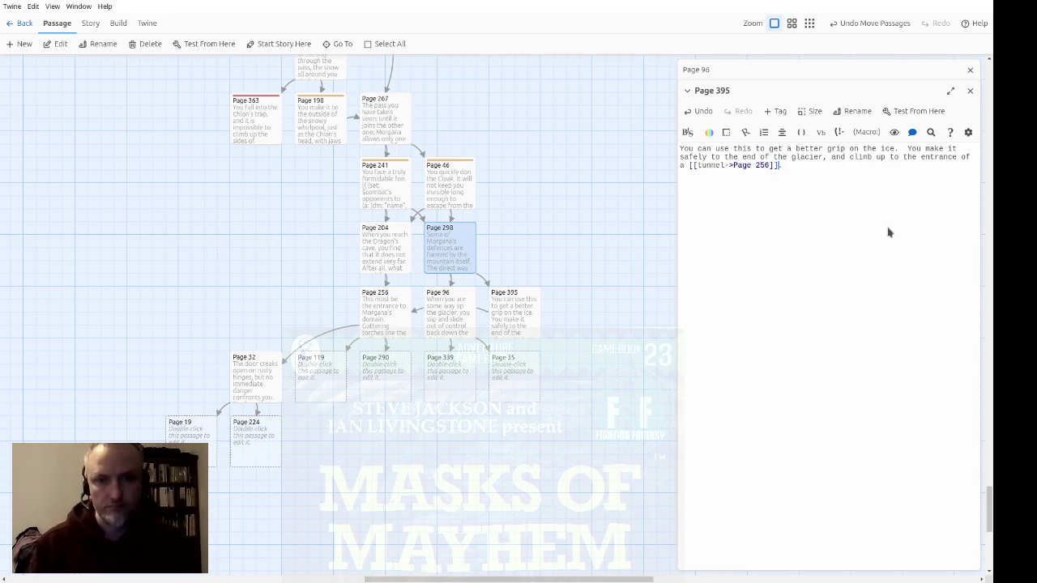
Move the six-passage Page 256 group lower and place Page 395 and Page 96 side by side
{"action": "left_click", "coordinate": [361, 460]}
{"action": "left_click_drag", "start_coordinate": [361, 460], "coordinate": [183, 301]}
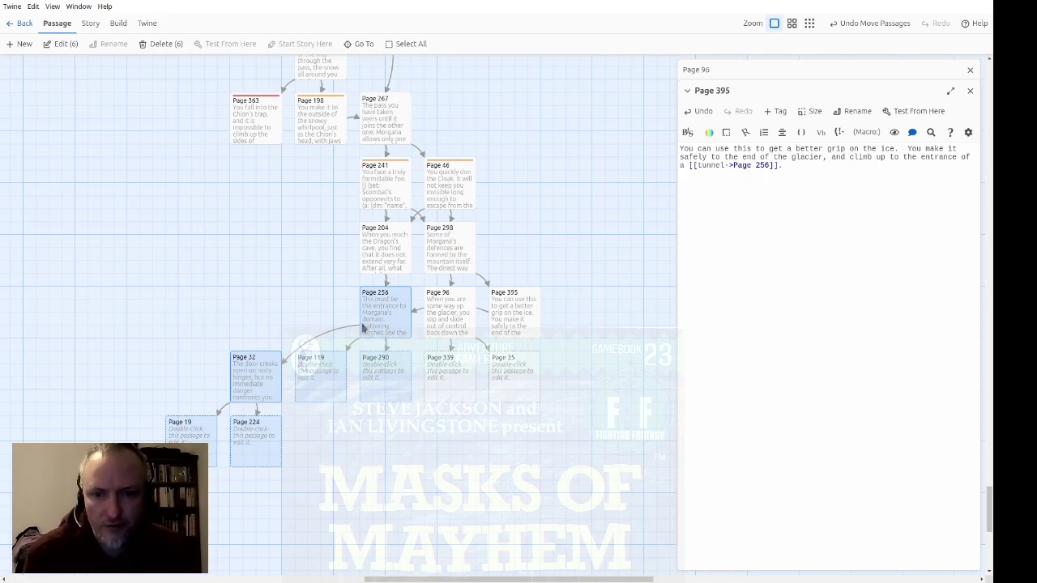
{"action": "left_click_drag", "start_coordinate": [375, 324], "coordinate": [375, 389]}
{"action": "left_click", "coordinate": [619, 445]}
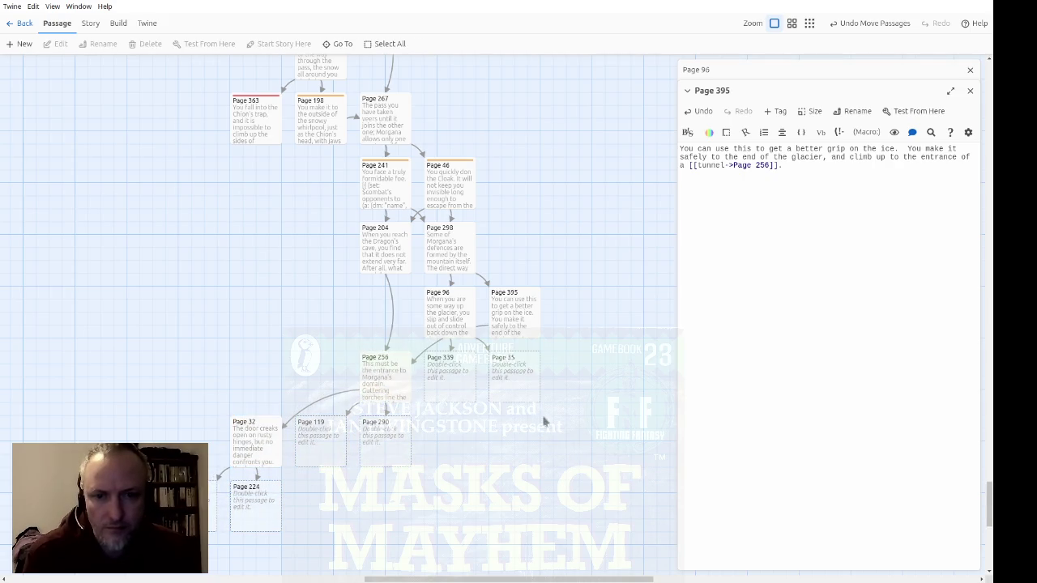
{"action": "mouse_move", "coordinate": [446, 330]}
{"action": "left_mouse_down"}
{"action": "mouse_move", "coordinate": [576, 332]}
{"action": "mouse_move", "coordinate": [518, 322]}
{"action": "left_mouse_up"}
{"action": "left_click_drag", "start_coordinate": [599, 332], "coordinate": [546, 332]}
{"action": "left_click", "coordinate": [549, 333]}
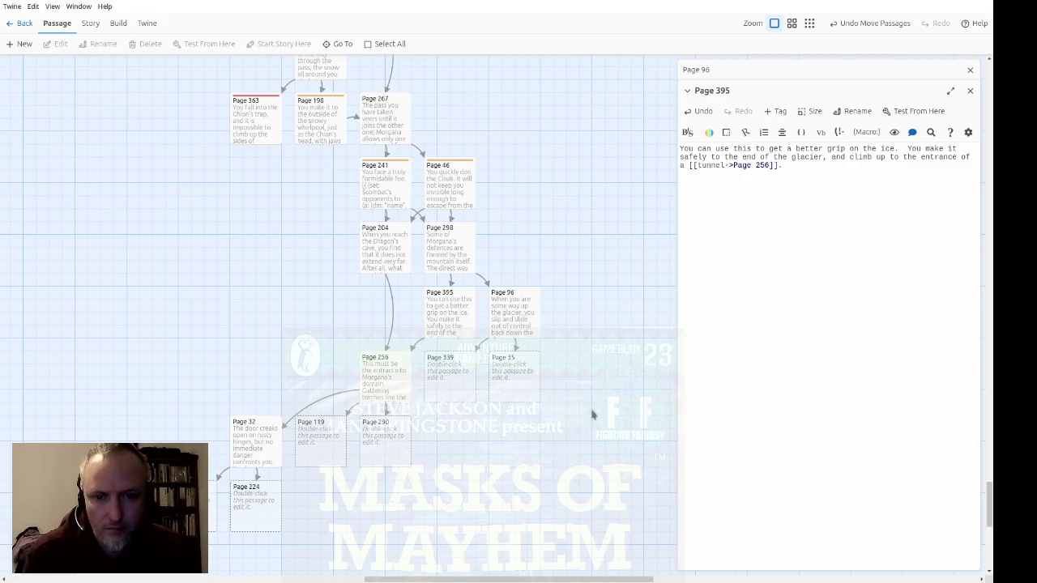
{"action": "scroll", "coordinate": [573, 464], "scroll_direction": "down", "scroll_amount": 2}
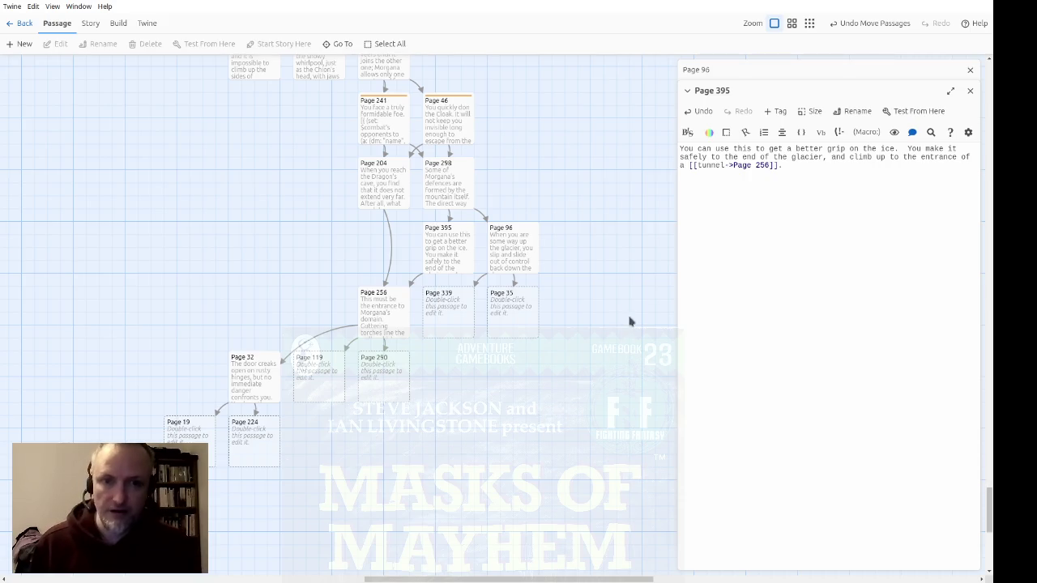
Open Page 339 and write that gripping the ice slows your descent, losing 2 STAMINA points
{"action": "double_click", "coordinate": [456, 322]}
{"action": "left_click", "coordinate": [970, 70]}
{"action": "left_click", "coordinate": [968, 72]}
{"action": "type", "text": "You manage to go"}
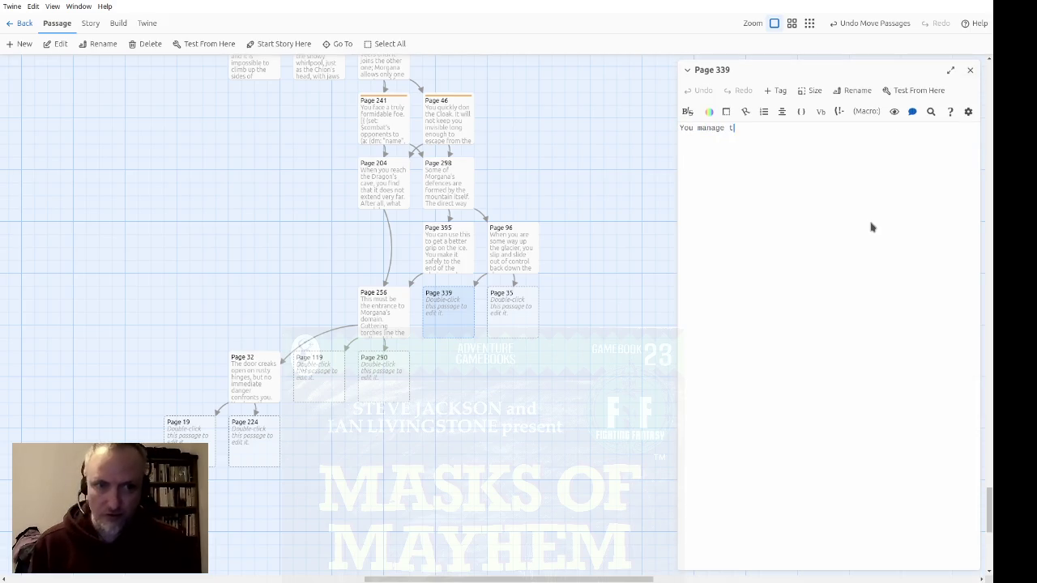
{"action": "type", "text": "nough "}
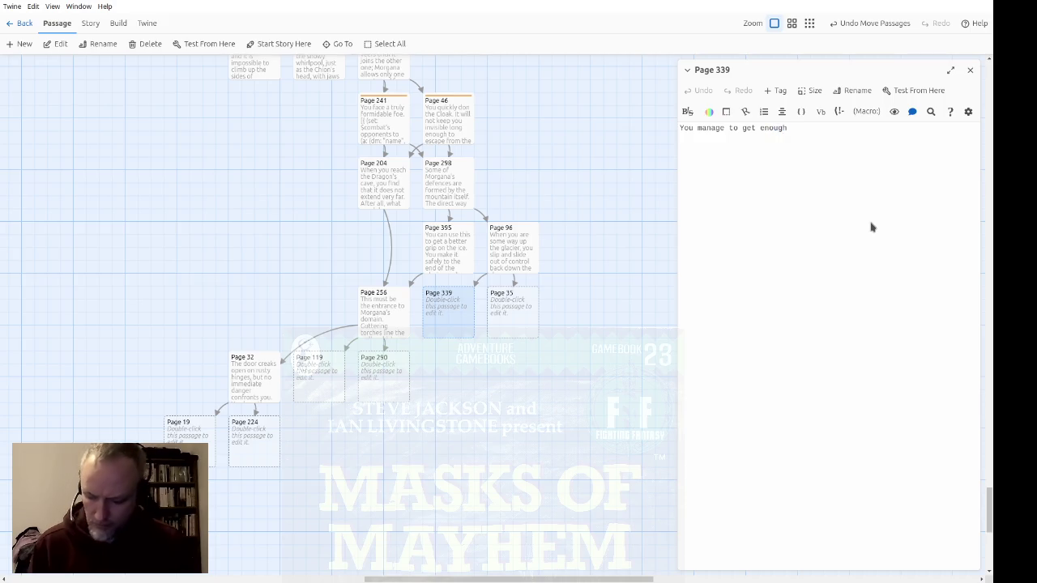
{"action": "type", "text": "of a gr"}
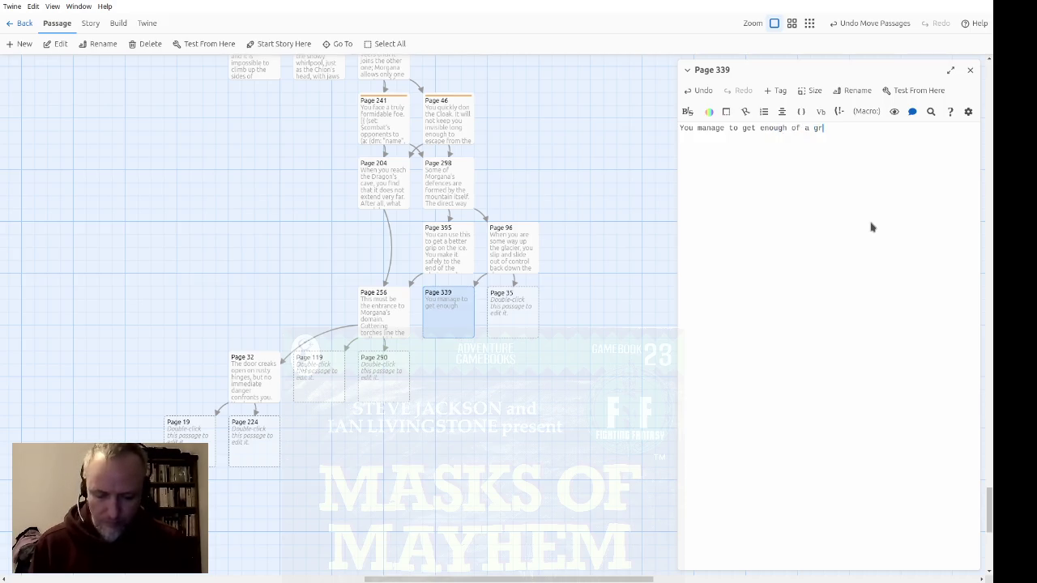
{"action": "type", "text": "o=on the ice"}
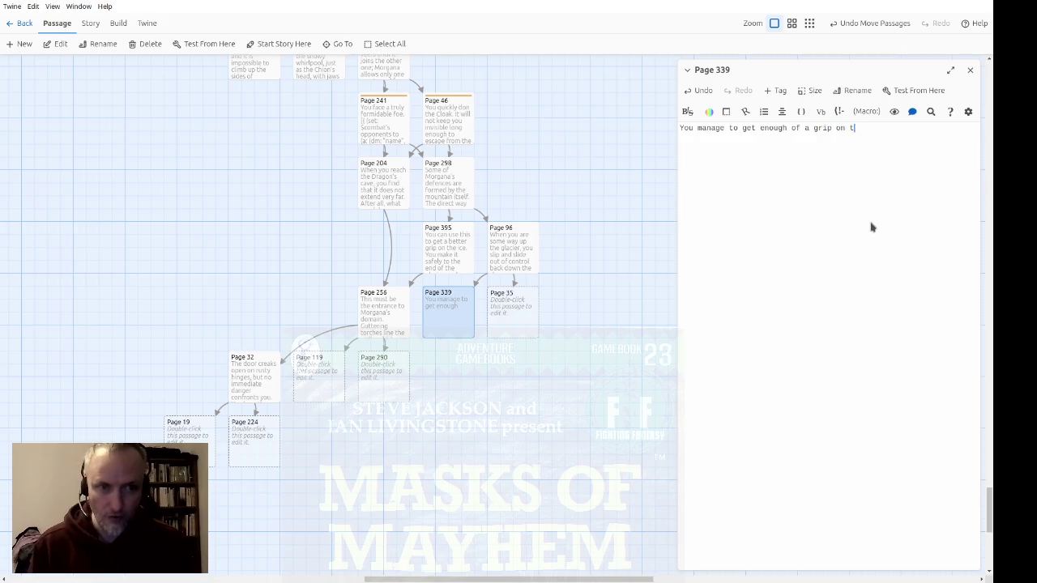
{"action": "type", "text": "to slow to"}
{"action": "type", "text": " y"}
{"action": "key", "text": "BackSpace"}
{"action": "key", "text": "BackSpace"}
{"action": "key", "text": "BackSpace"}
{"action": "type", "text": "your rate of "}
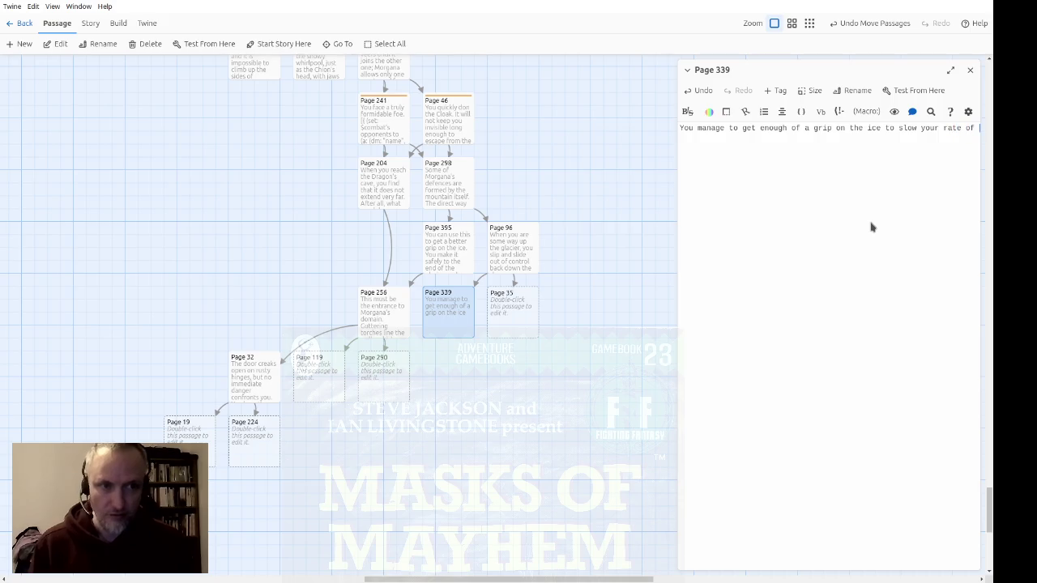
{"action": "type", "text": "descent.  "}
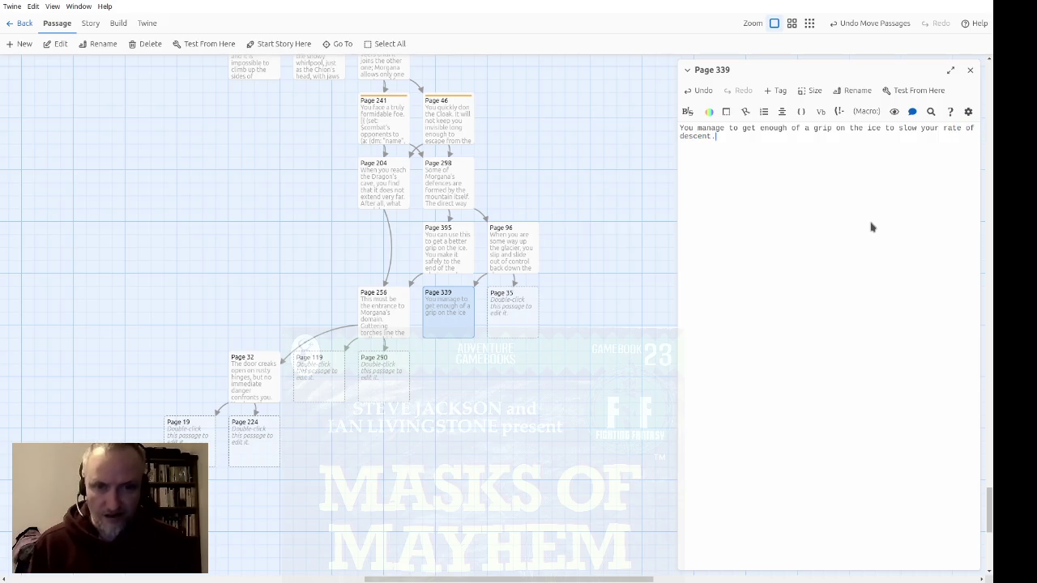
{"action": "type", "text": "Lose"}
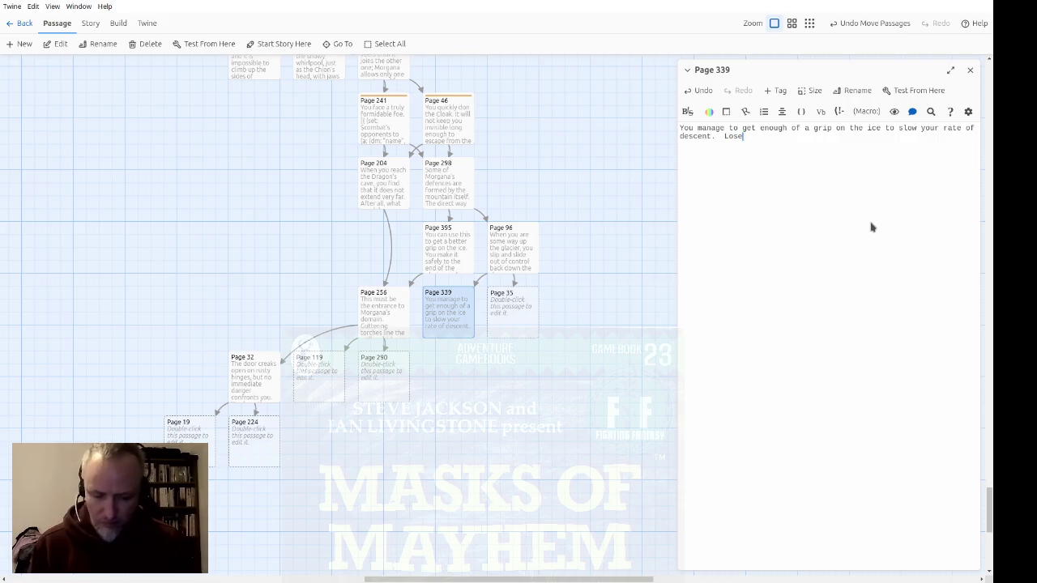
{"action": "type", "text": " 2 STAMINA points"}
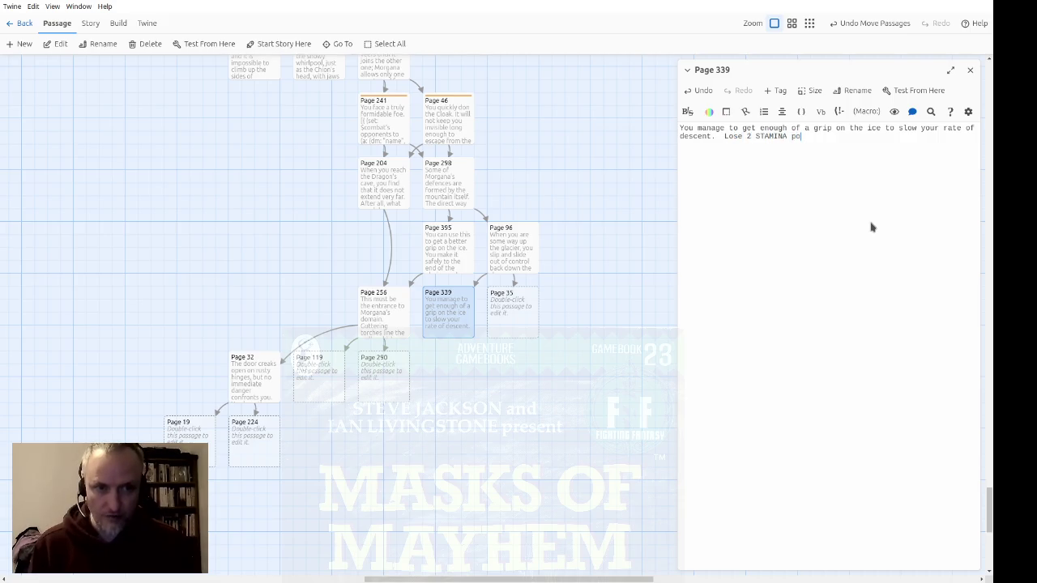
Add the ($STAMINA: -2) macro and the choice to explore the Dragon's cave, linking to Page 204
{"action": "key", "text": "Left"}
{"action": "key", "text": "Left"}
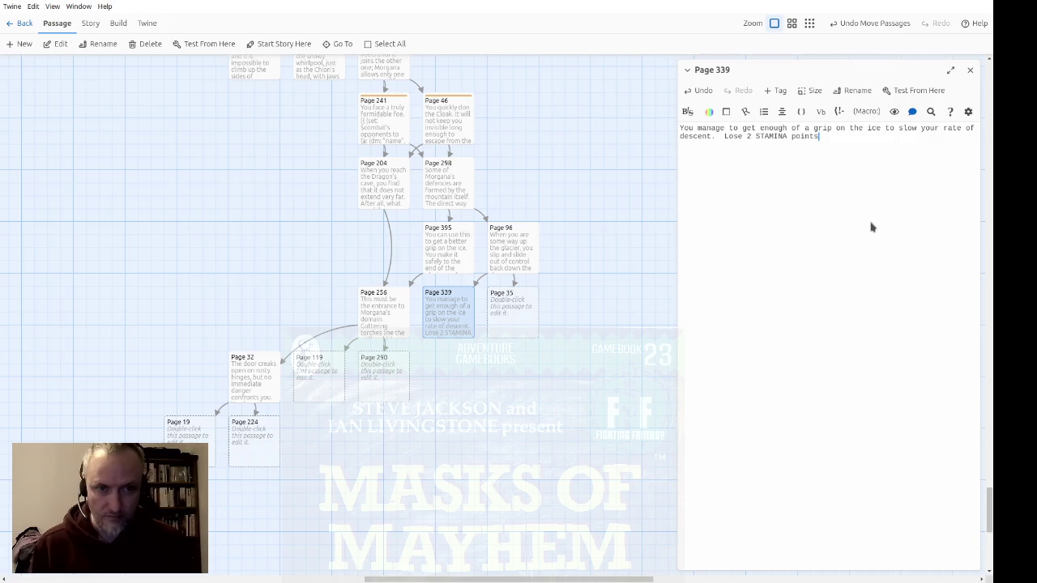
{"action": "type", "text": ".($STAMIN"}
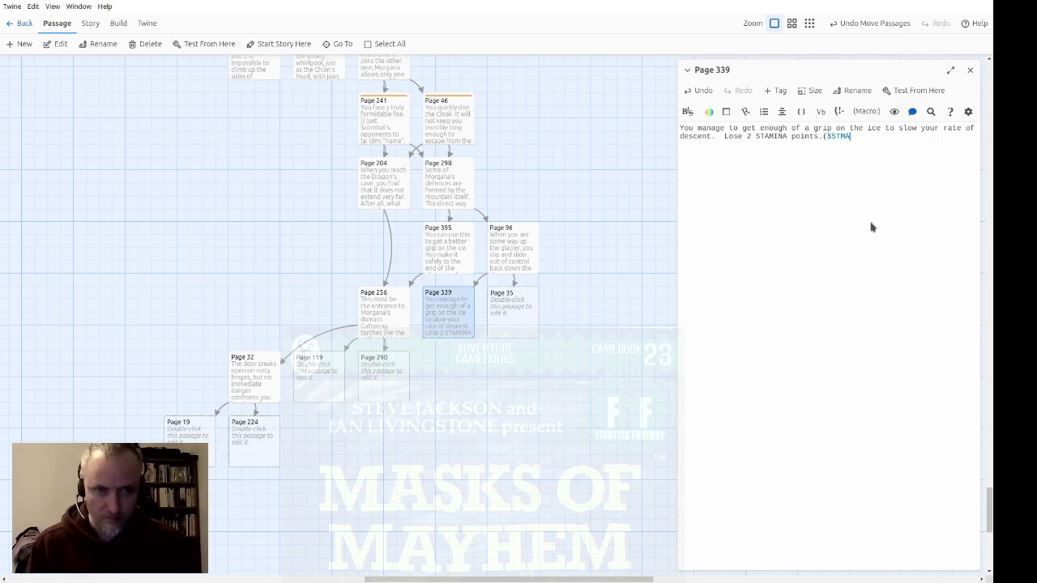
{"action": "key", "text": "BackSpace"}
{"action": "key", "text": "BackSpace"}
{"action": "key", "text": "BackSpace"}
{"action": "type", "text": "AMI"}
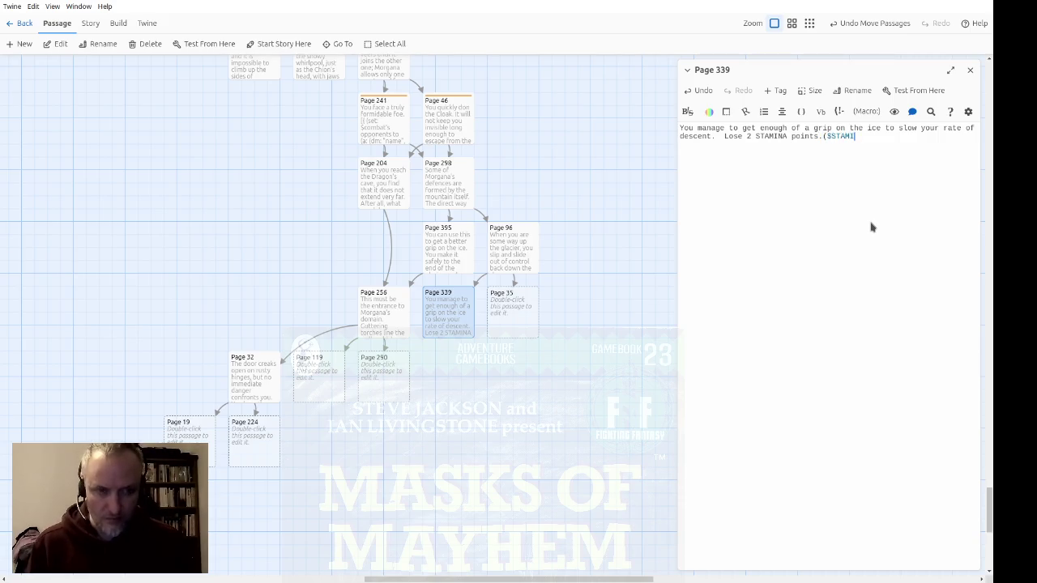
{"action": "type", "text": "NA: -2)  "}
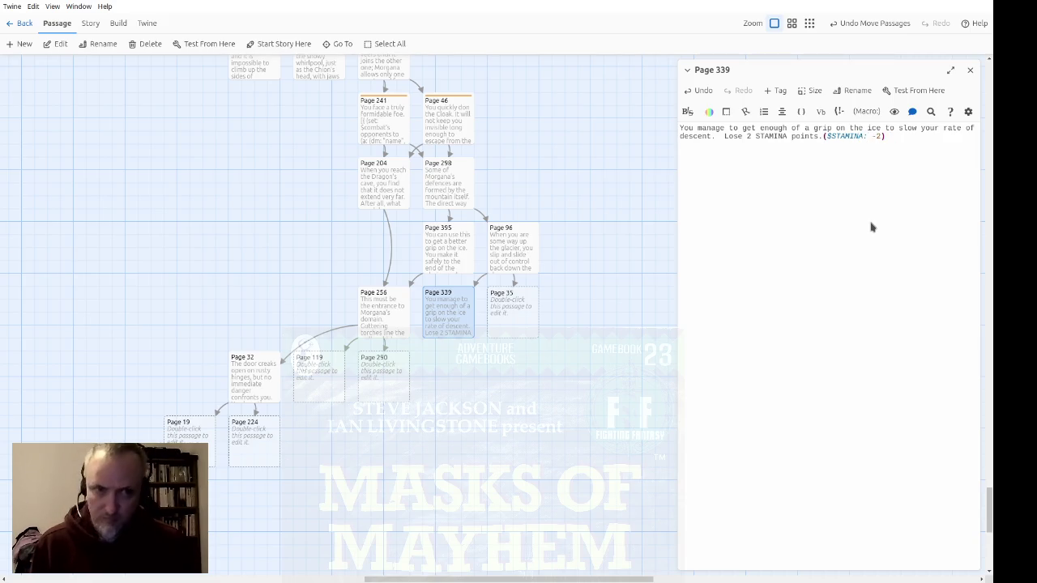
{"action": "type", "text": "You decide "}
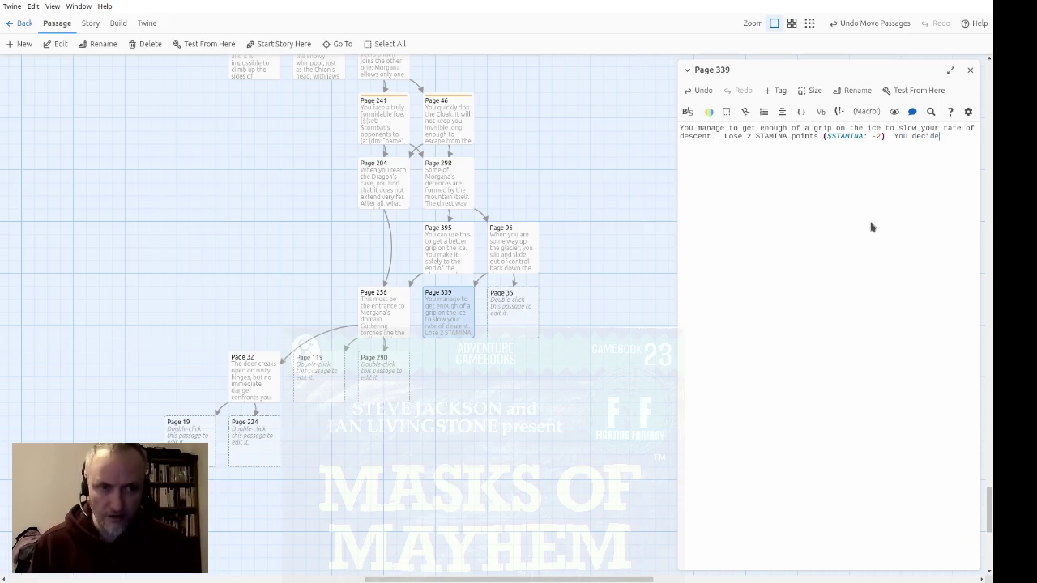
{"action": "type", "text": "to "}
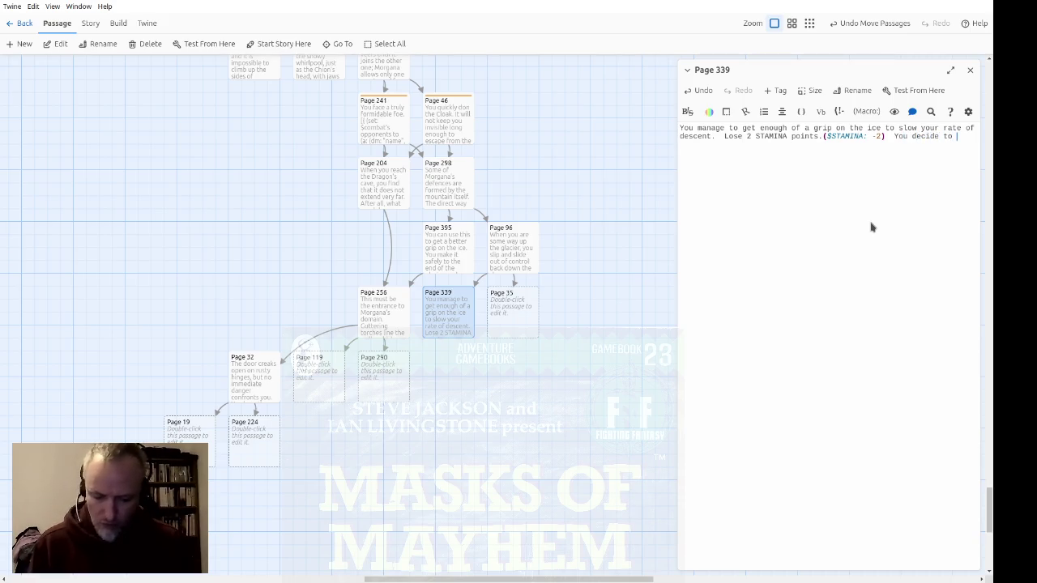
{"action": "type", "text": "explore the Drag"}
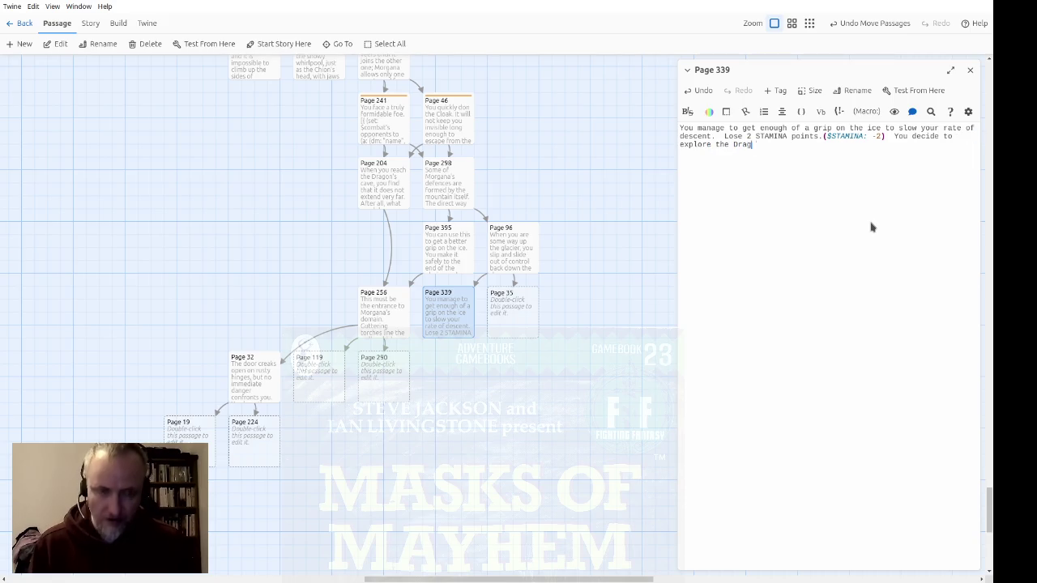
{"action": "type", "text": "on's ca"}
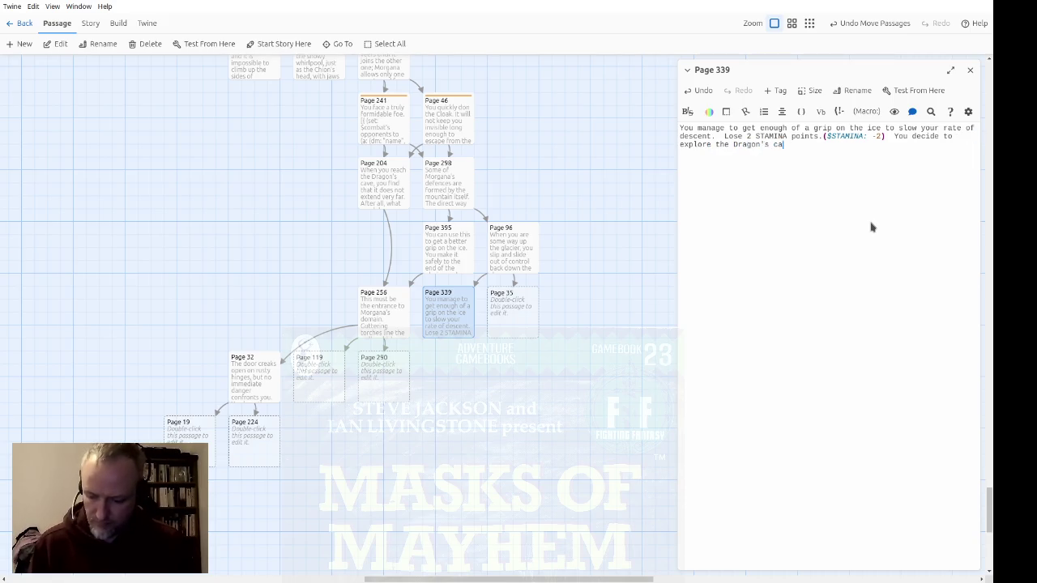
{"action": "type", "text": "ve instead of attempting the glav"}
{"action": "key", "text": "BackSpace"}
{"action": "type", "text": "cier again."}
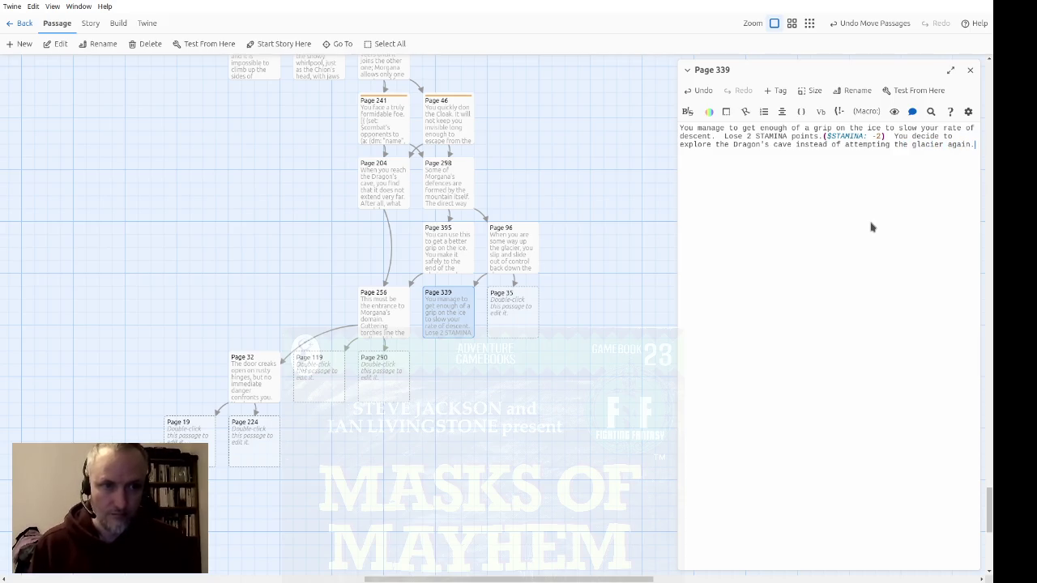
{"action": "type", "text": "[["}
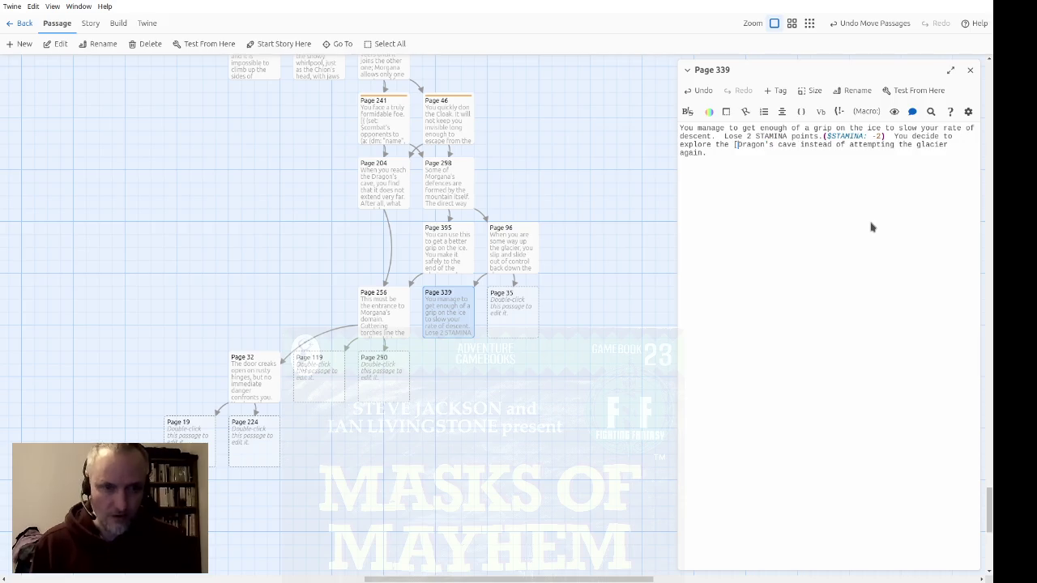
{"action": "type", "text": "->Page "}
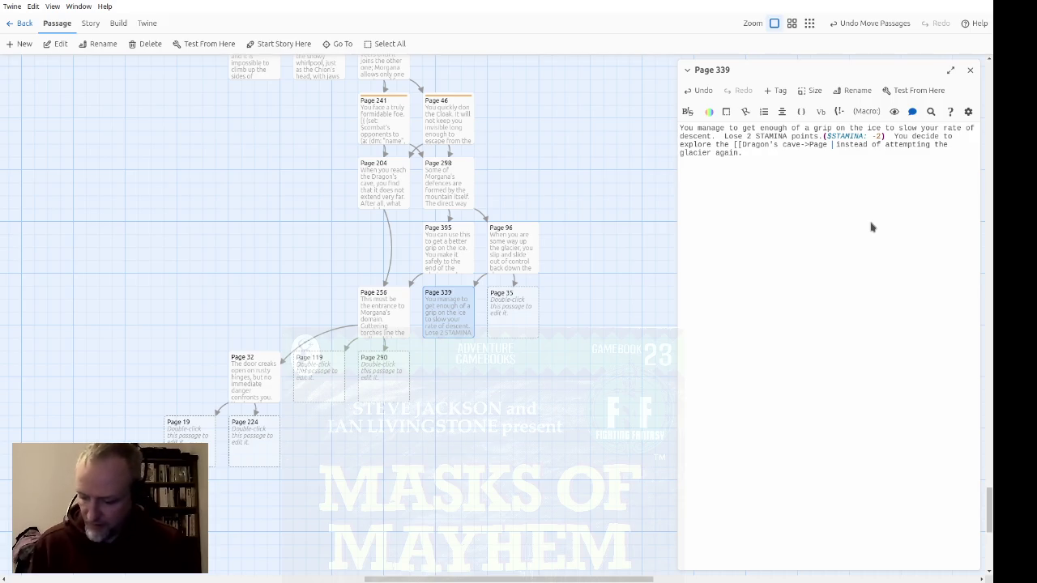
{"action": "type", "text": "204]]"}
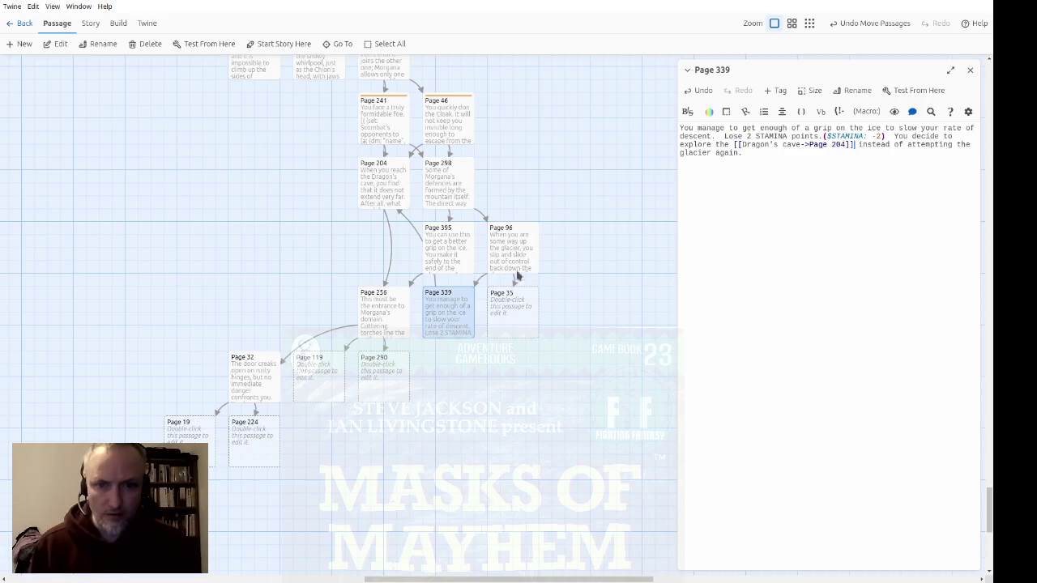
Select Page 395 on the map, then open the empty Page 35 passage
{"action": "left_click", "coordinate": [459, 267]}
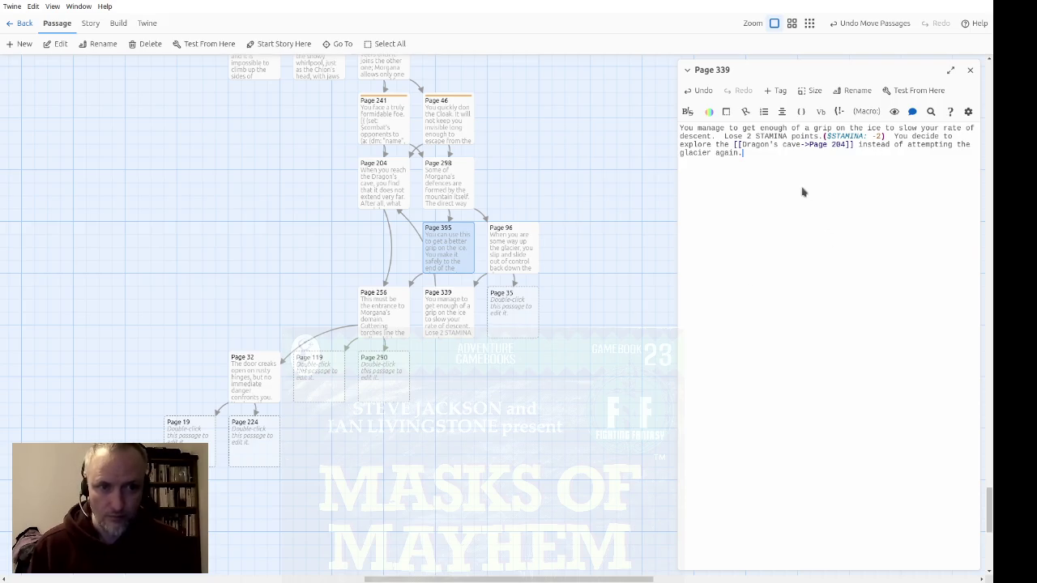
{"action": "double_click", "coordinate": [504, 315]}
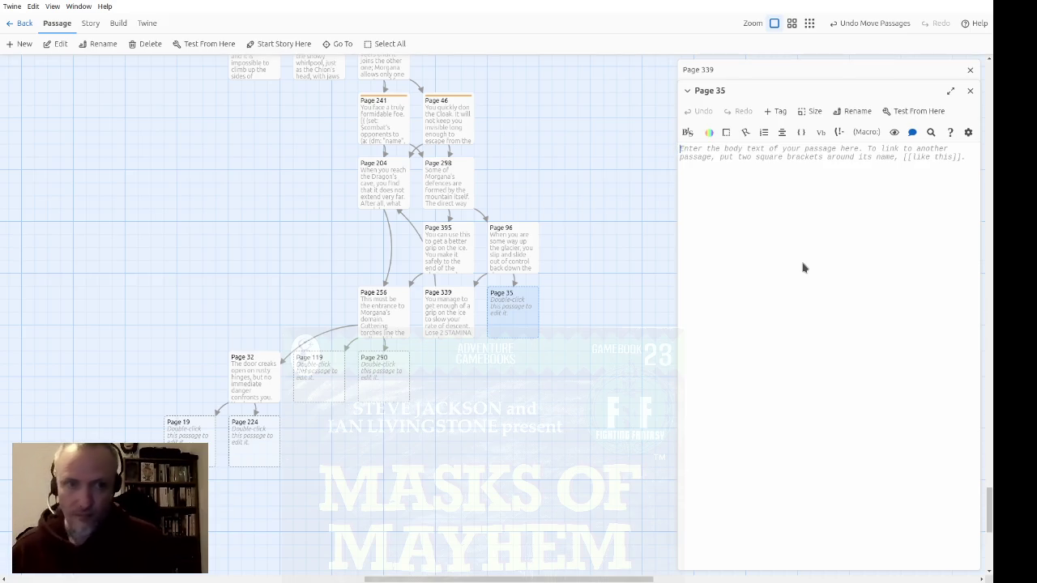
Copy Page 339's text and paste it into Page 35
{"action": "left_click", "coordinate": [813, 71]}
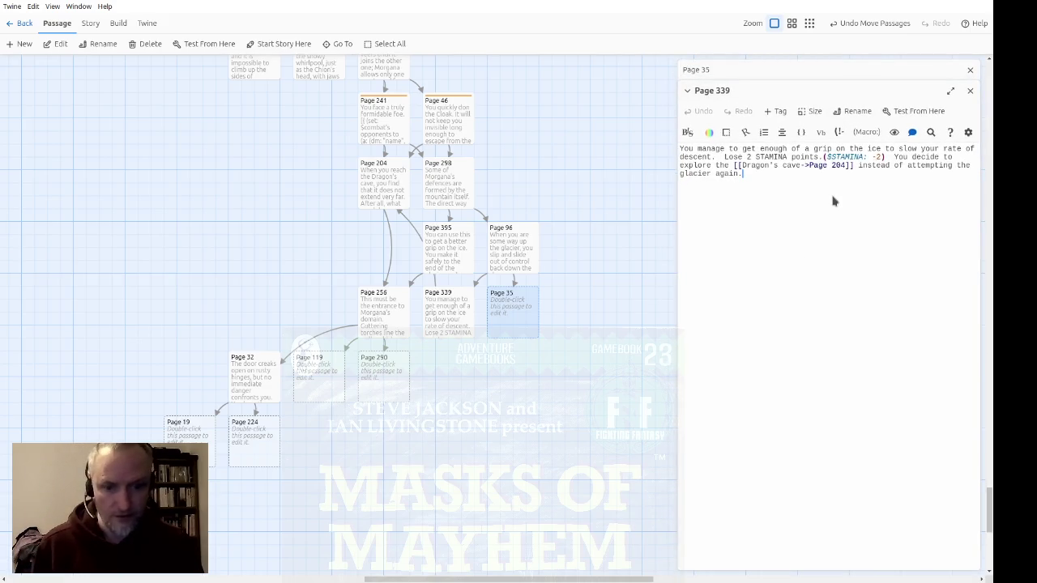
{"action": "left_click", "coordinate": [970, 91]}
{"action": "type", "text": "You manage to get enough of a grip on the ice to slow your rate of descent.  Lose 2 STAMINA points.($STAMINA: -2)  You decide to explore the [[Dragon's cave->Page 204]] instead of attempting the glacier again."}
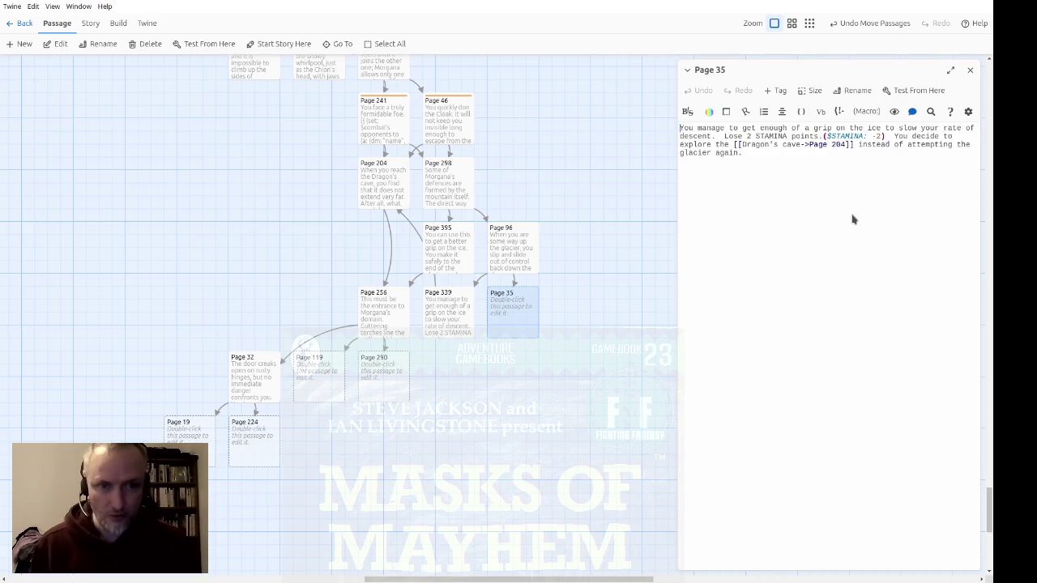
Add a new first line: the fall hurts badly; roll one die, add 1, and lose that many STAMINA
{"action": "type", "text": "("}
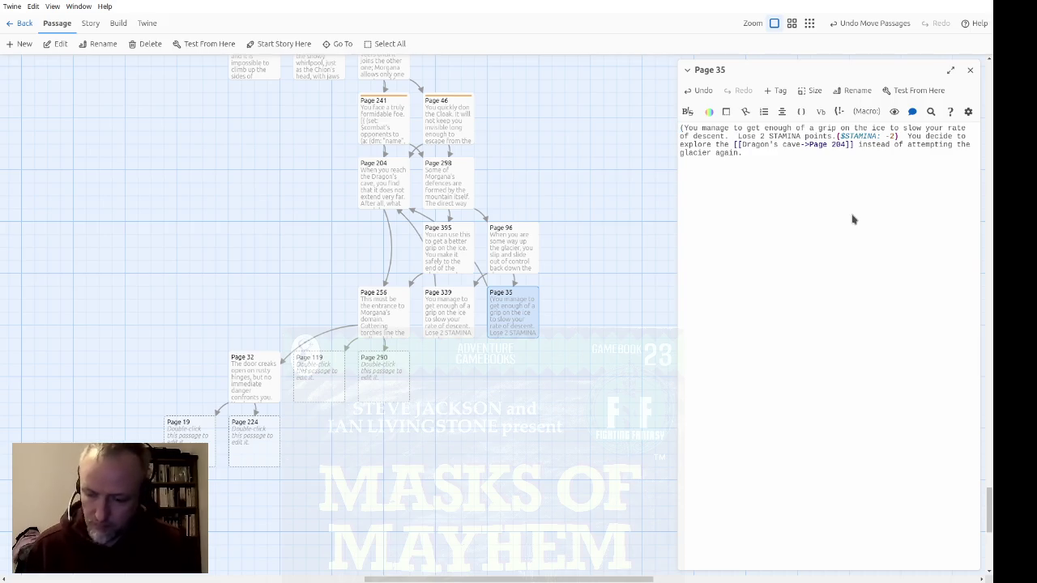
{"action": "key", "text": "Delete"}
{"action": "key", "text": "Return"}
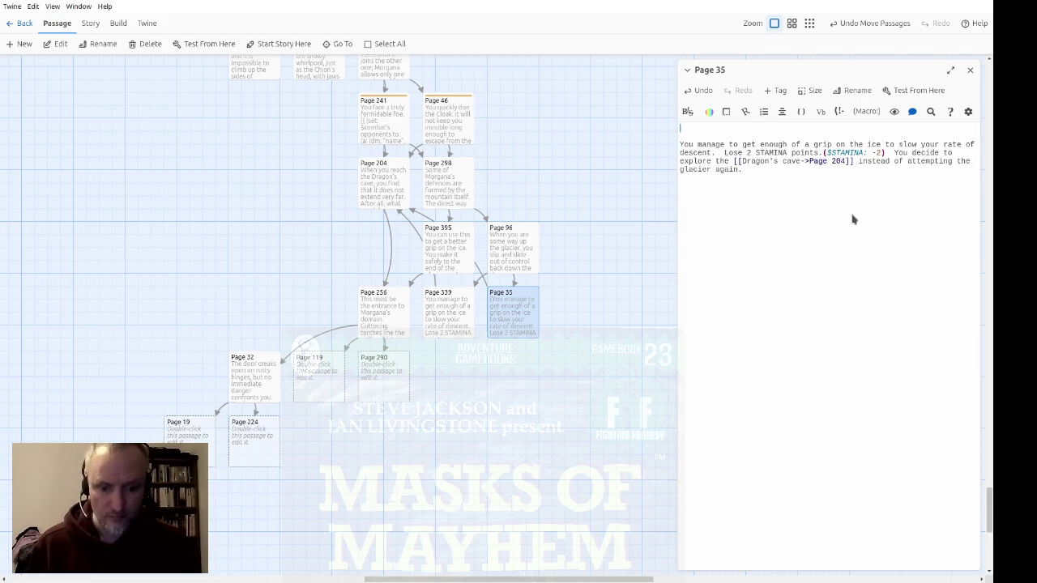
{"action": "type", "text": "The fall hurts you badly.  Roll on"}
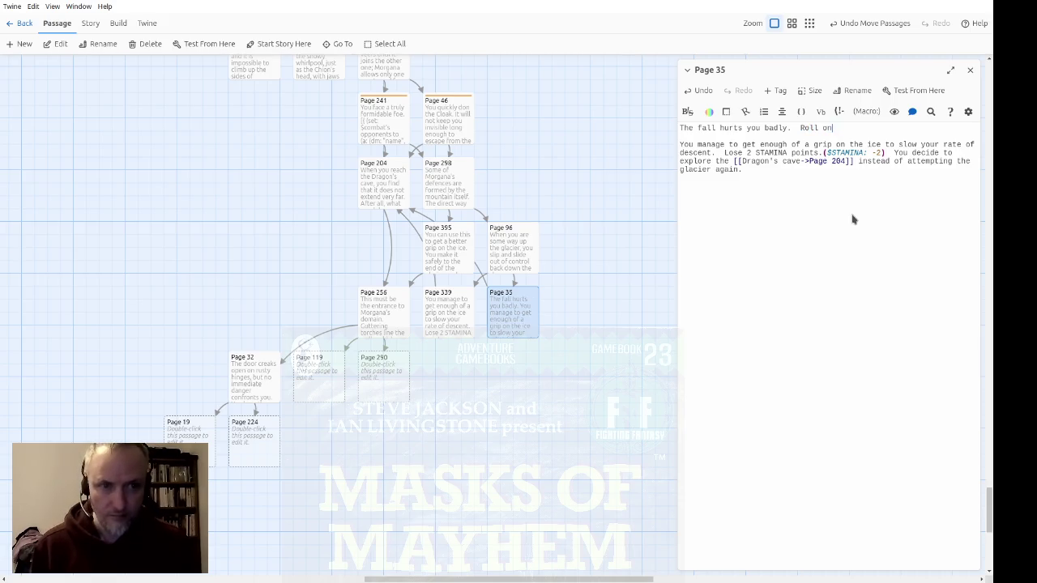
{"action": "type", "text": "e die and a"}
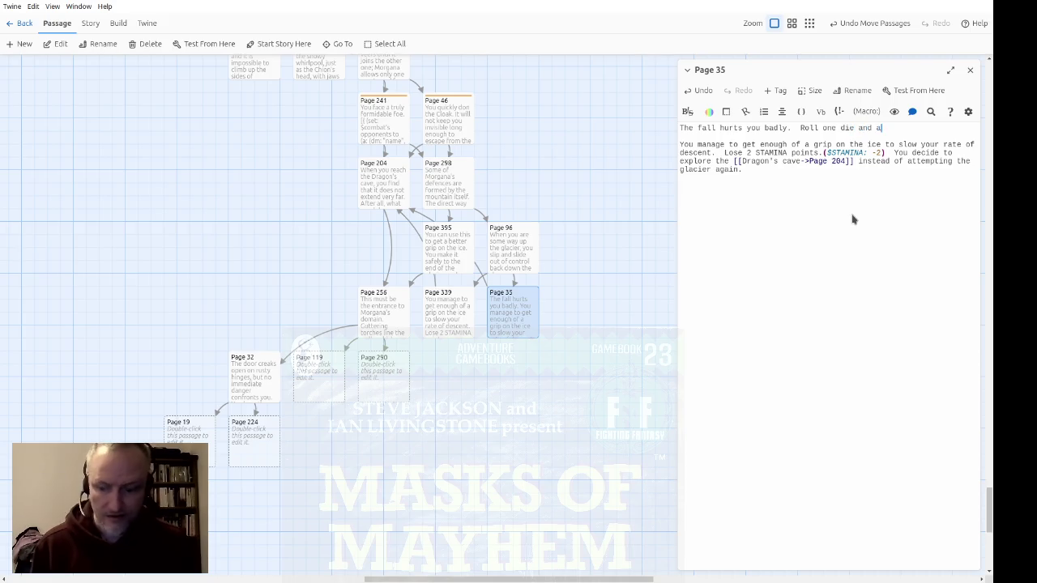
{"action": "type", "text": "dd 1:"}
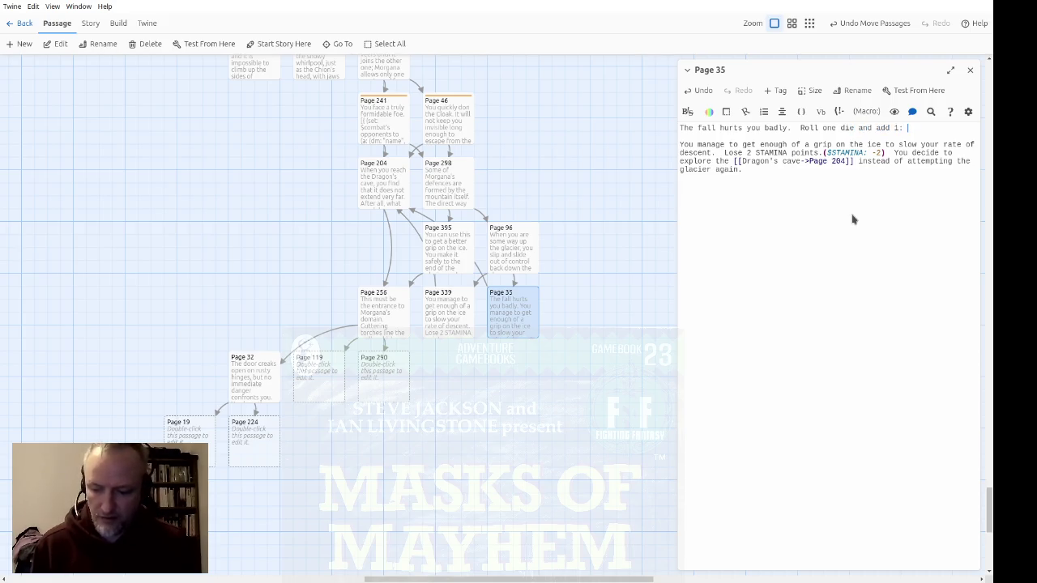
{"action": "type", "text": "you los"}
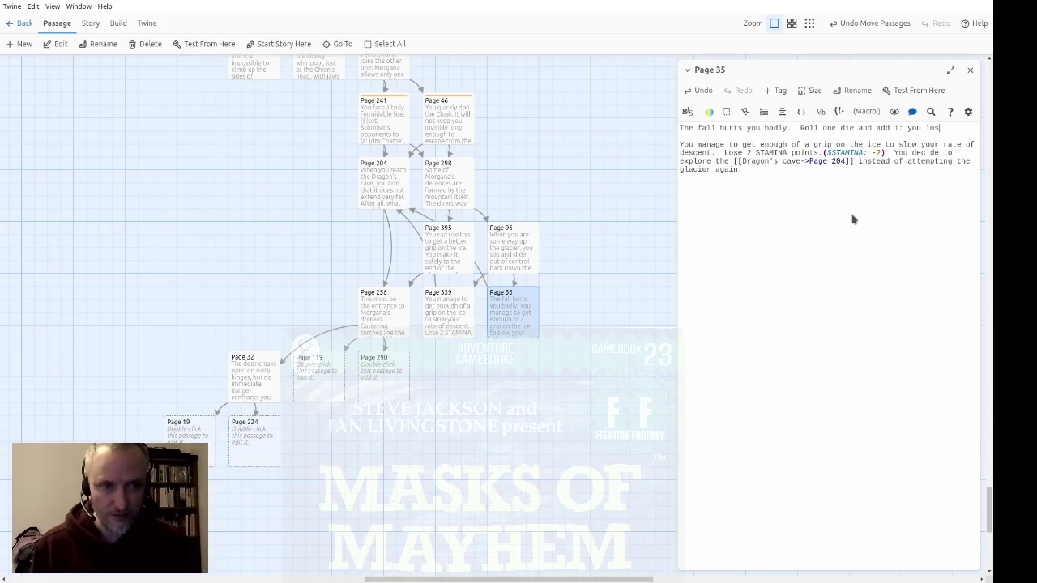
{"action": "type", "text": "e this many STAMINA points."}
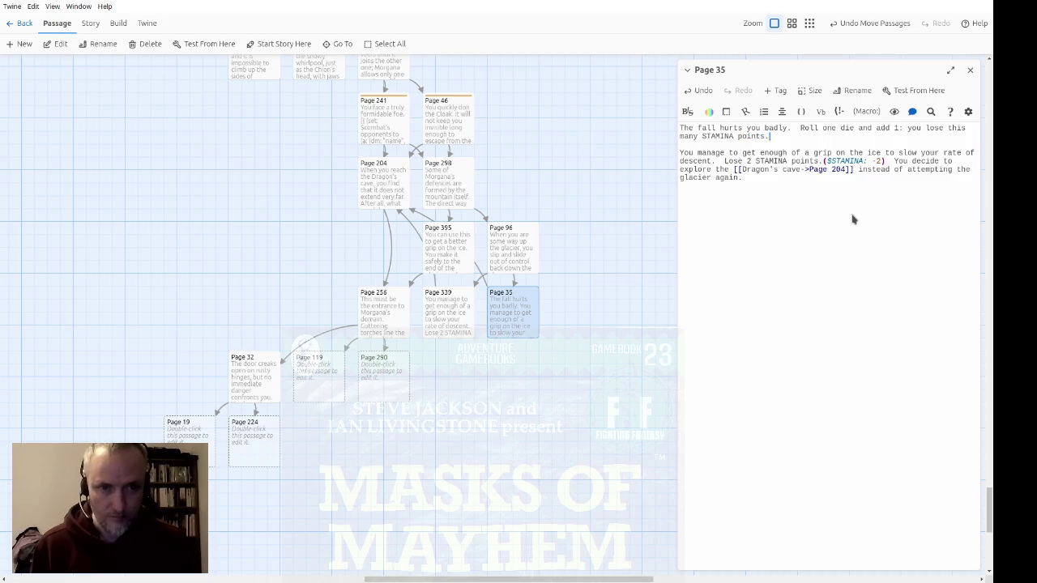
{"action": "type", "text": "("}
{"action": "type", "text": "link-reveal:"}
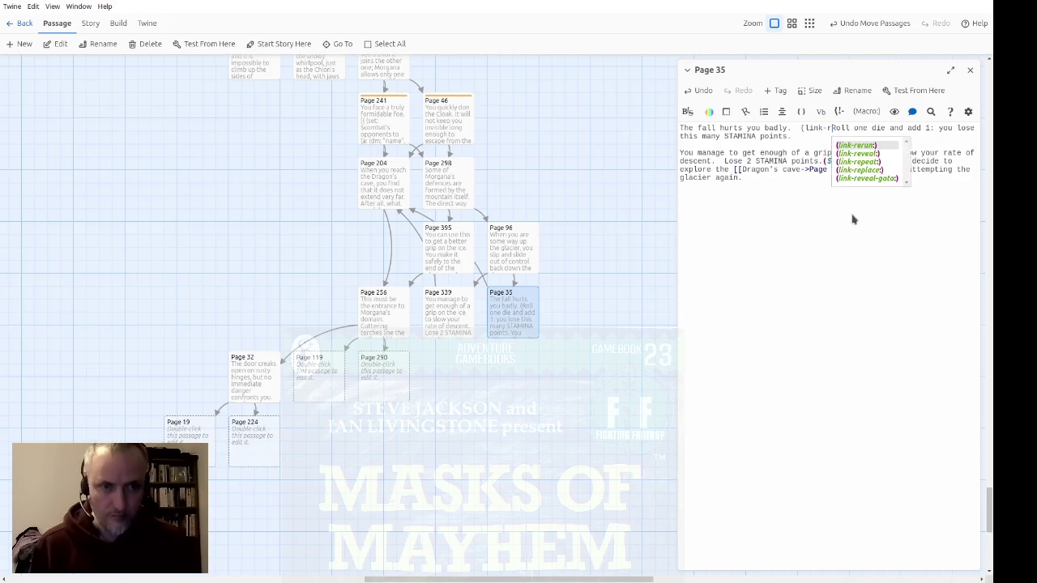
{"action": "type", "text": "\""}
Make 'Roll one die' a link that reveals a hook, split onto its own indented lines
{"action": "key", "text": "ctrl+Right"}
{"action": "key", "text": "ctrl+Right"}
{"action": "key", "text": "ctrl+Right"}
{"action": "type", "text": "\""}
{"action": "type", "text": ")[]"}
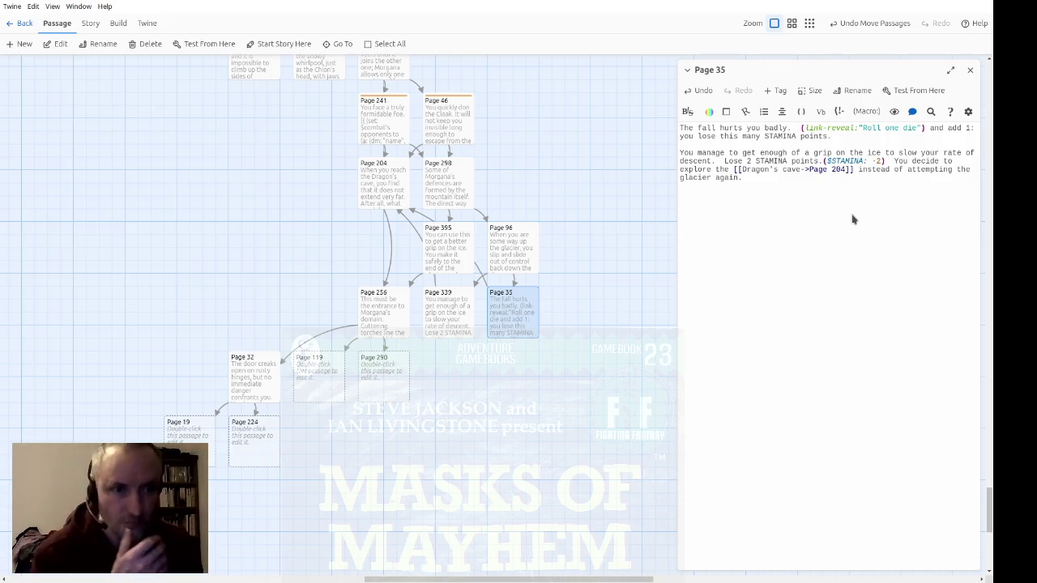
{"action": "type", "text": "()"}
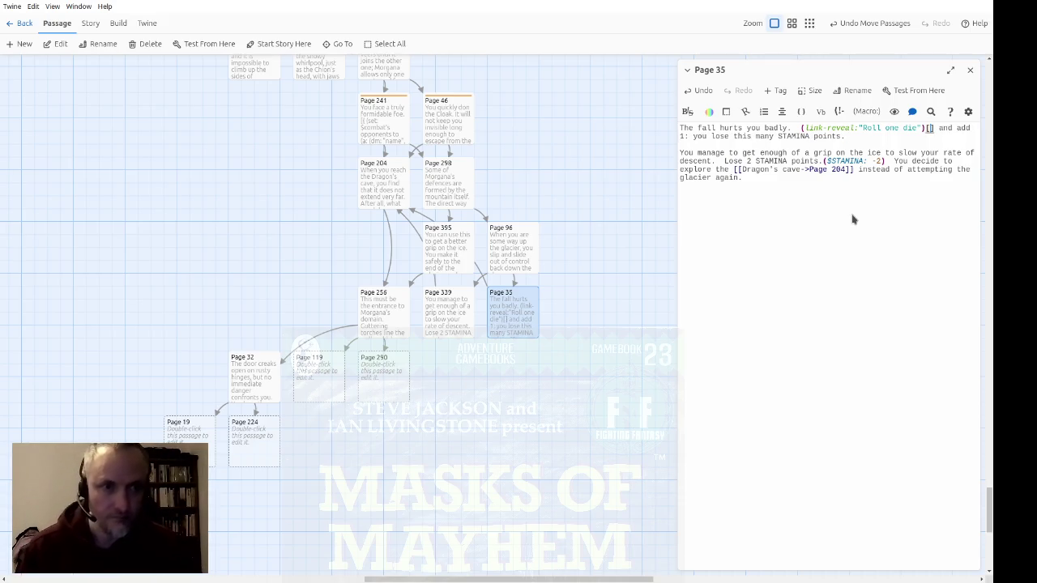
{"action": "type", "text": "show:"}
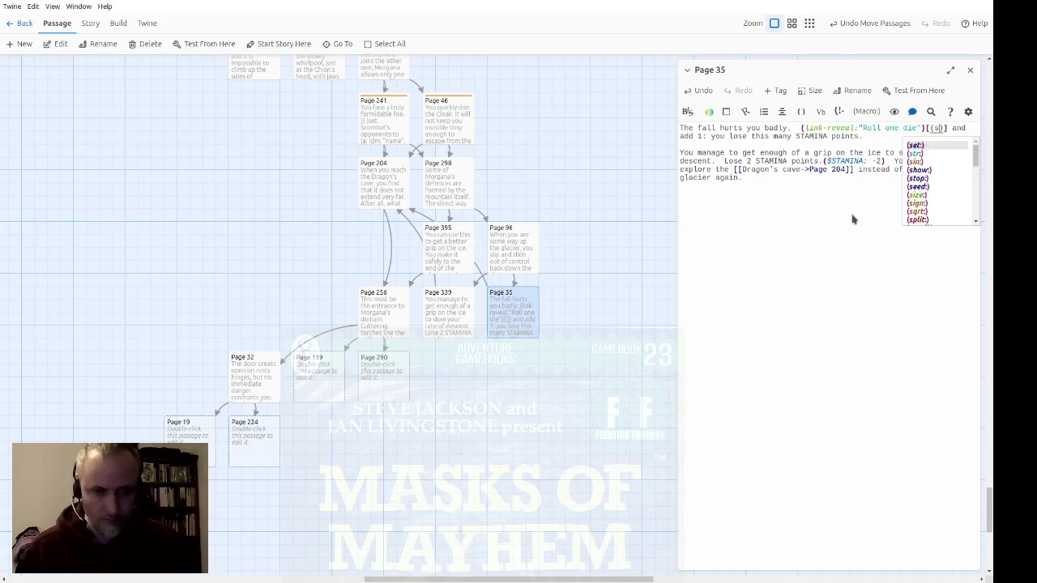
{"action": "key", "text": "BackSpace"}
{"action": "key", "text": "BackSpace"}
{"action": "key", "text": "BackSpace"}
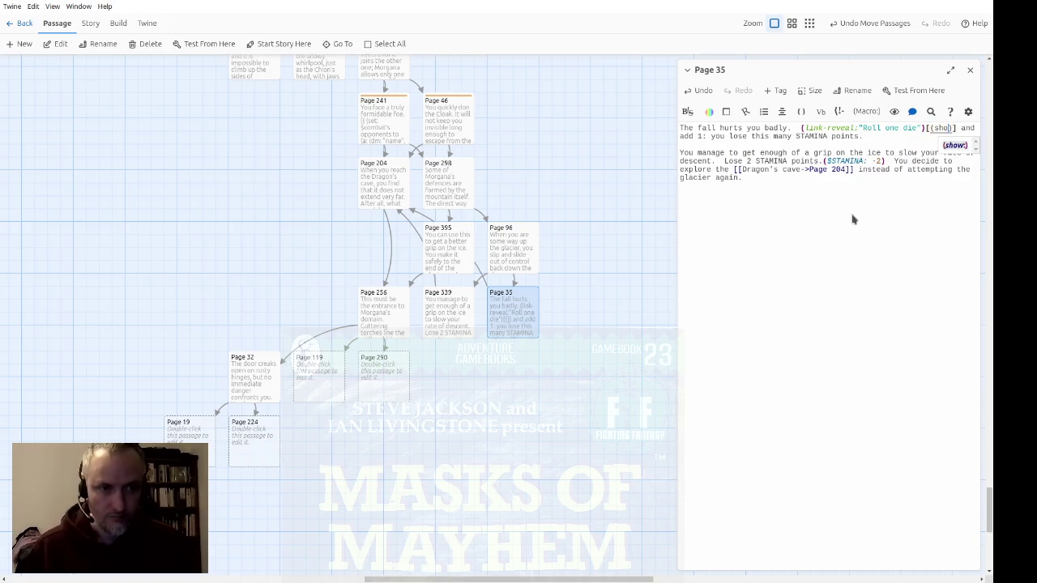
{"action": "type", "text": "set: roll to"}
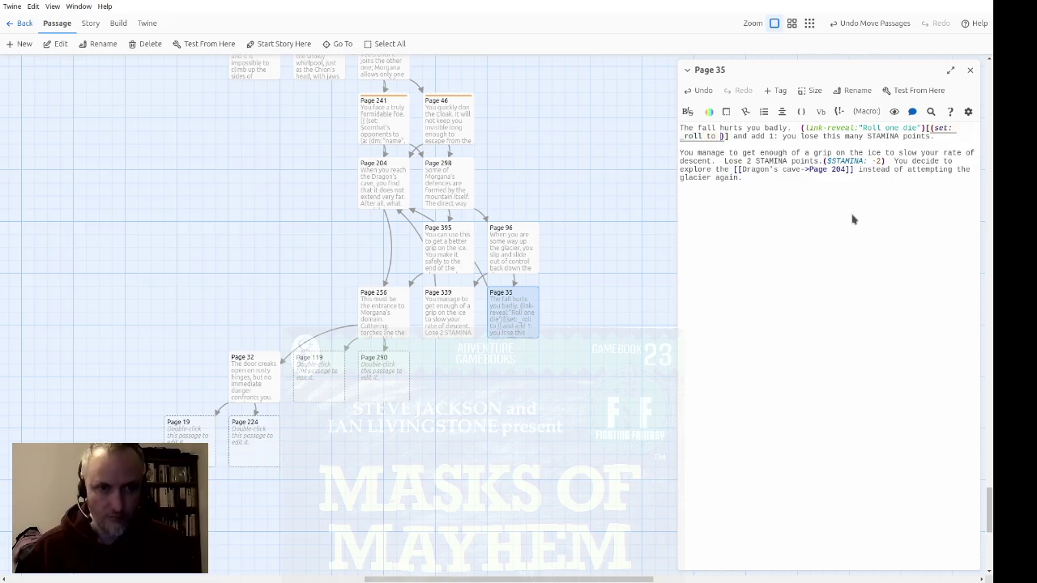
{"action": "key", "text": "shift+Left"}
{"action": "key", "text": "shift+Left"}
{"action": "key", "text": "shift+Left"}
{"action": "type", "text": "show:?1"}
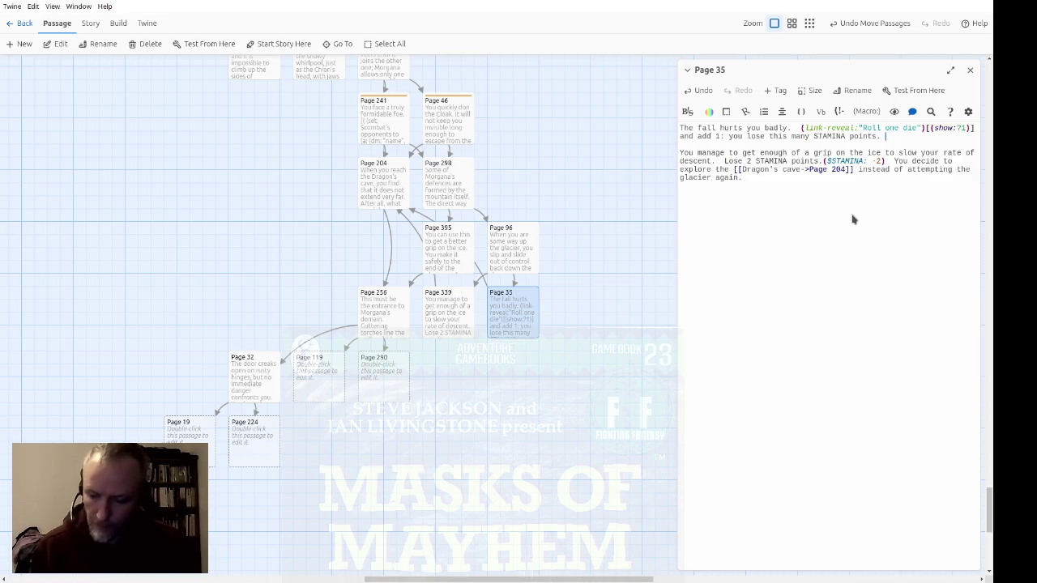
{"action": "type", "text": "1"}
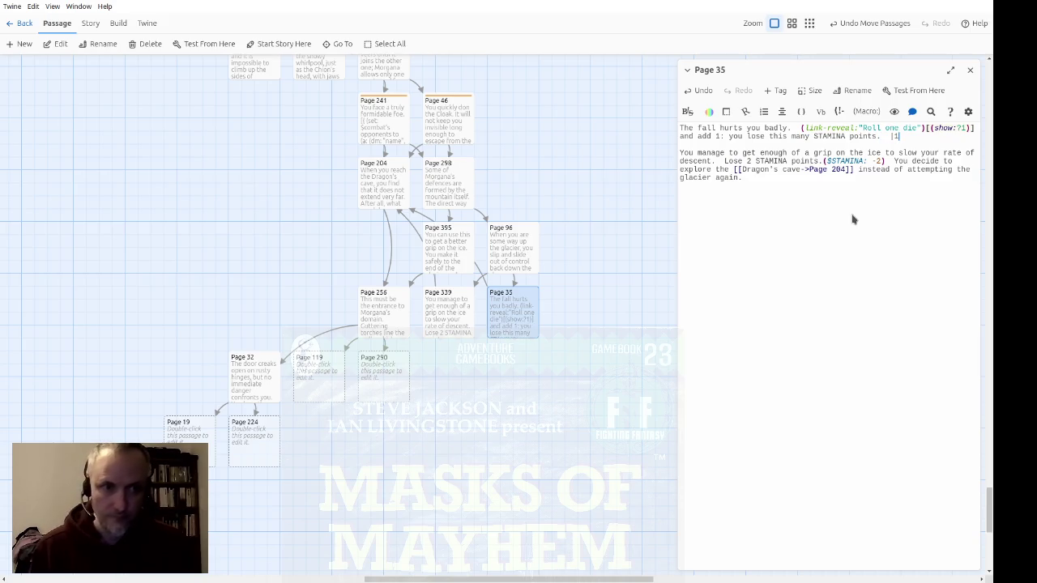
{"action": "type", "text": ")"}
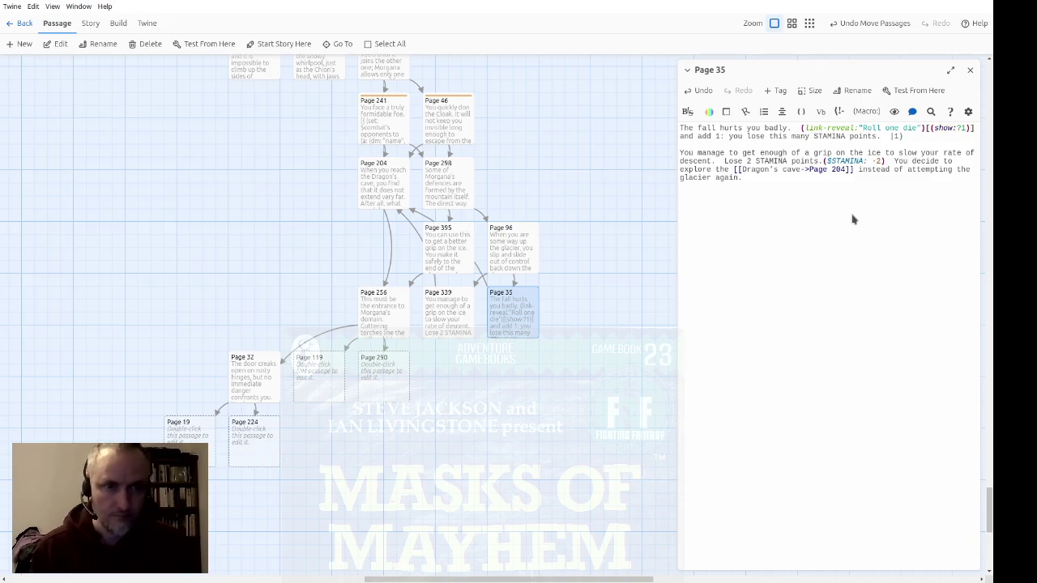
{"action": "type", "text": "[["}
{"action": "key", "text": "Return"}
{"action": "key", "text": "Return"}
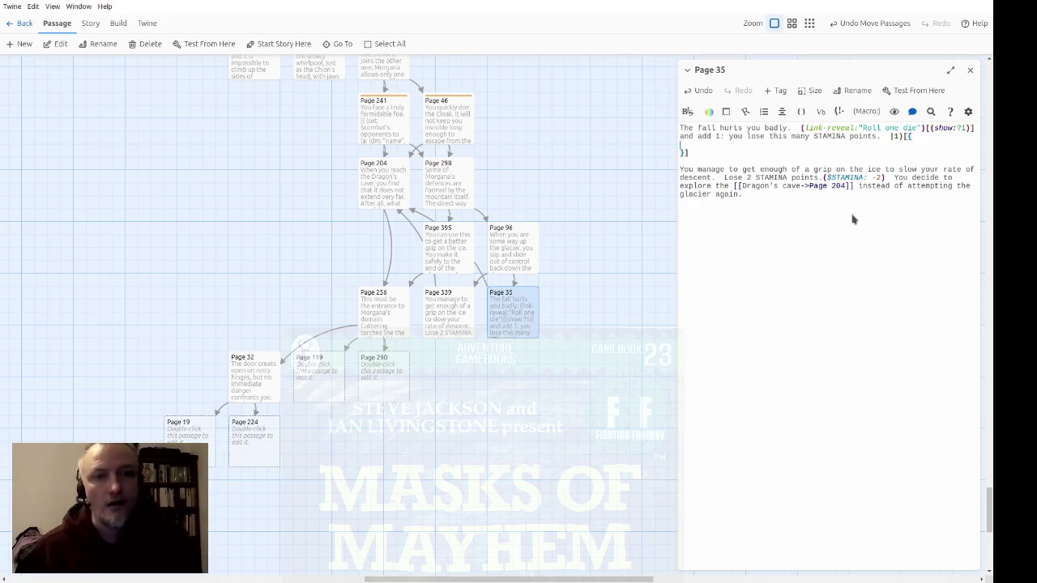
{"action": "key", "text": "Tab"}
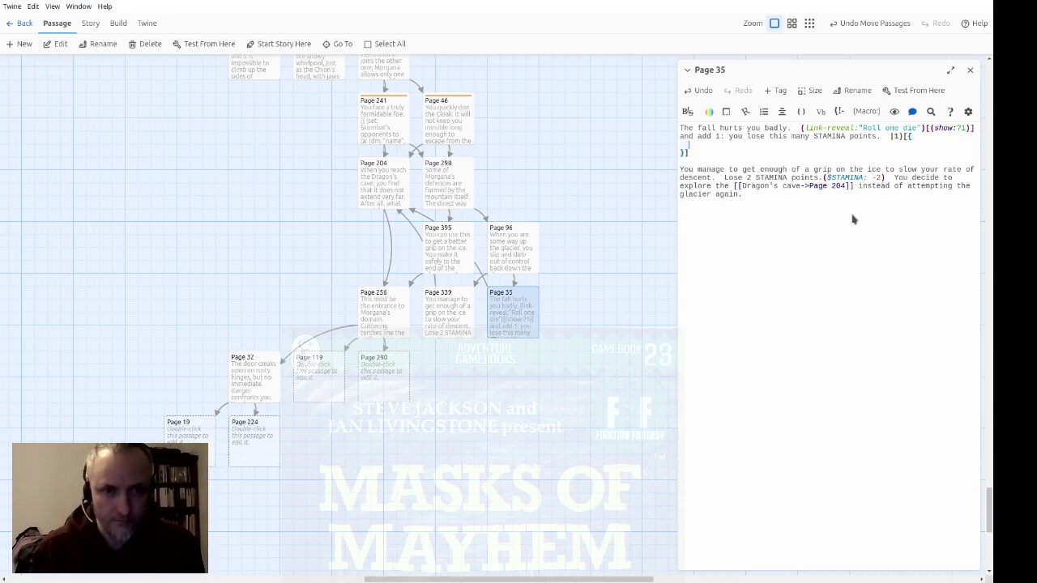
Set _roll to _($ROLL1), show a 'You roll' dialog with _roll, and begin another macro line
{"action": "type", "text": "(set: _roll t"}
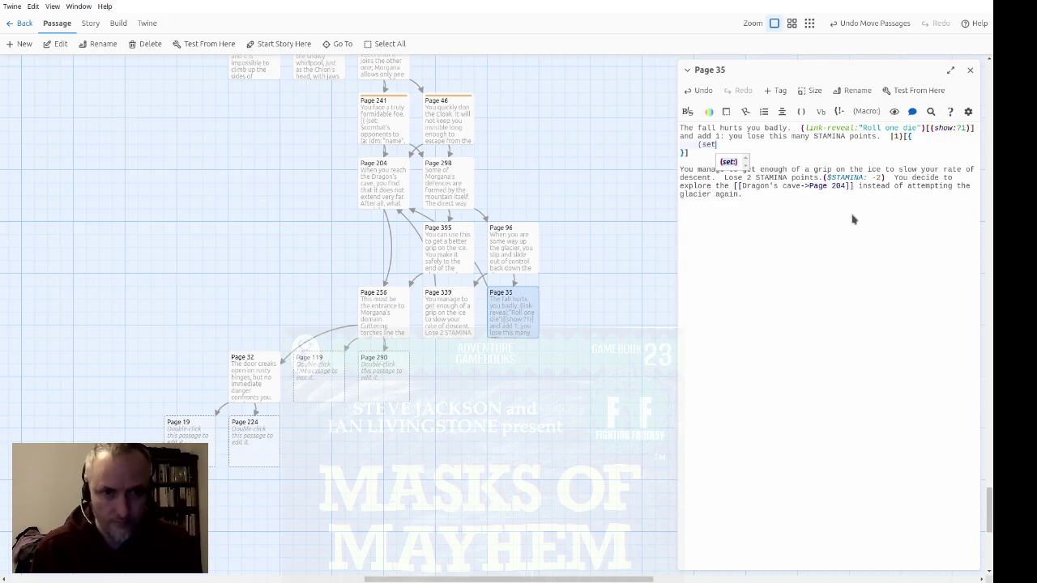
{"action": "type", "text": "o _"}
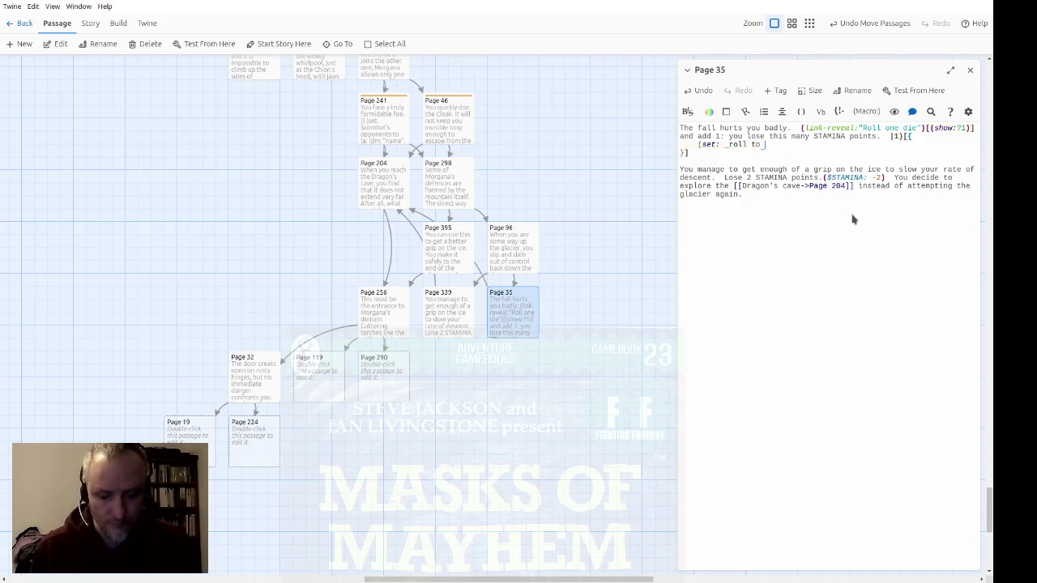
{"action": "key", "text": "BackSpace"}
{"action": "type", "text": "($"}
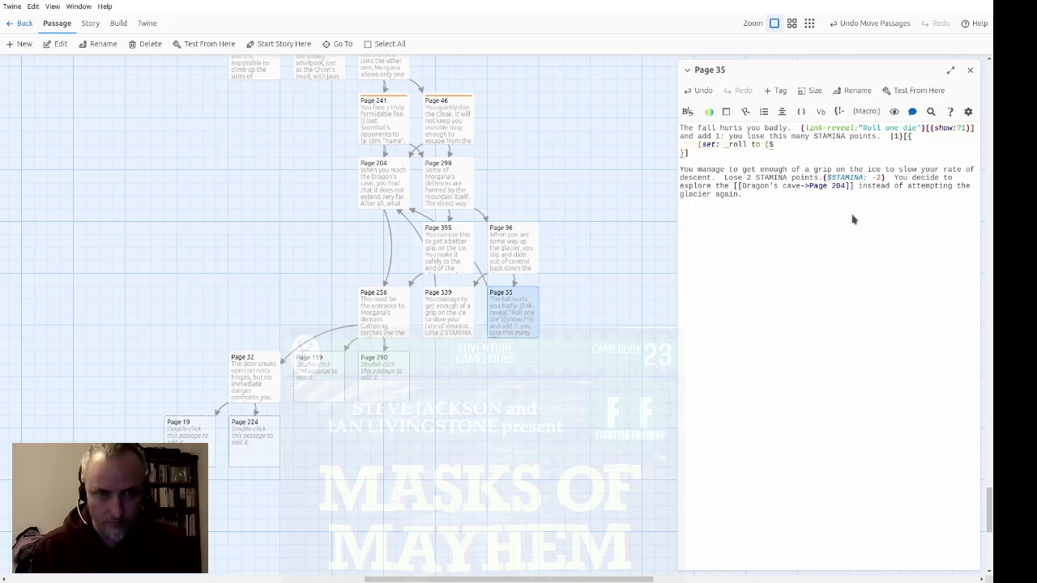
{"action": "type", "text": "ROLL1))"}
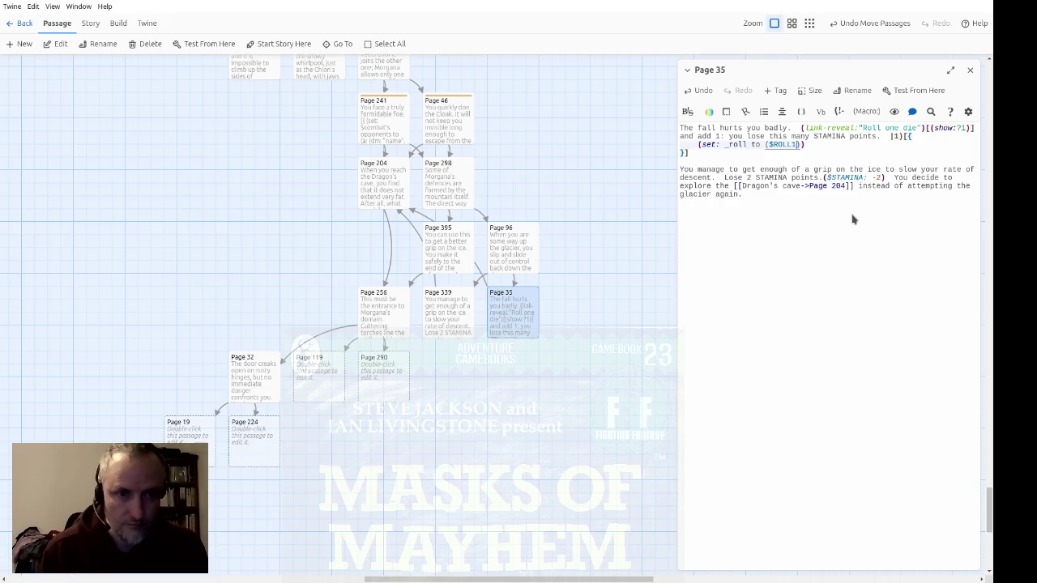
{"action": "type", "text": ":"}
{"action": "key", "text": "Return"}
{"action": "type", "text": "["}
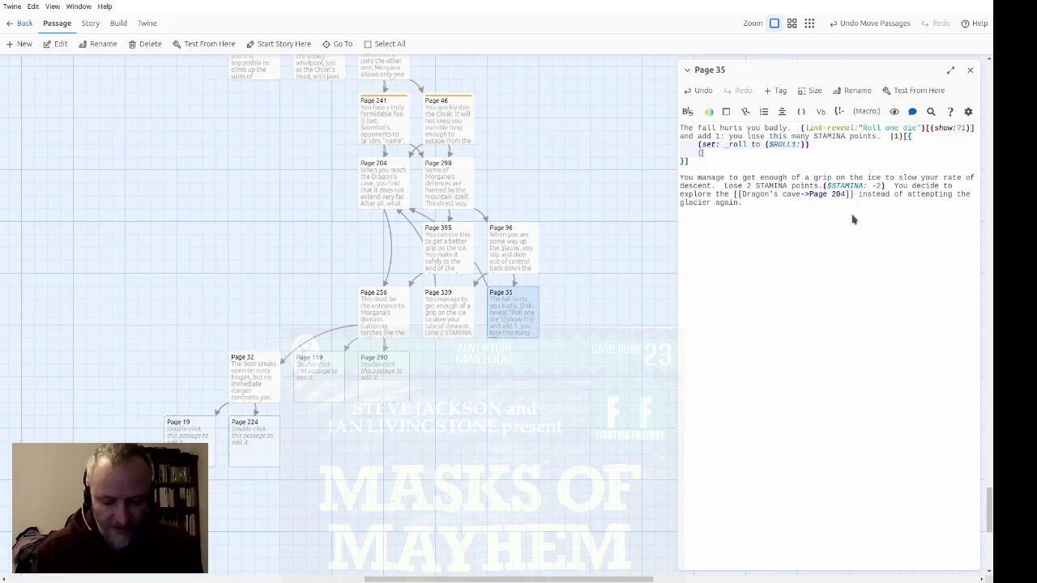
{"action": "type", "text": "dialog"}
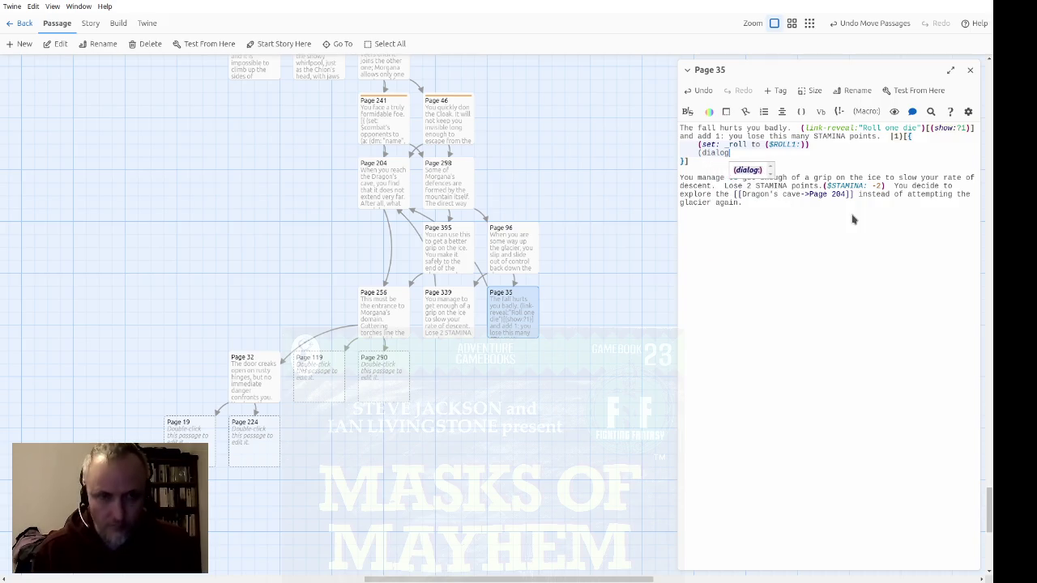
{"action": "type", "text": ": \"\")"}
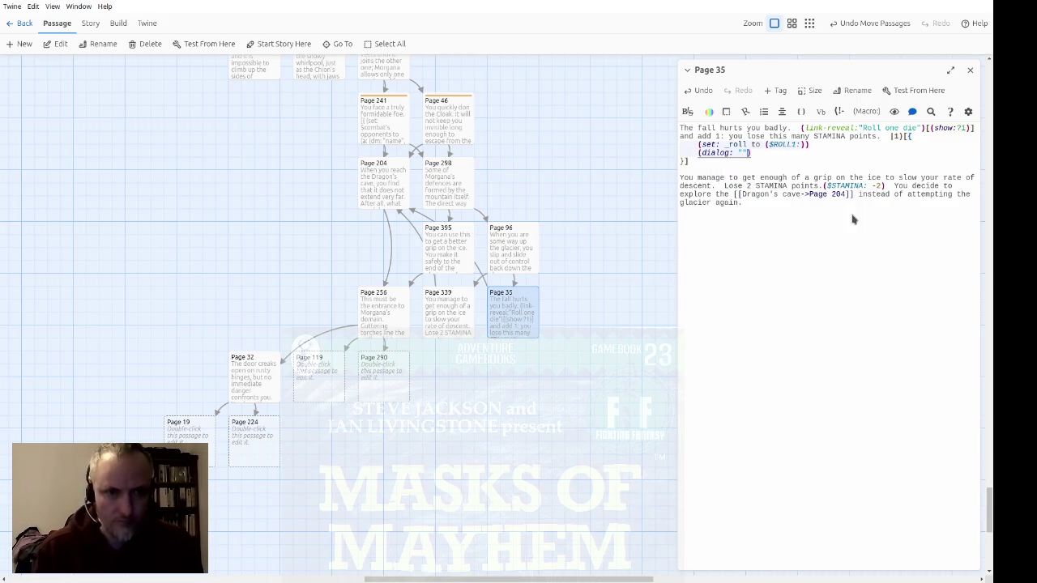
{"action": "type", "text": "(s"}
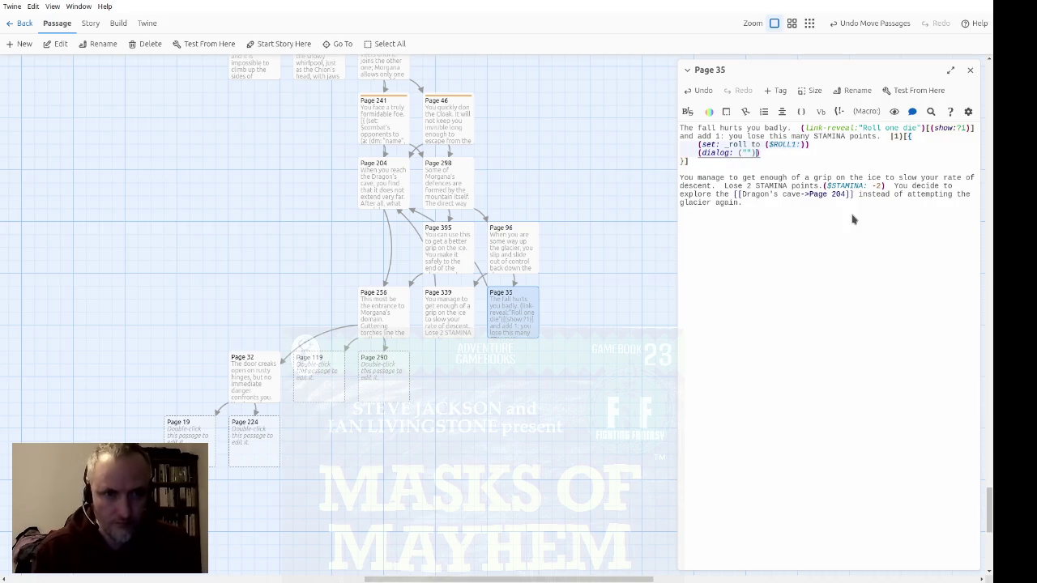
{"action": "type", "text": "tr: "}
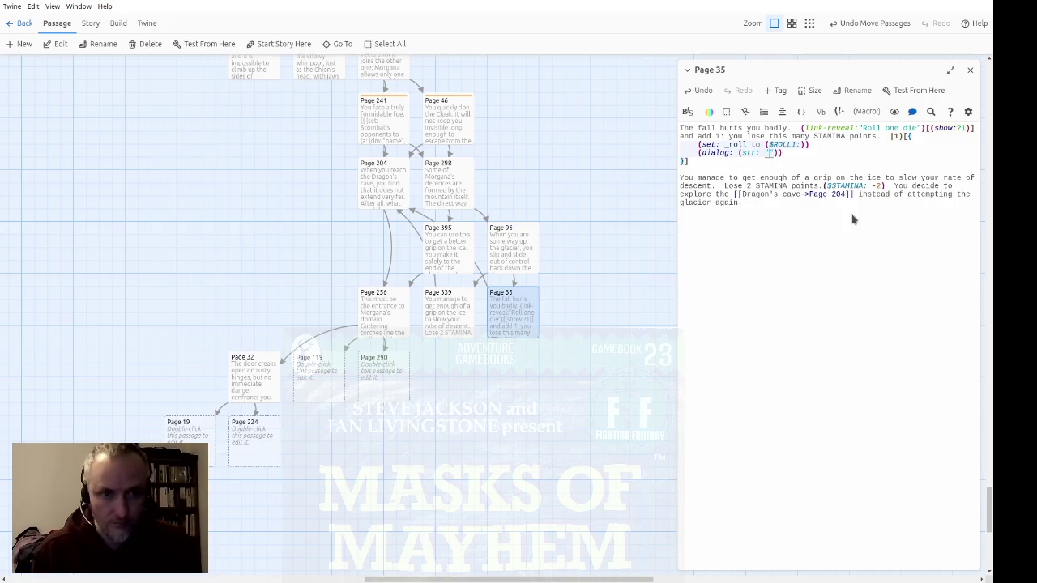
{"action": "type", "text": "You roll"}
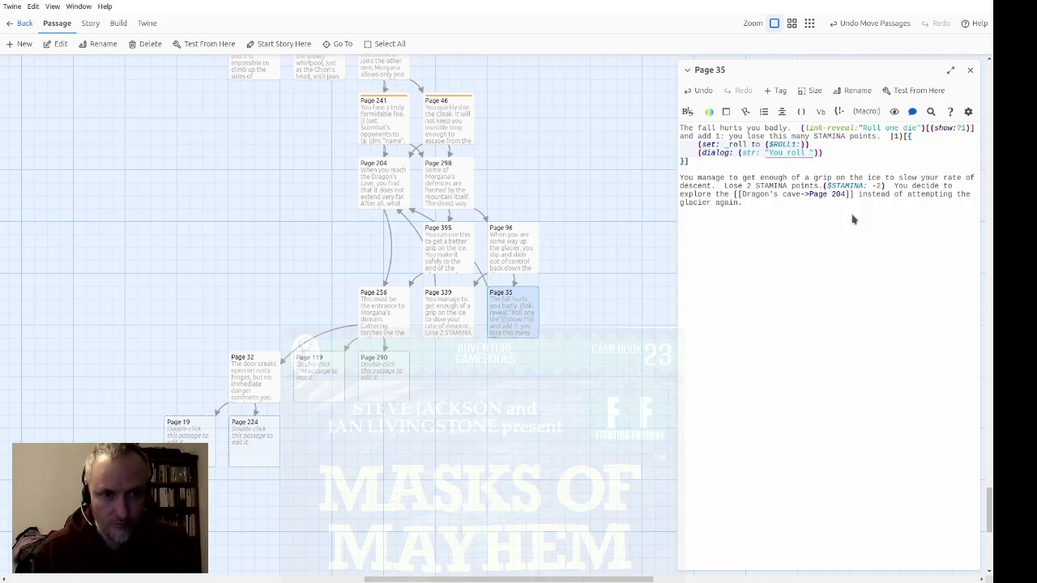
{"action": "key", "text": "Right"}
{"action": "type", "text": ", _"}
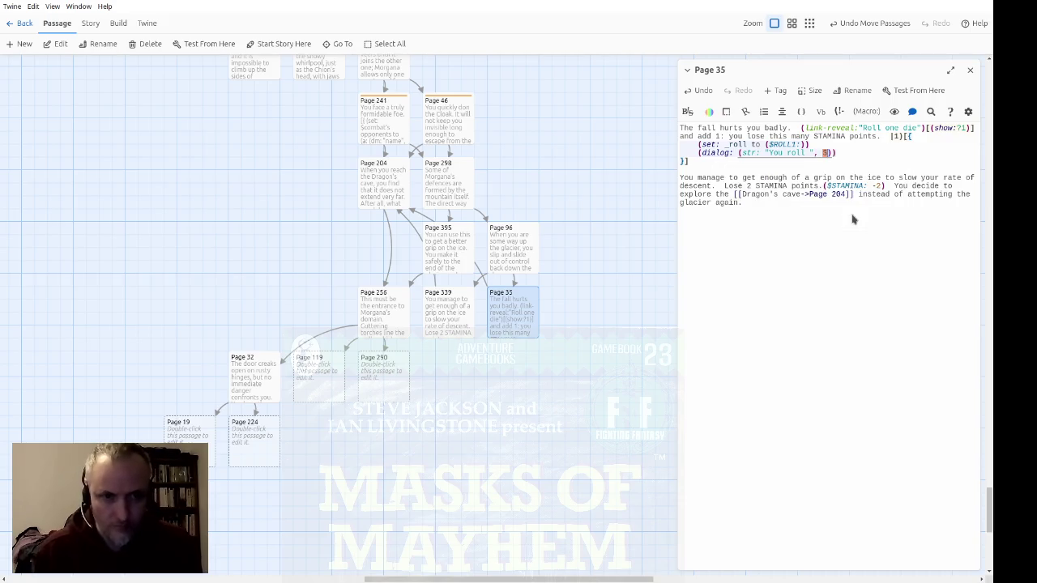
{"action": "type", "text": "roll"}
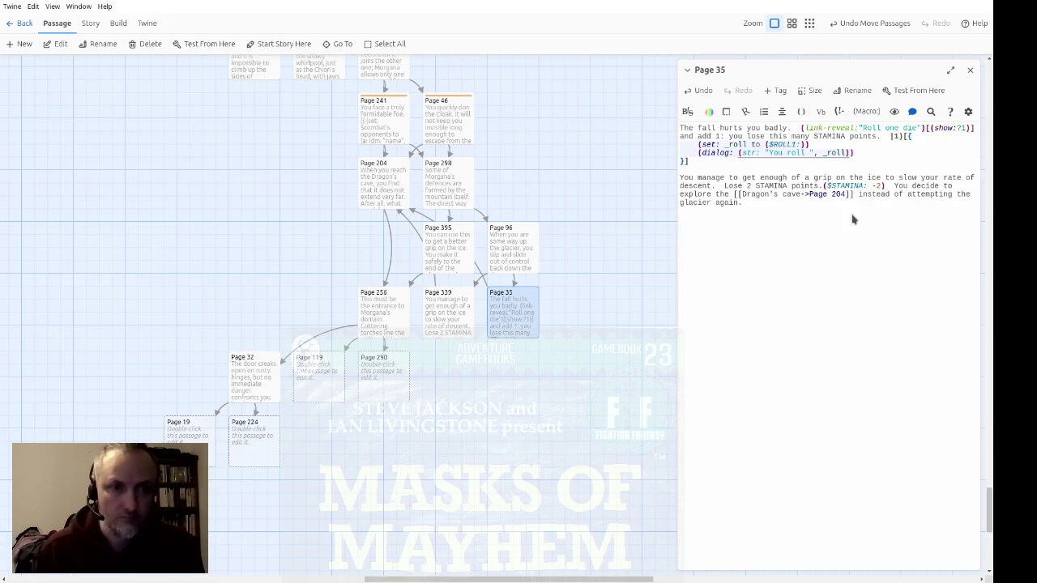
{"action": "key", "text": "End"}
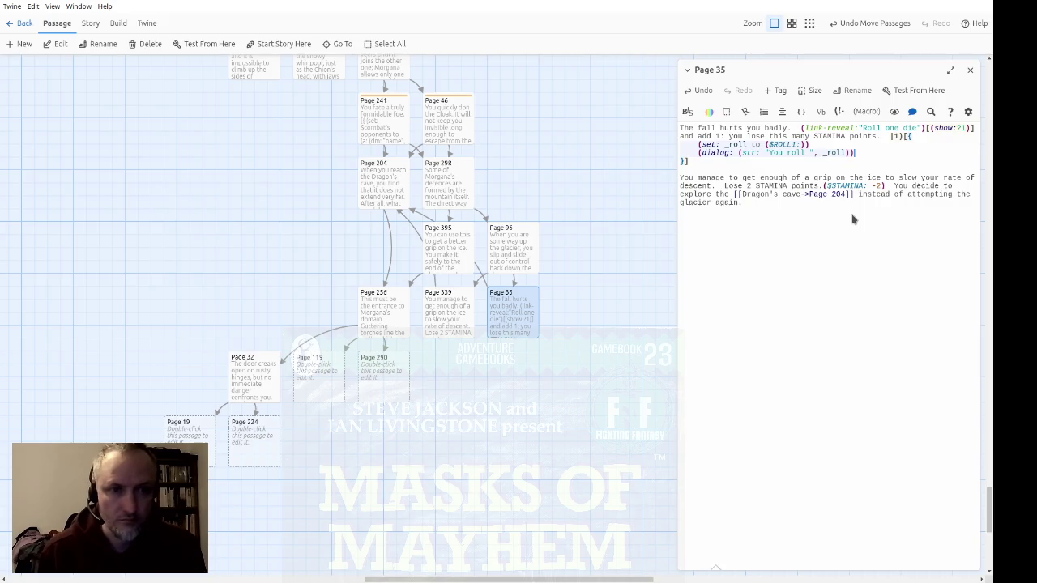
{"action": "key", "text": "Return"}
{"action": "type", "text": "("}
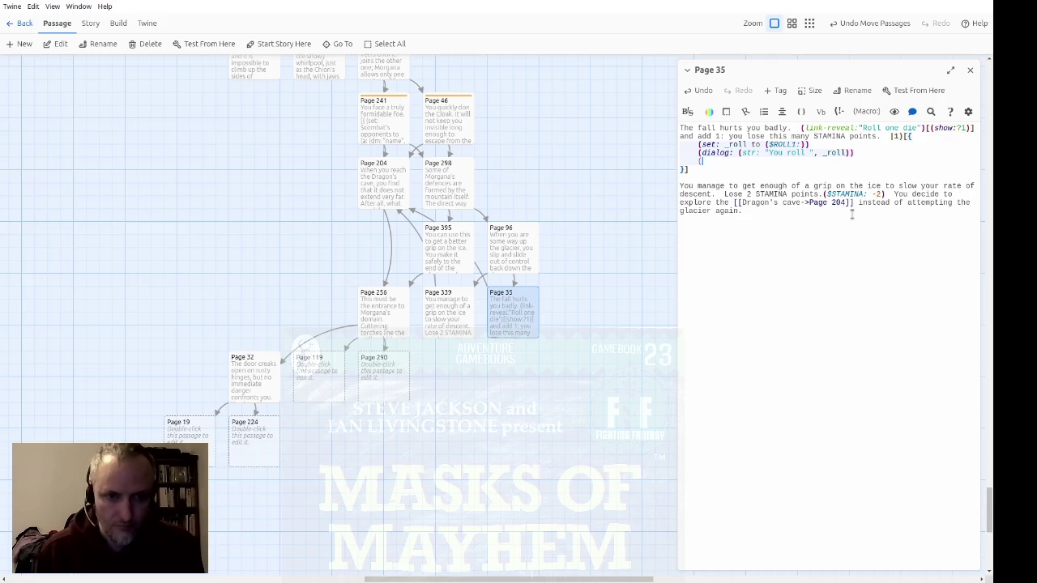
Write the STAMINA deduction as ($STAMINA: -_roll), removing the inline + 1
{"action": "type", "text": "$STAMI"}
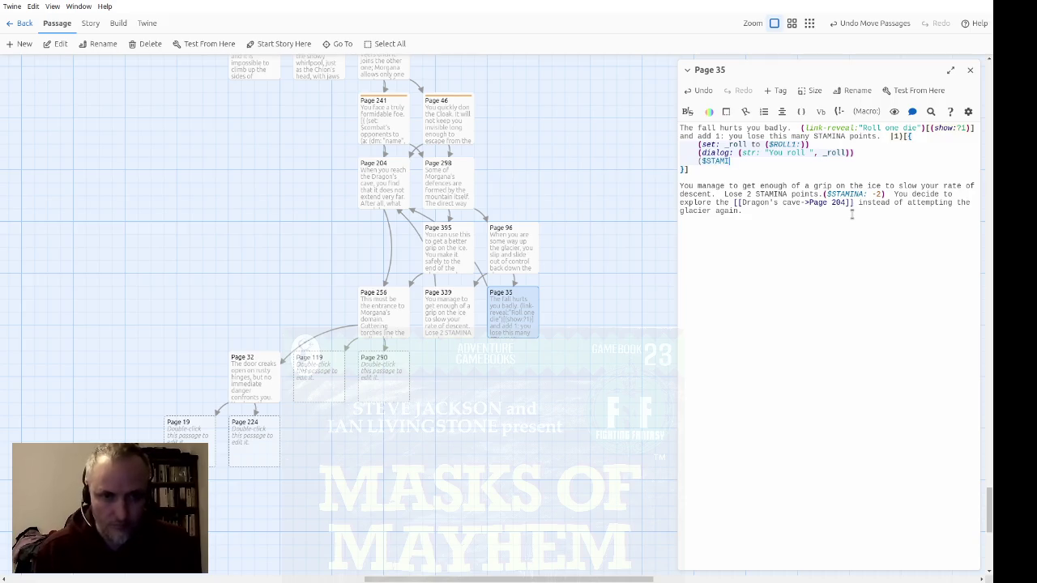
{"action": "type", "text": "NA: )"}
{"action": "type", "text": "($STAMINA: -"}
{"action": "type", "text": "("}
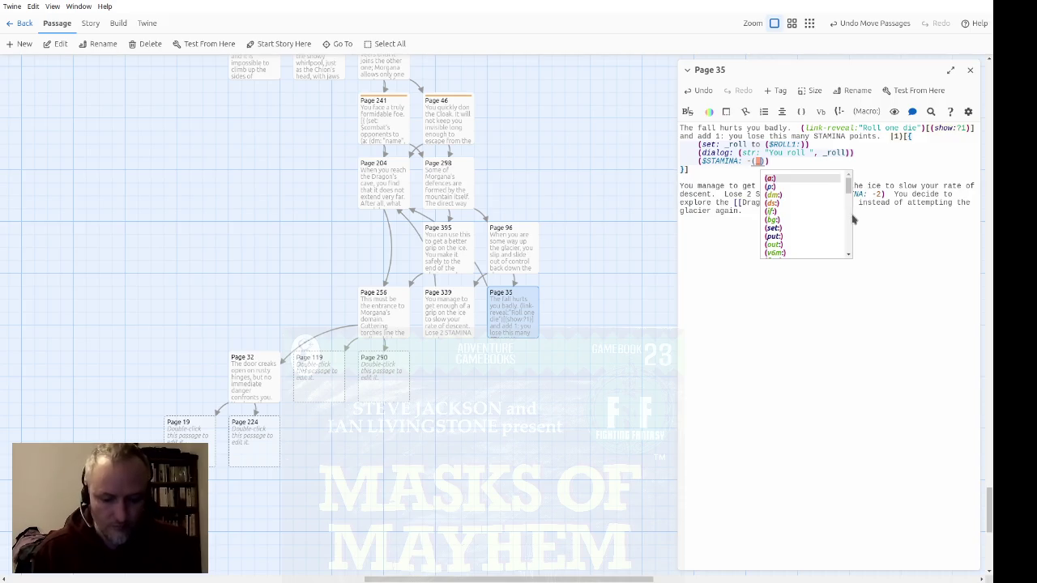
{"action": "type", "text": "_roll + 1"}
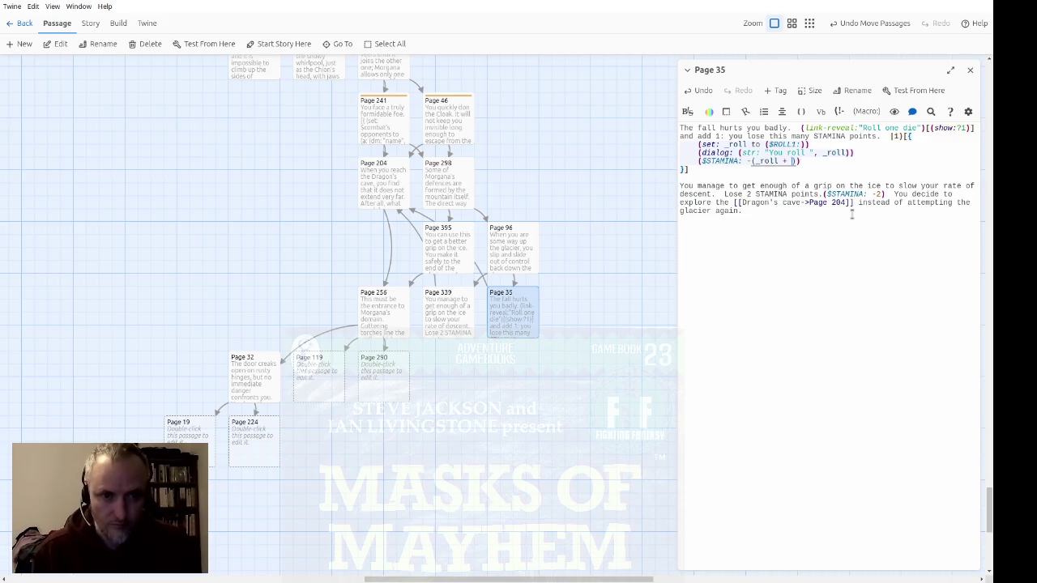
{"action": "type", "text": ")"}
{"action": "key", "text": "Left"}
{"action": "key", "text": "Left"}
{"action": "key", "text": "Left"}
{"action": "key", "text": "Right"}
{"action": "key", "text": "Right"}
{"action": "key", "text": "Right"}
{"action": "key", "text": "Right"}
{"action": "key", "text": "Left"}
{"action": "key", "text": "Home"}
{"action": "key", "text": "Up"}
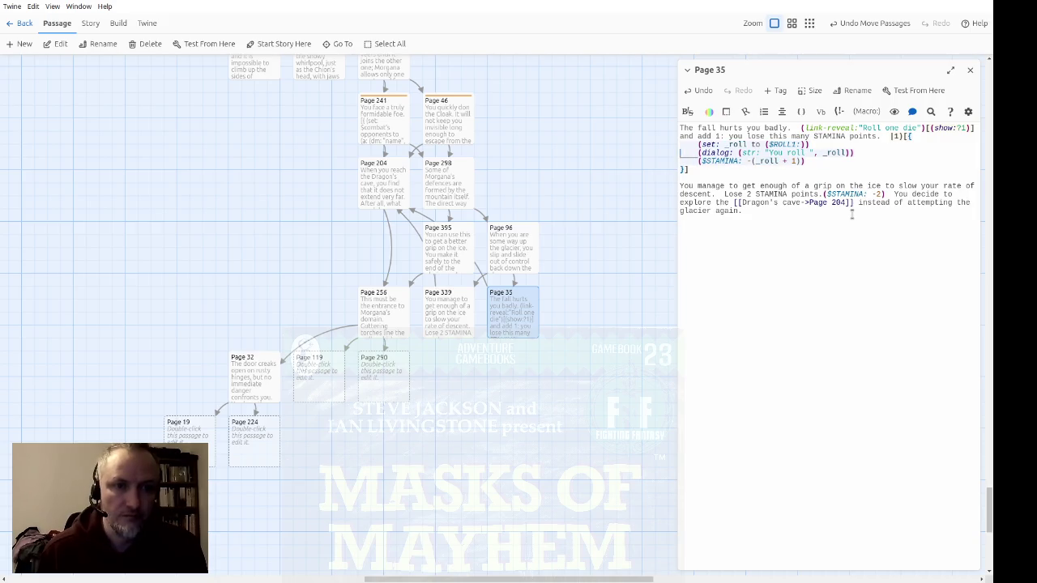
{"action": "key", "text": "Down"}
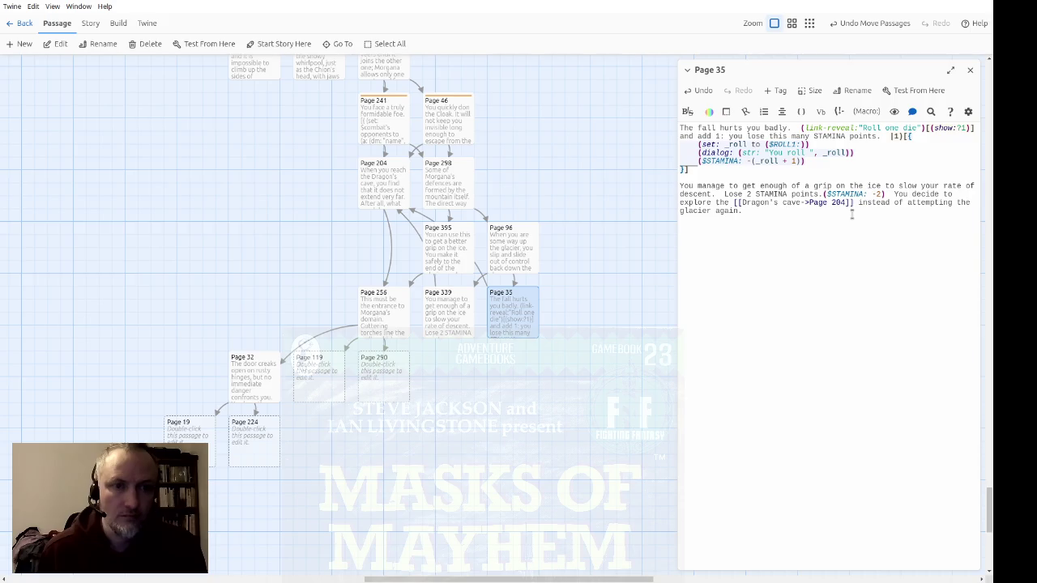
{"action": "key", "text": "Right"}
{"action": "key", "text": "Right"}
{"action": "key", "text": "Right"}
{"action": "key", "text": "Left"}
{"action": "key", "text": "Left"}
{"action": "key", "text": "Right"}
{"action": "key", "text": "Delete"}
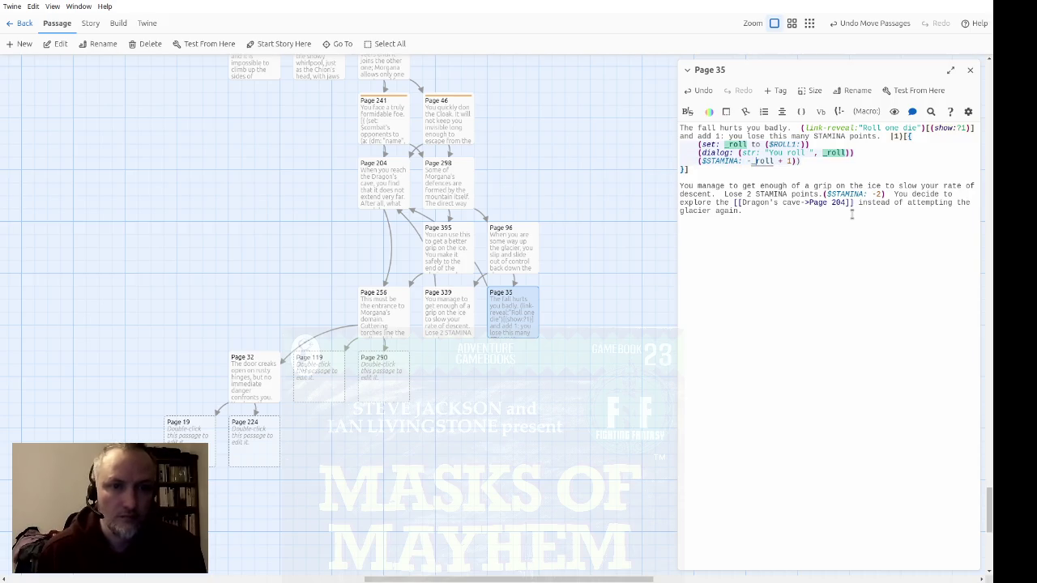
{"action": "key", "text": "Delete"}
{"action": "key", "text": "Delete"}
{"action": "key", "text": "Delete"}
{"action": "key", "text": "Right"}
Add a (set: _roll to it + 1) line below the dialog macro
{"action": "key", "text": "Up"}
{"action": "key", "text": "End"}
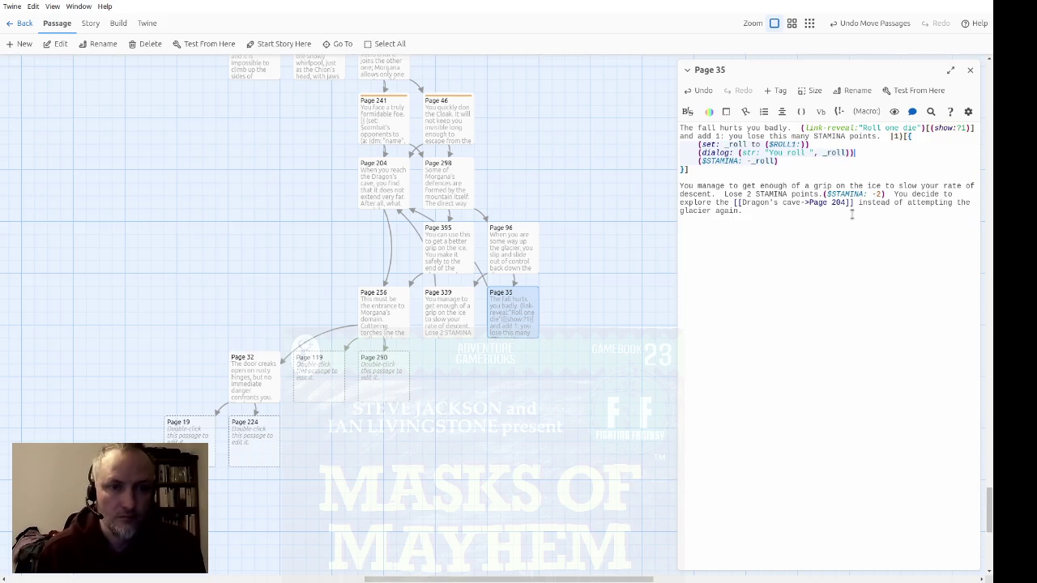
{"action": "key", "text": "Down"}
{"action": "key", "text": "Return"}
{"action": "type", "text": "(set: _roll to it + 1"}
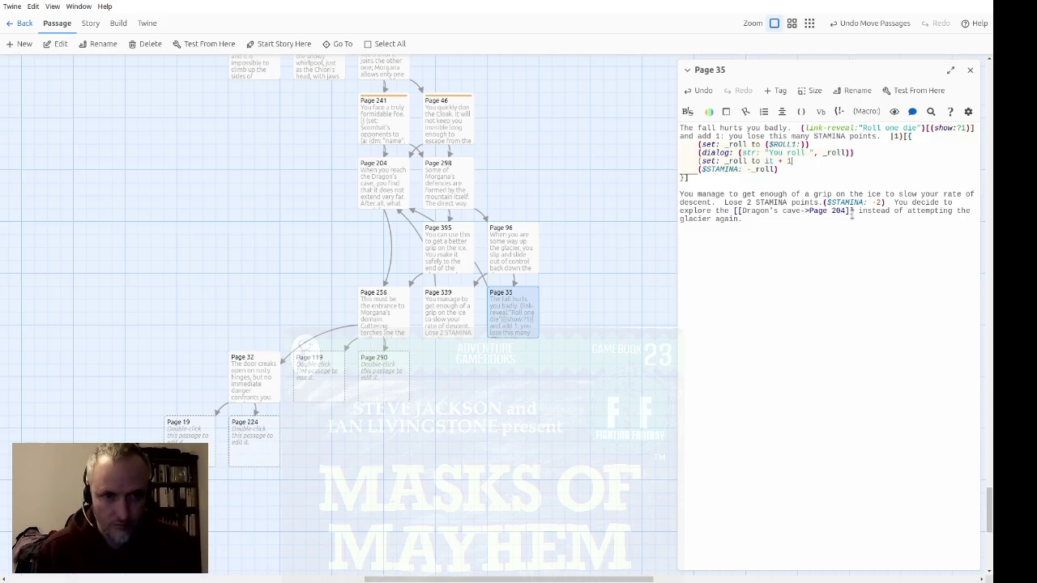
{"action": "type", "text": ")"}
Append " and lose ", _roll + 1, " STAMINA." to the dialog message, then review the hook lines
{"action": "key", "text": "Up"}
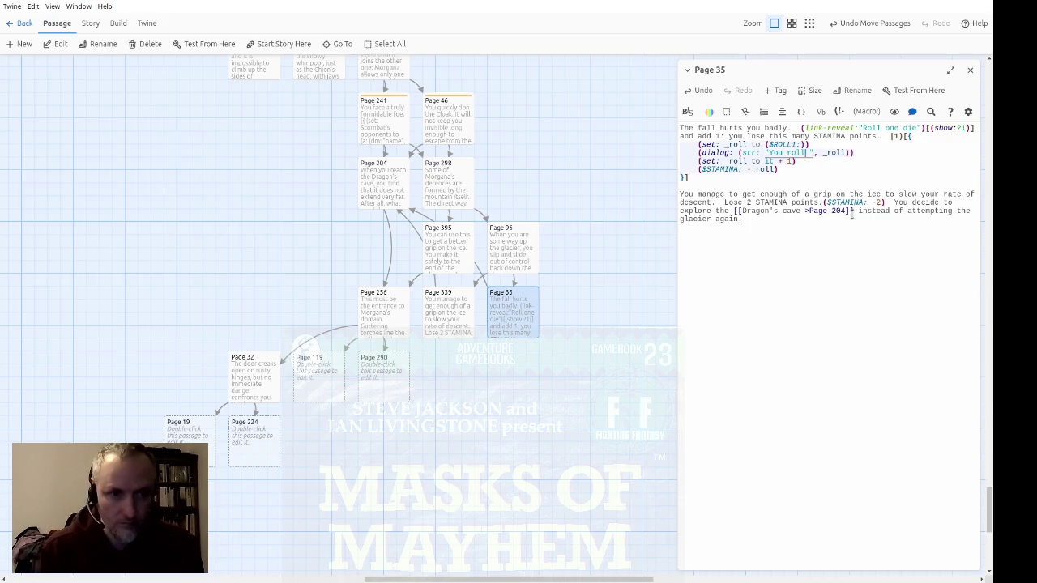
{"action": "key", "text": "Left"}
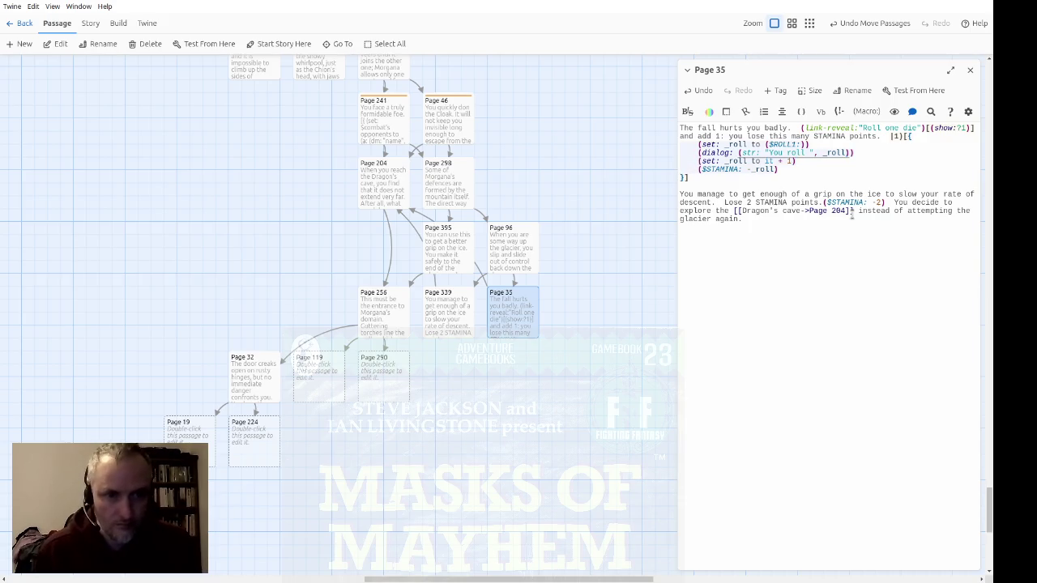
{"action": "type", "text": "\" and lose \","}
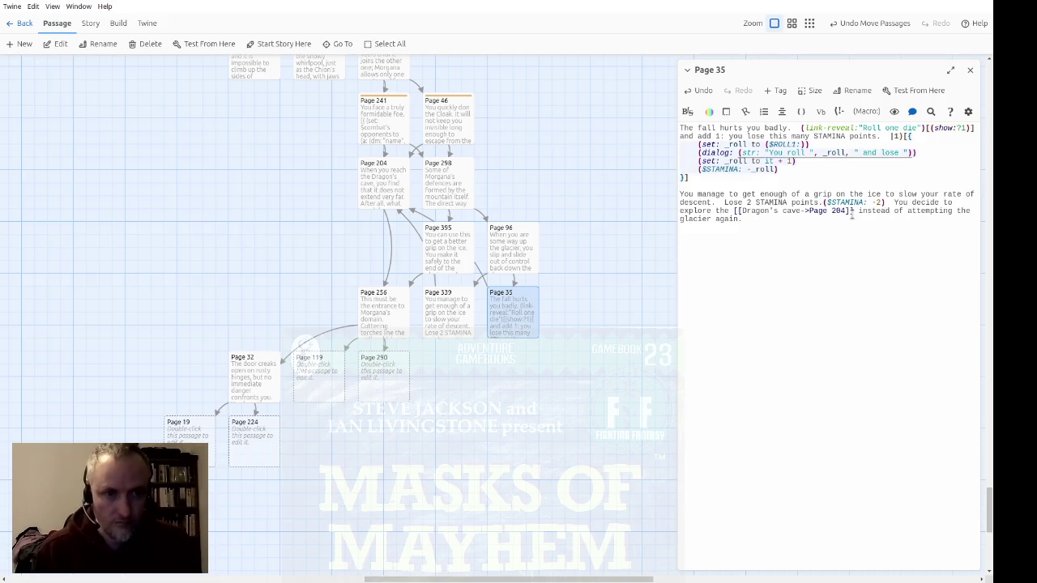
{"action": "type", "text": " _roll + 1, "}
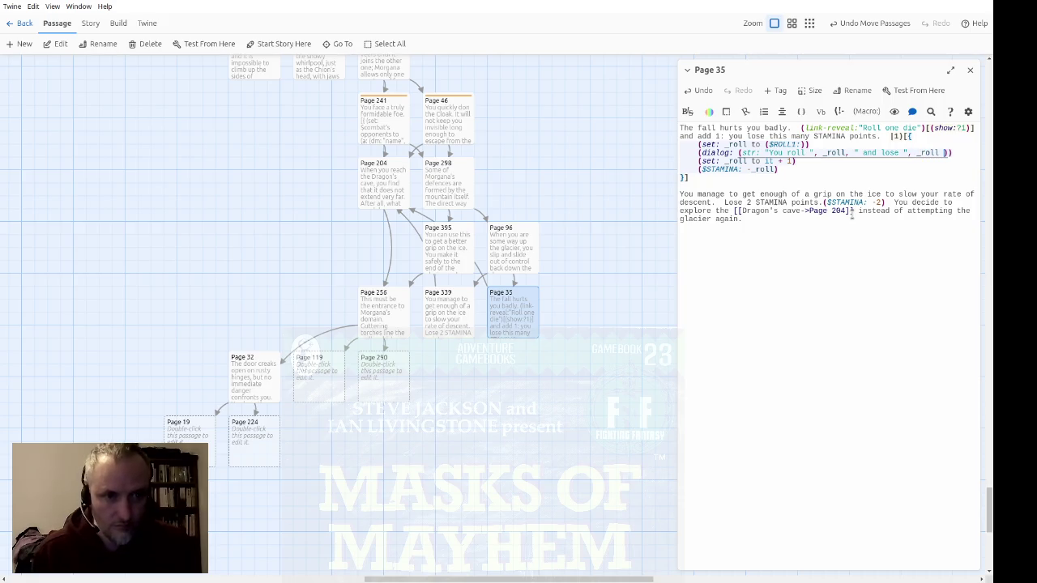
{"action": "type", "text": "\" S"}
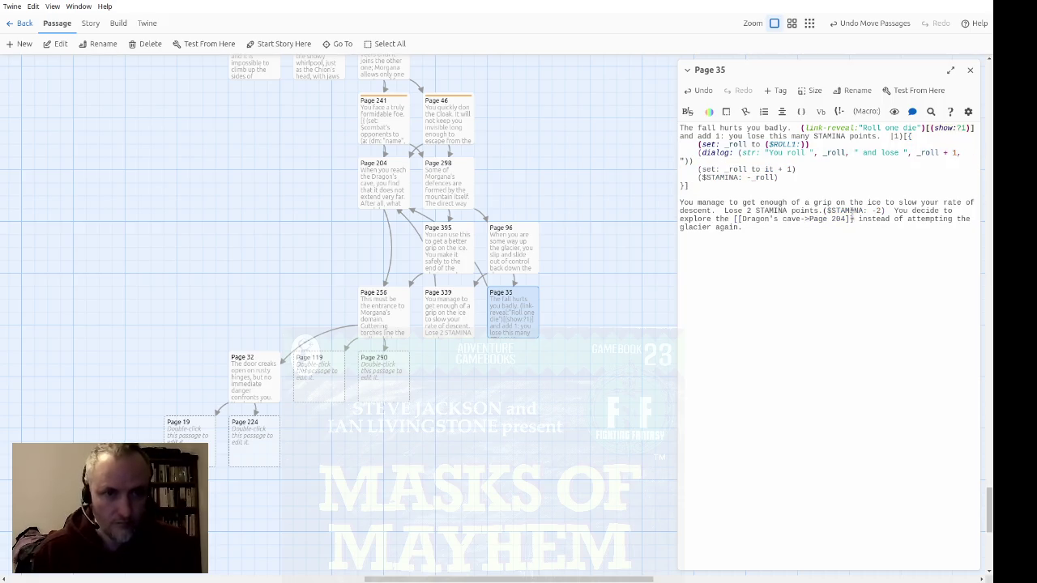
{"action": "type", "text": "TAMINA.\""}
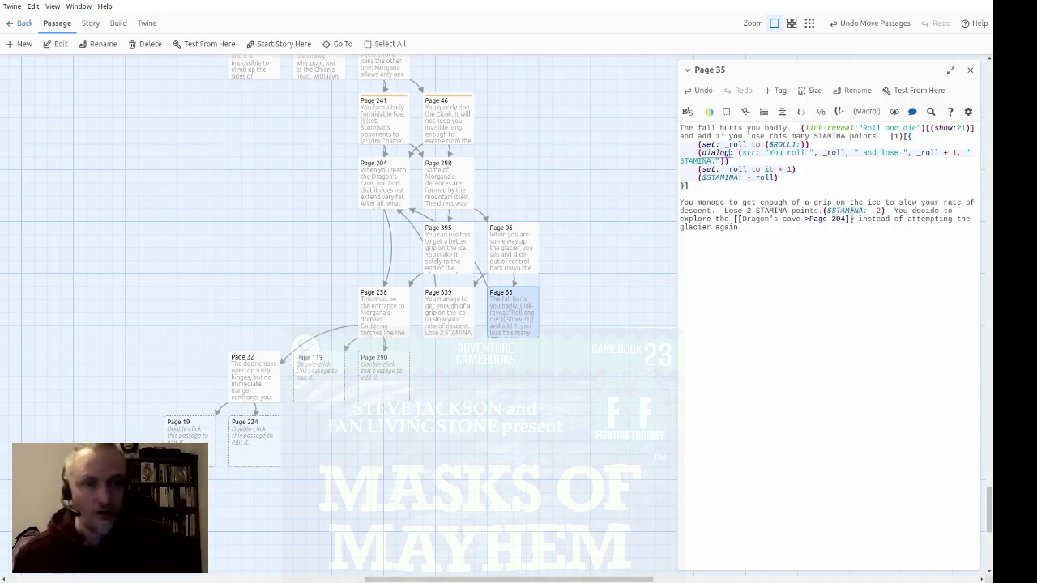
{"action": "key", "text": "Down"}
{"action": "key", "text": "Down"}
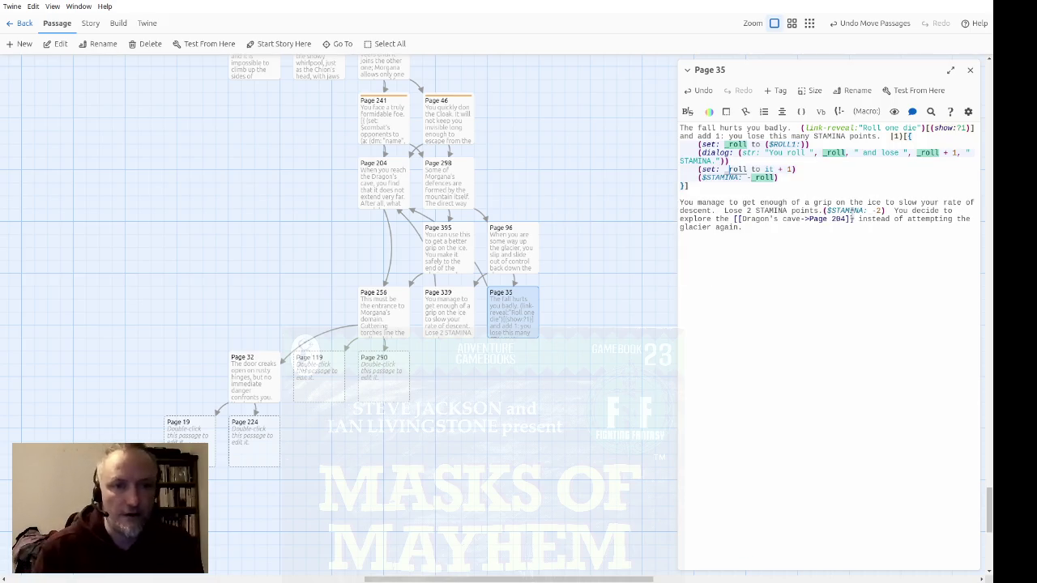
{"action": "key", "text": "Down"}
{"action": "key", "text": "Up"}
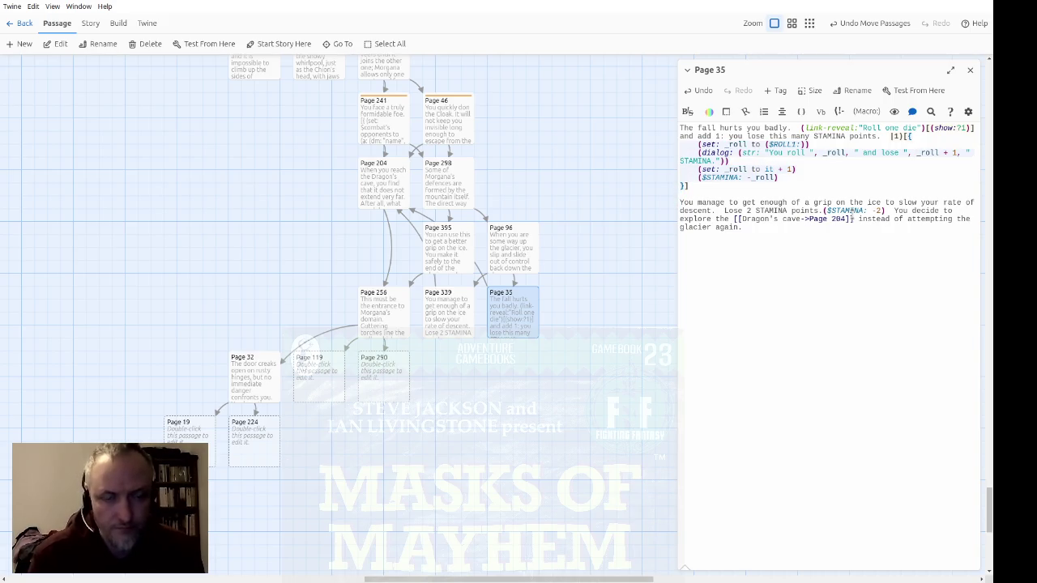
{"action": "key", "text": "Up"}
{"action": "key", "text": "Up"}
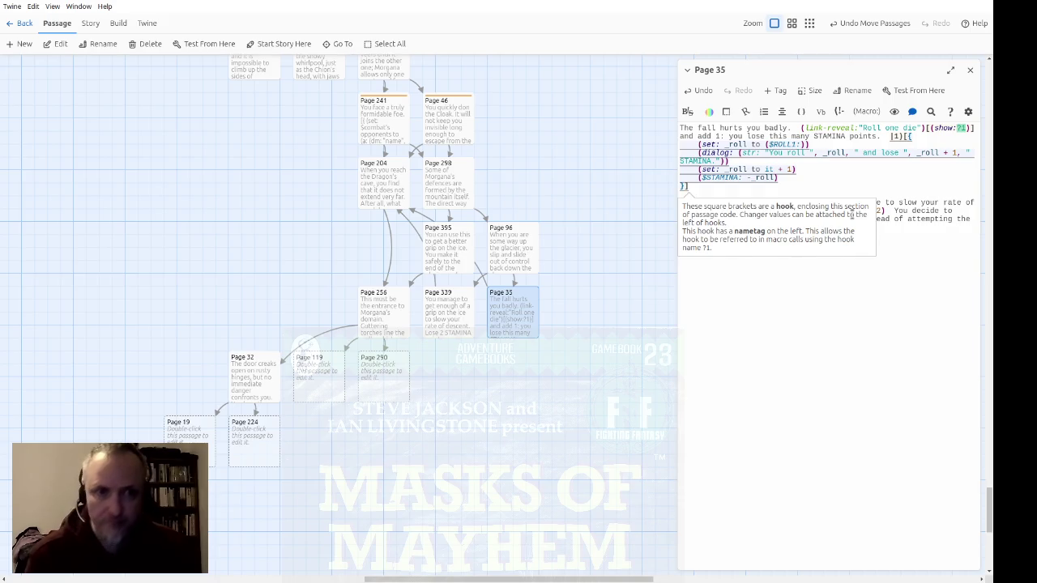
{"action": "key", "text": "Down"}
{"action": "key", "text": "Down"}
{"action": "key", "text": "Down"}
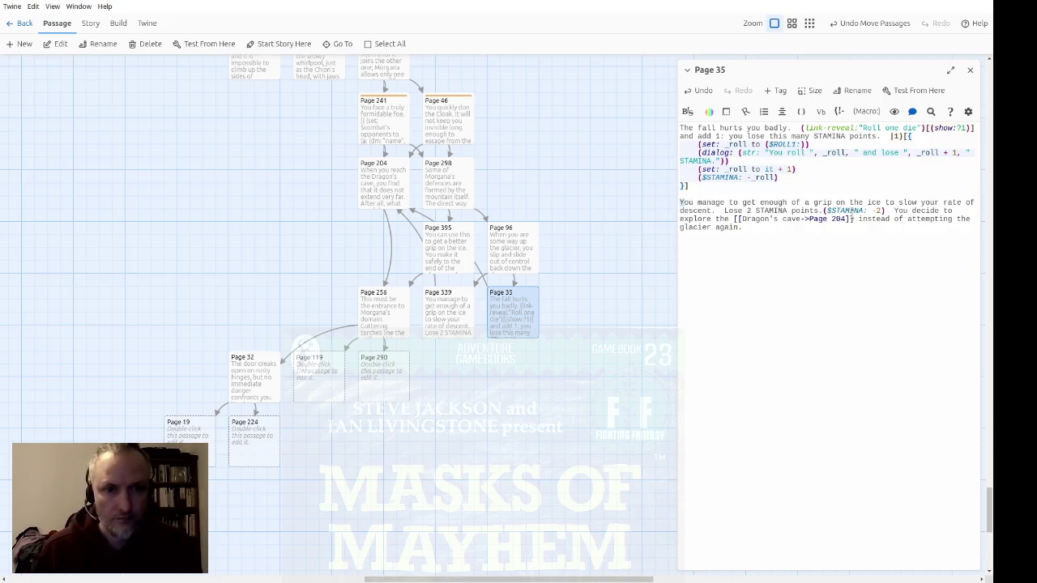
Replace the lose-2-STAMINA sentence with 'If you are still alive,' and move it to the hook's closing bracket
{"action": "key", "text": "shift+Down"}
{"action": "key", "text": "shift+Down"}
{"action": "key", "text": "ctrl+shift+Left"}
{"action": "key", "text": "ctrl+shift+Left"}
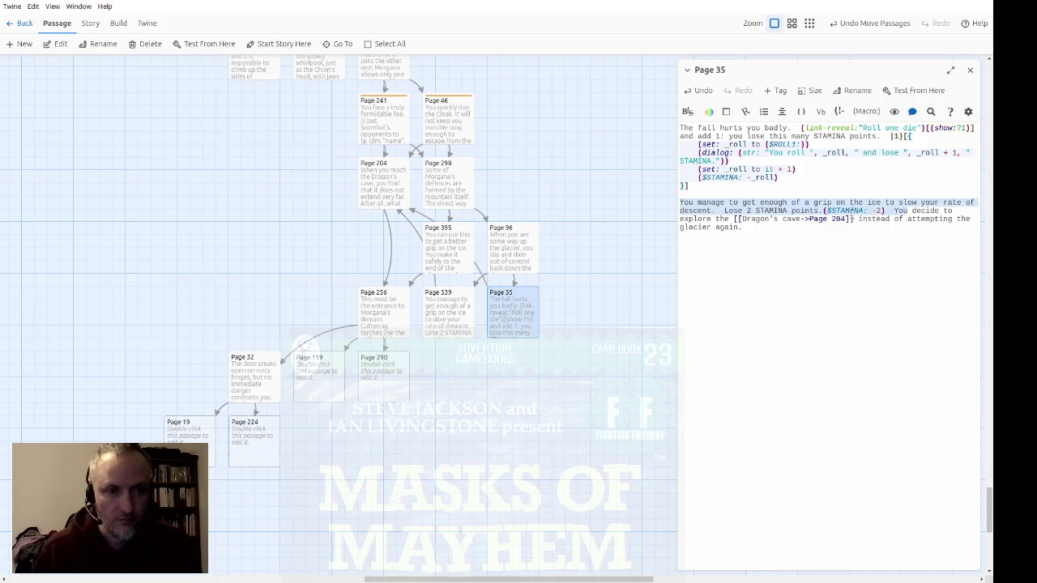
{"action": "type", "text": "If you are "}
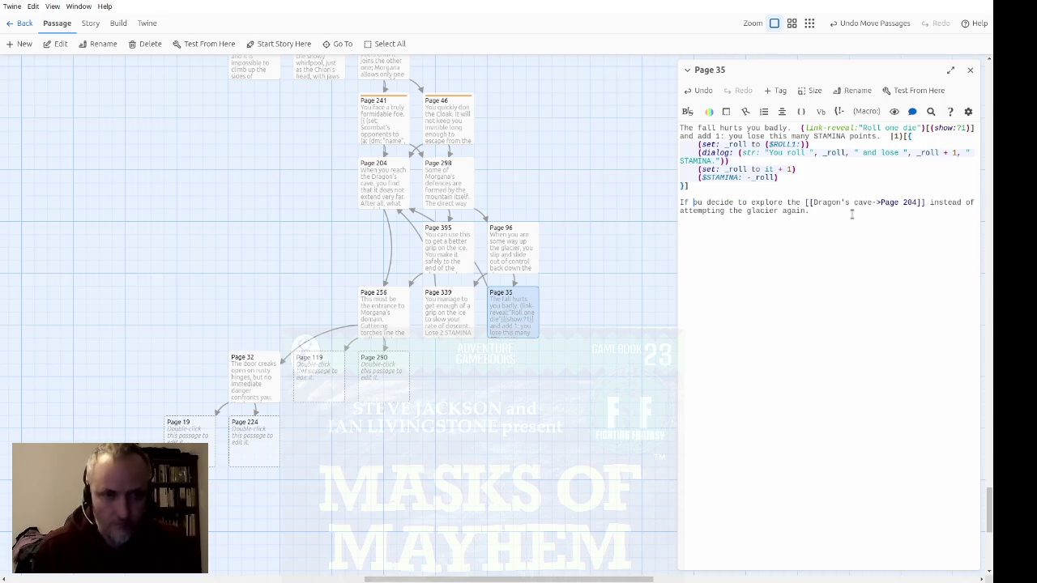
{"action": "type", "text": "still alive,"}
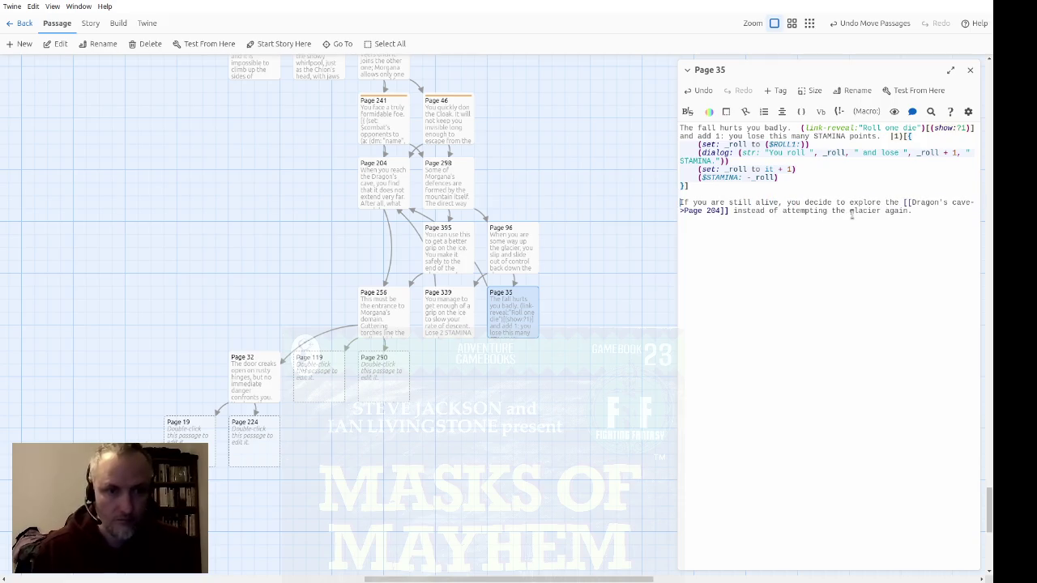
{"action": "key", "text": "shift+End"}
{"action": "key", "text": "ctrl+x"}
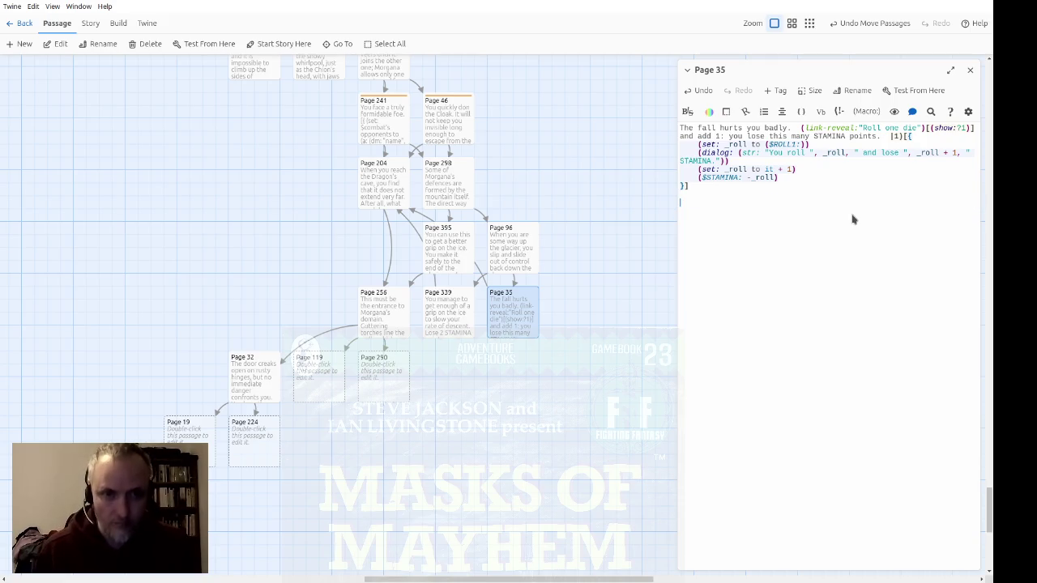
{"action": "key", "text": "BackSpace"}
{"action": "key", "text": "ctrl+v"}
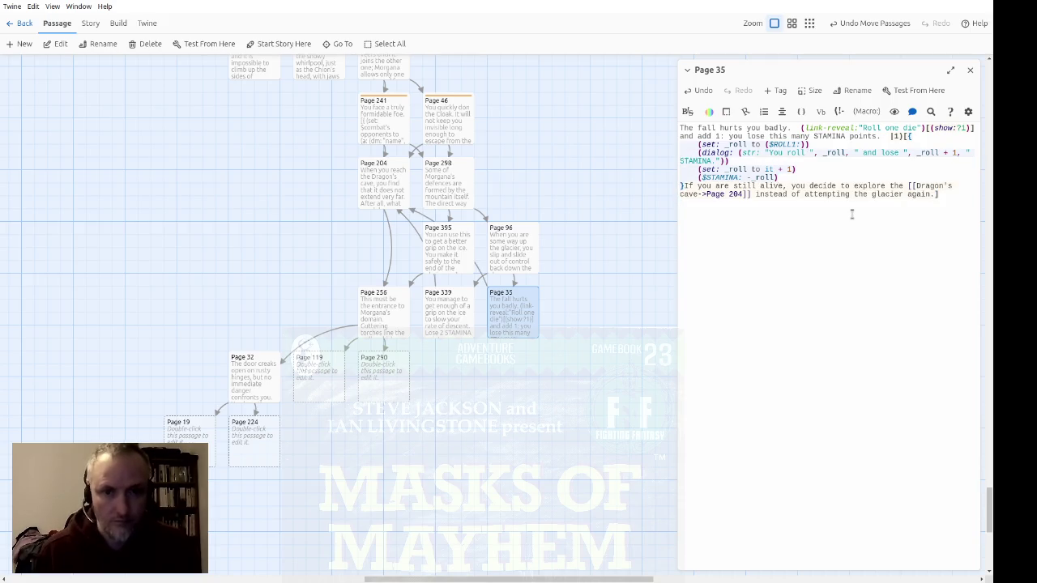
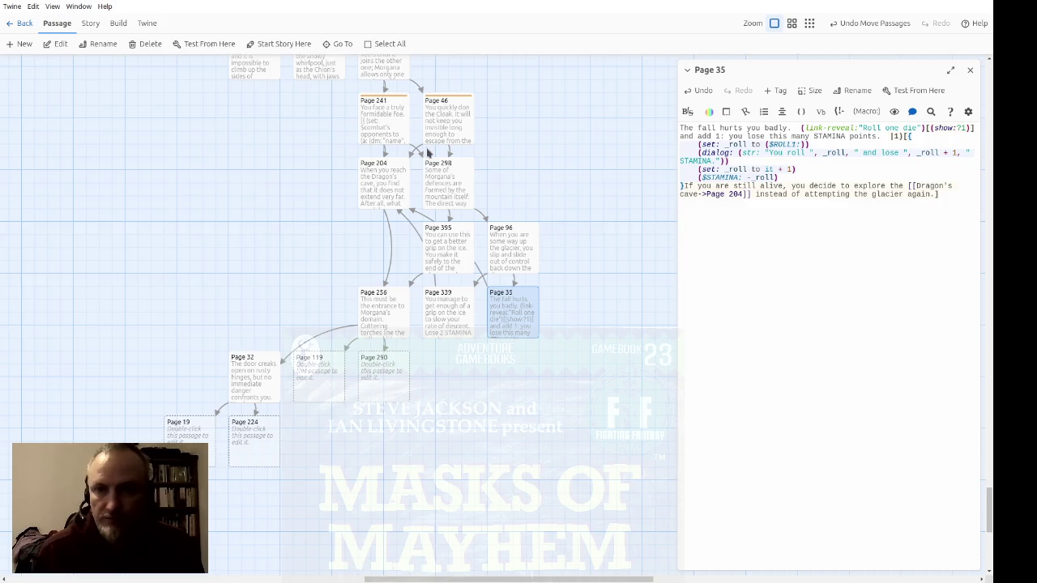
Add a (set: $player's stamina to 5) line to Page 35's text
{"action": "left_click", "coordinate": [788, 234]}
{"action": "type", "text": "()"}
{"action": "type", "text": "set: "}
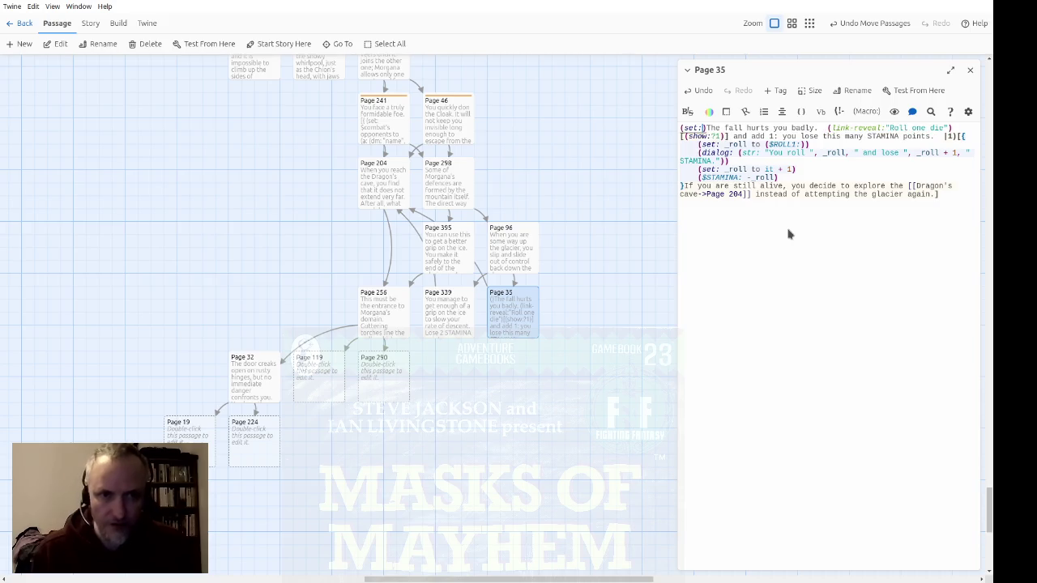
{"action": "type", "text": "$player's st"}
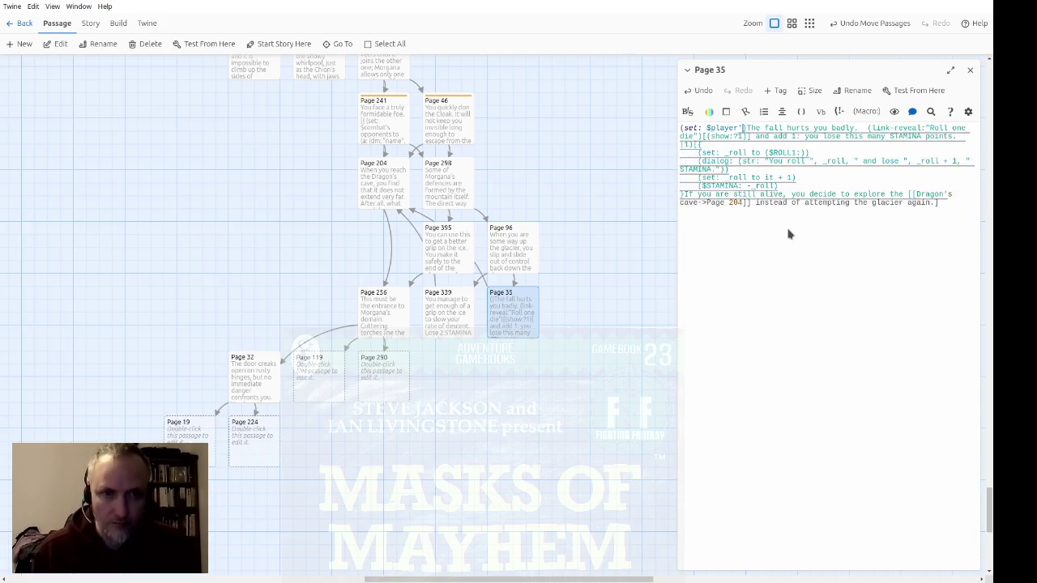
{"action": "type", "text": "amina to "}
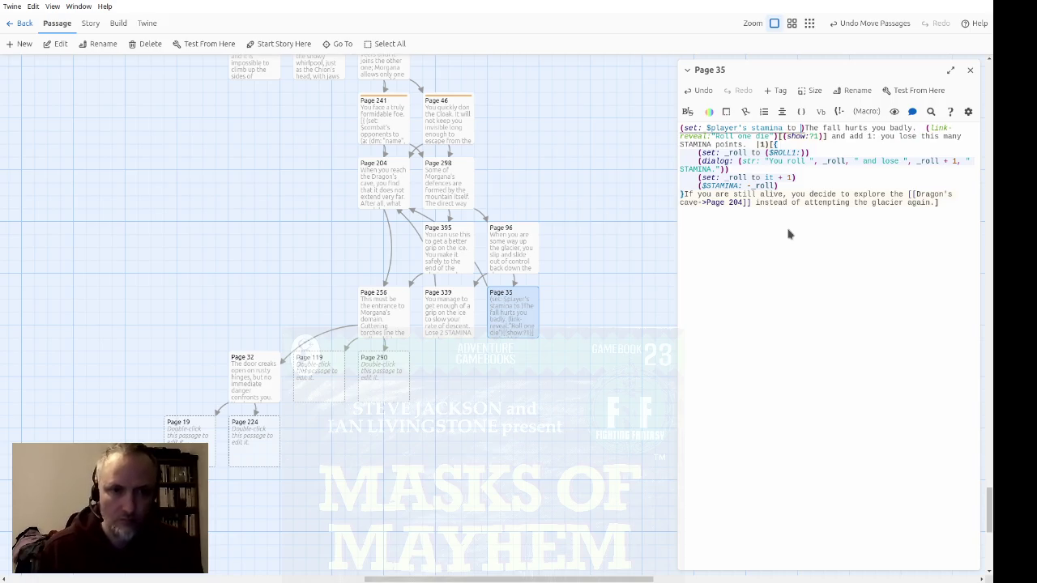
{"action": "type", "text": "2"}
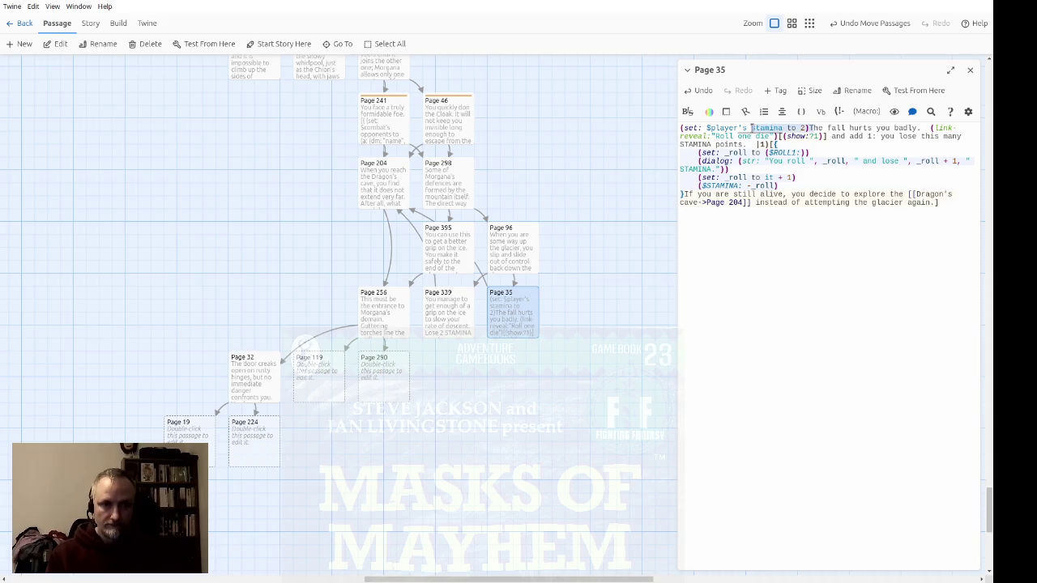
{"action": "left_click", "coordinate": [804, 128]}
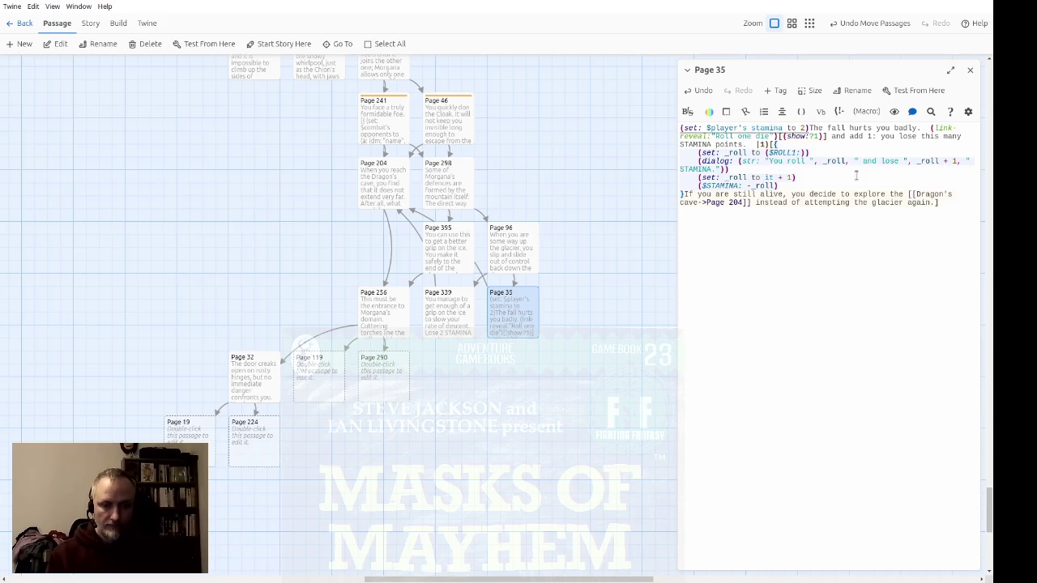
{"action": "key", "text": "BackSpace"}
{"action": "type", "text": "5"}
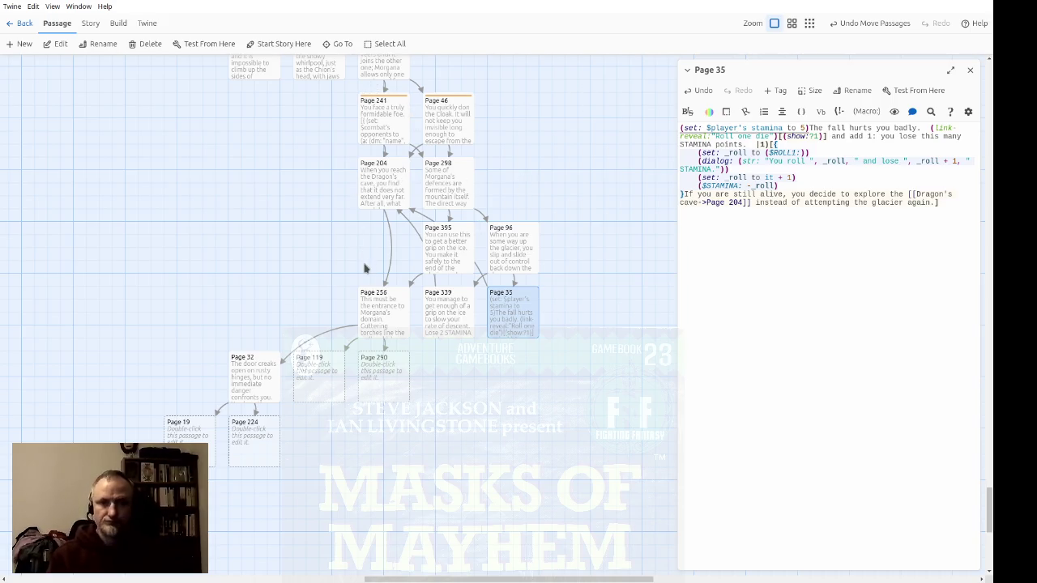
{"action": "key", "text": "Tab"}
Remove the stamina-setting line again and close the Page 35 editor
{"action": "left_click", "coordinate": [802, 247]}
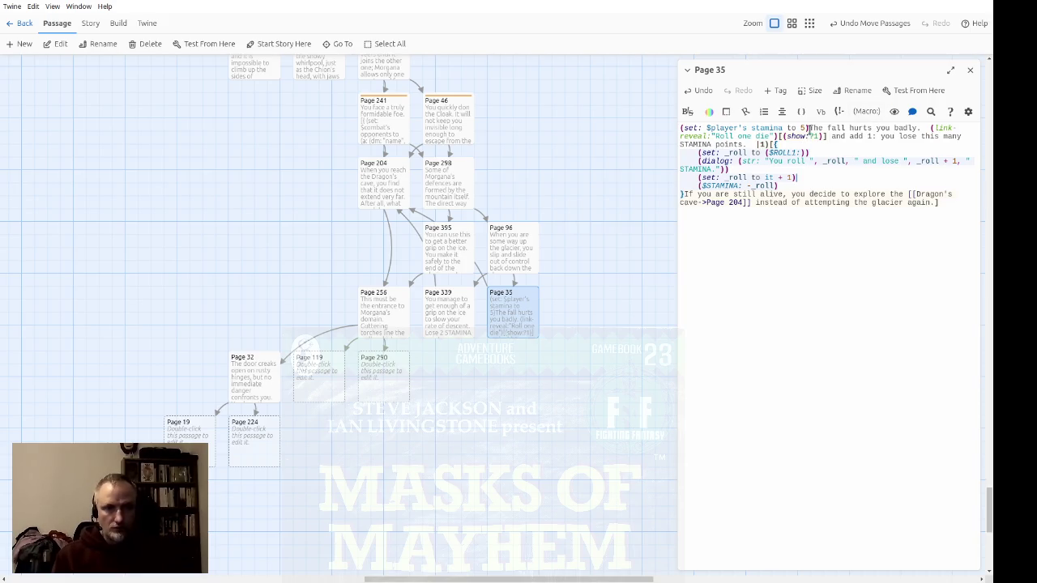
{"action": "key", "text": "shift+Home"}
{"action": "key", "text": "BackSpace"}
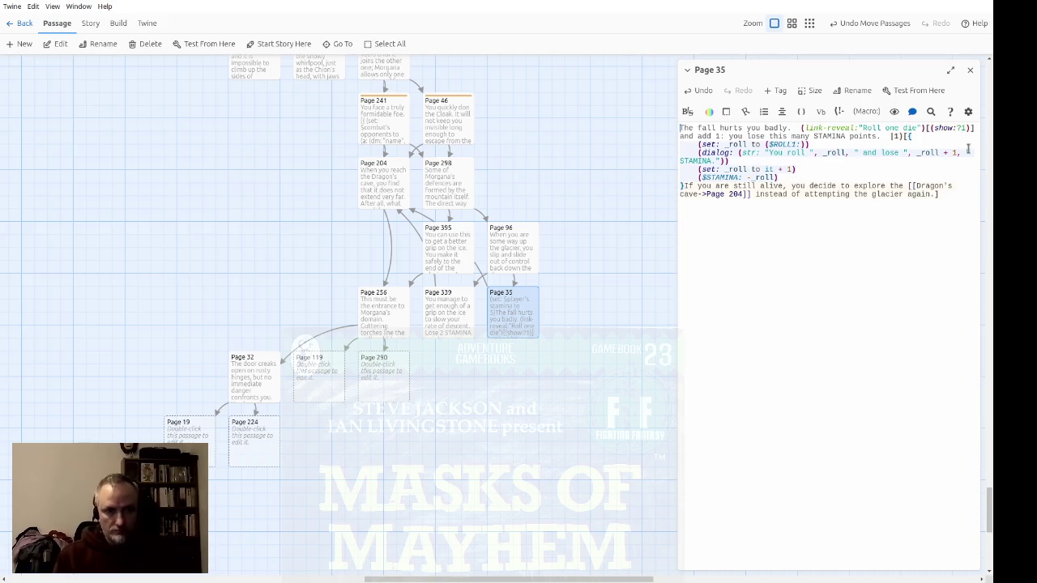
{"action": "left_click", "coordinate": [808, 213]}
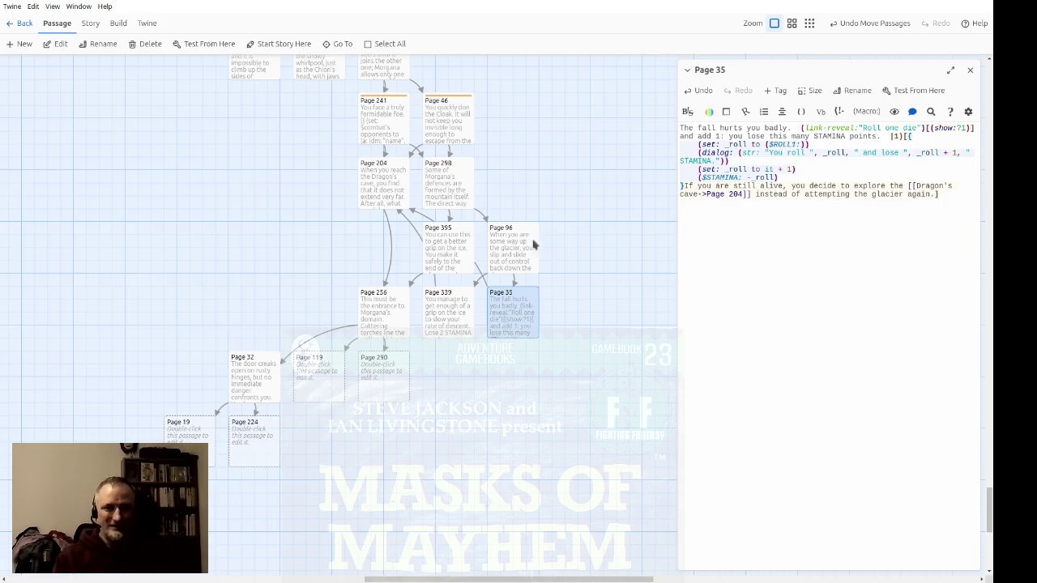
{"action": "left_click", "coordinate": [972, 72]}
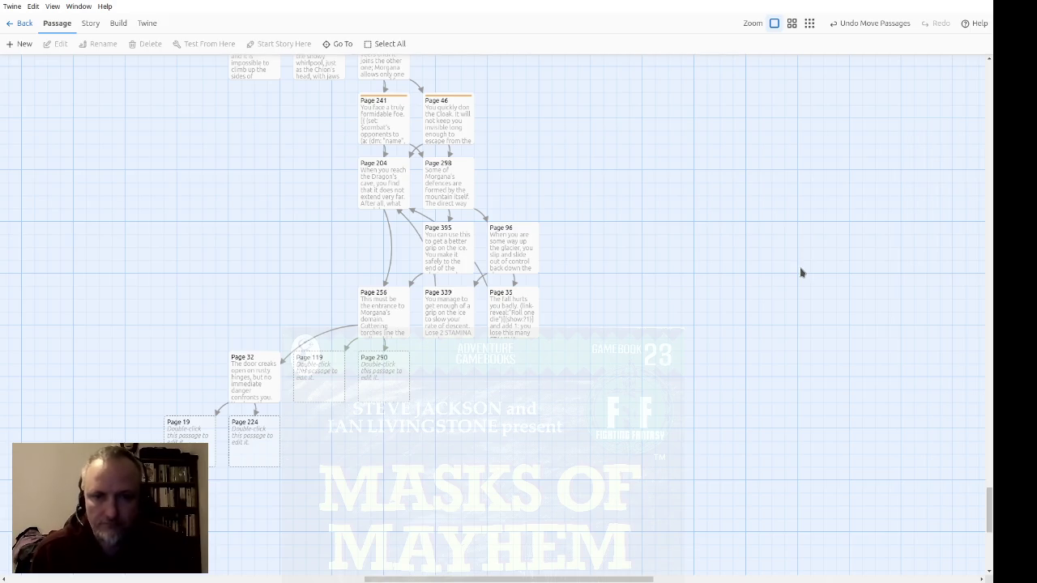
Shift a group of five passages slightly right on the story map and select Page 119
{"action": "left_click_drag", "start_coordinate": [450, 490], "coordinate": [132, 398]}
{"action": "left_click_drag", "start_coordinate": [251, 388], "coordinate": [379, 388]}
{"action": "left_click", "coordinate": [507, 464]}
{"action": "left_click_drag", "start_coordinate": [279, 377], "coordinate": [393, 474]}
{"action": "left_click", "coordinate": [510, 474]}
Give Page 119 the existing 'death' tag
{"action": "double_click", "coordinate": [452, 390]}
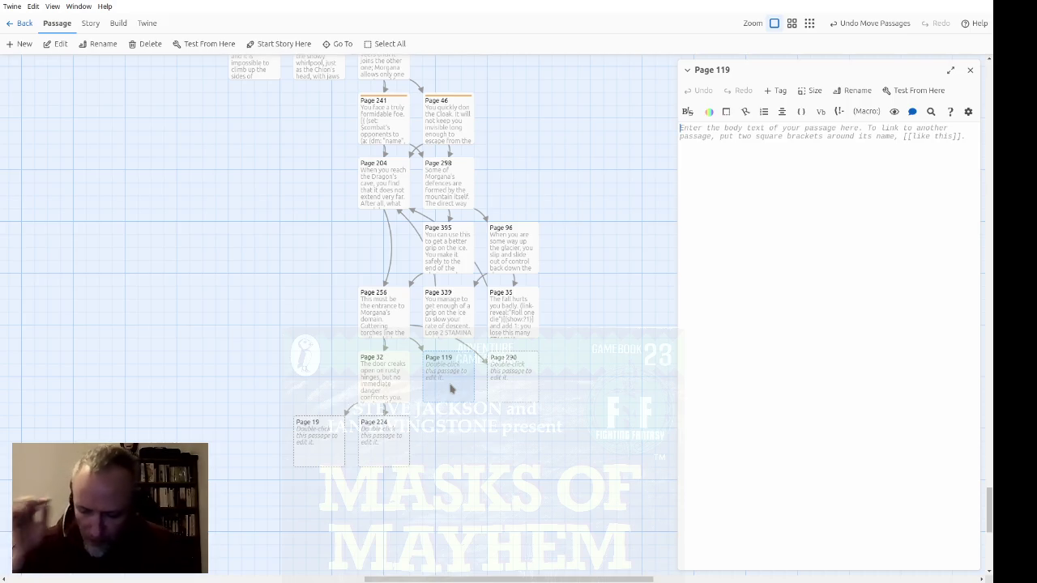
{"action": "left_click", "coordinate": [773, 92]}
{"action": "left_click", "coordinate": [767, 116]}
{"action": "left_click", "coordinate": [768, 150]}
{"action": "left_click", "coordinate": [705, 142]}
Write Page 119's doom text ending 'your adventure is over', correcting 'destuction' to 'destruction'
{"action": "type", "text": "The door swings open onto y"}
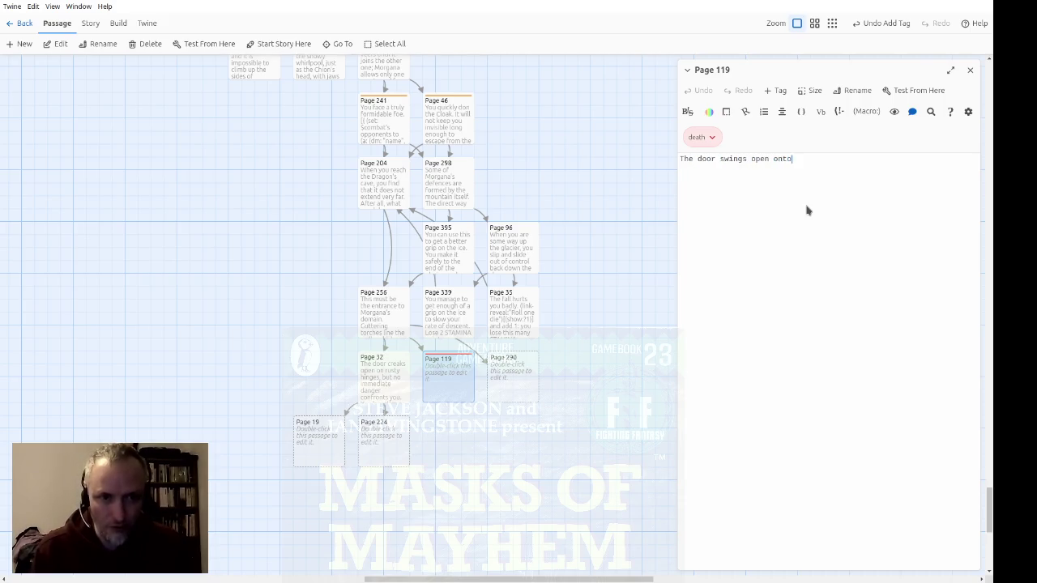
{"action": "type", "text": "our dest"}
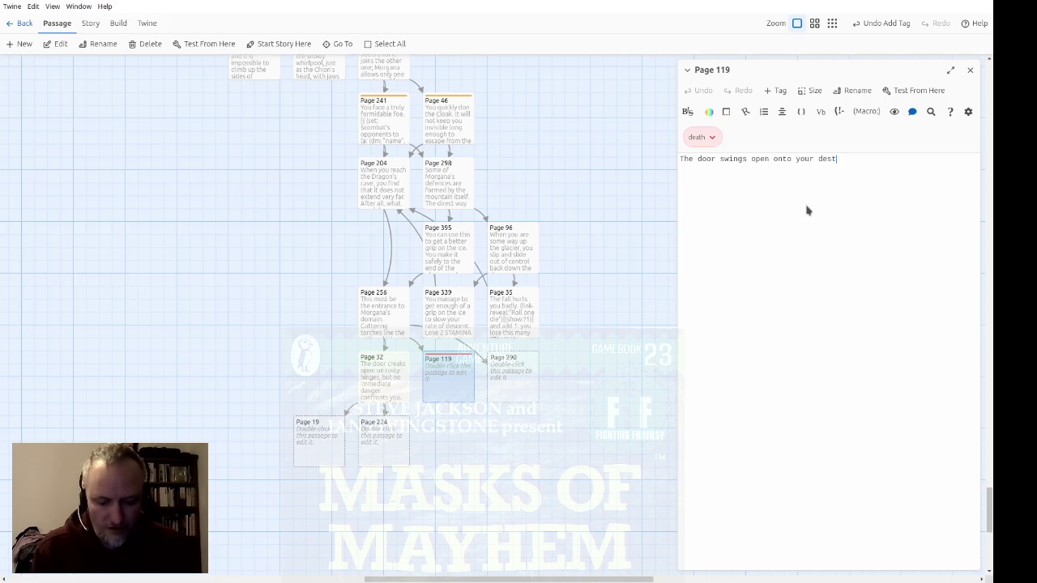
{"action": "type", "text": "uction.  It is so"}
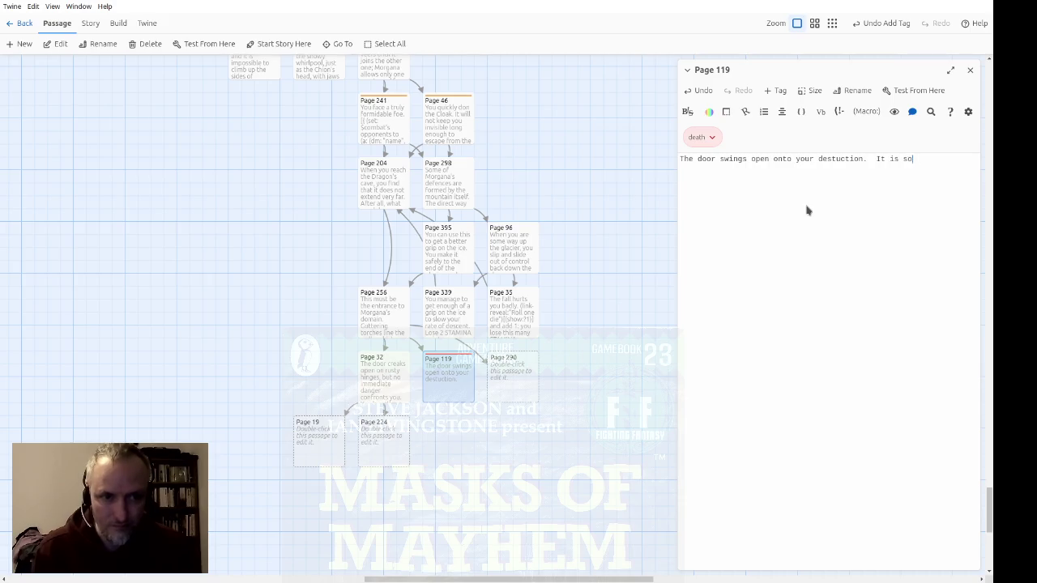
{"action": "type", "text": "swift that you cannot even identify i"}
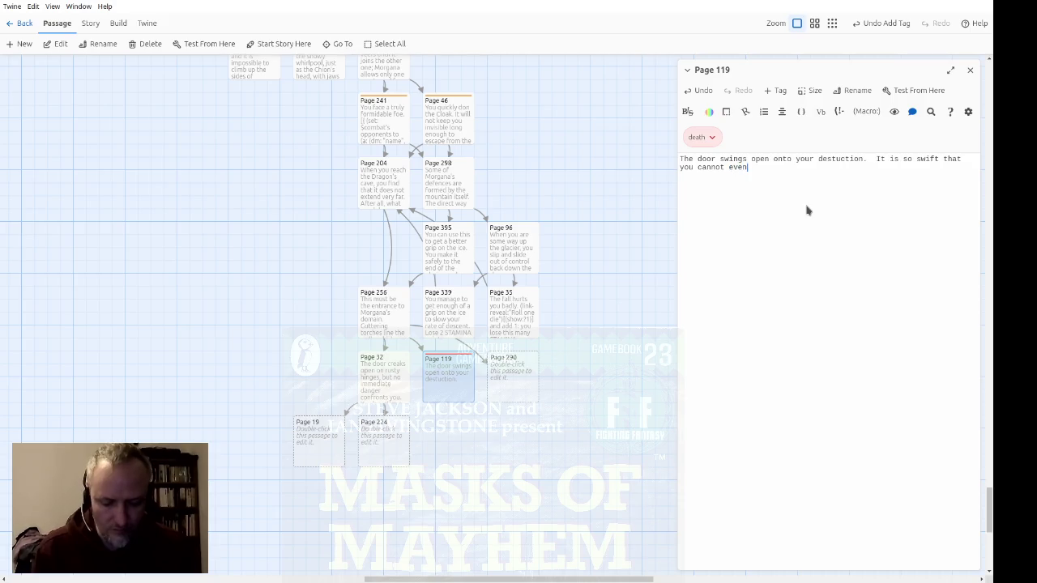
{"action": "type", "text": "ts source, but your adventure is over."}
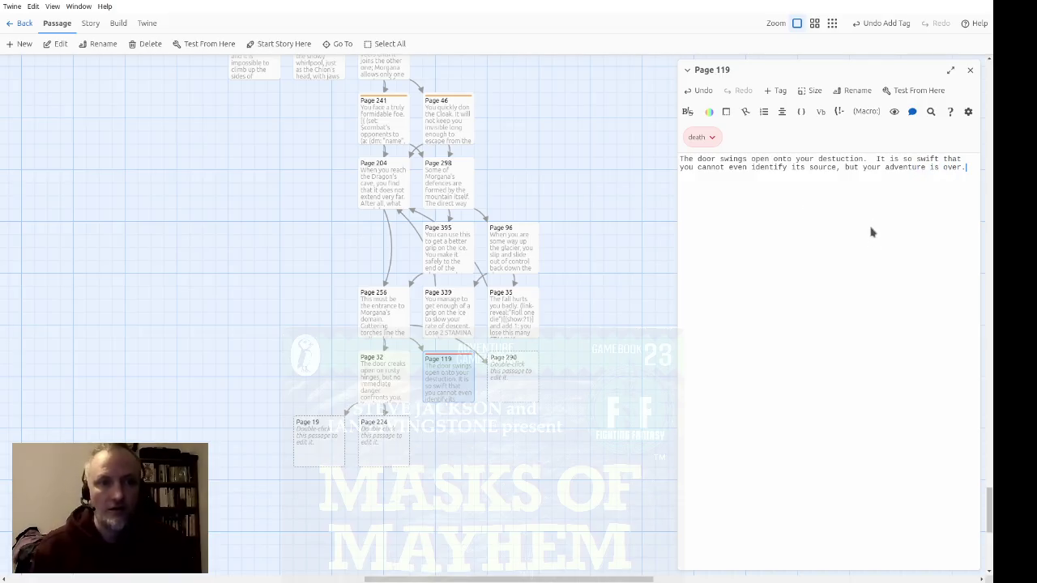
{"action": "left_click", "coordinate": [837, 161]}
{"action": "type", "text": "u"}
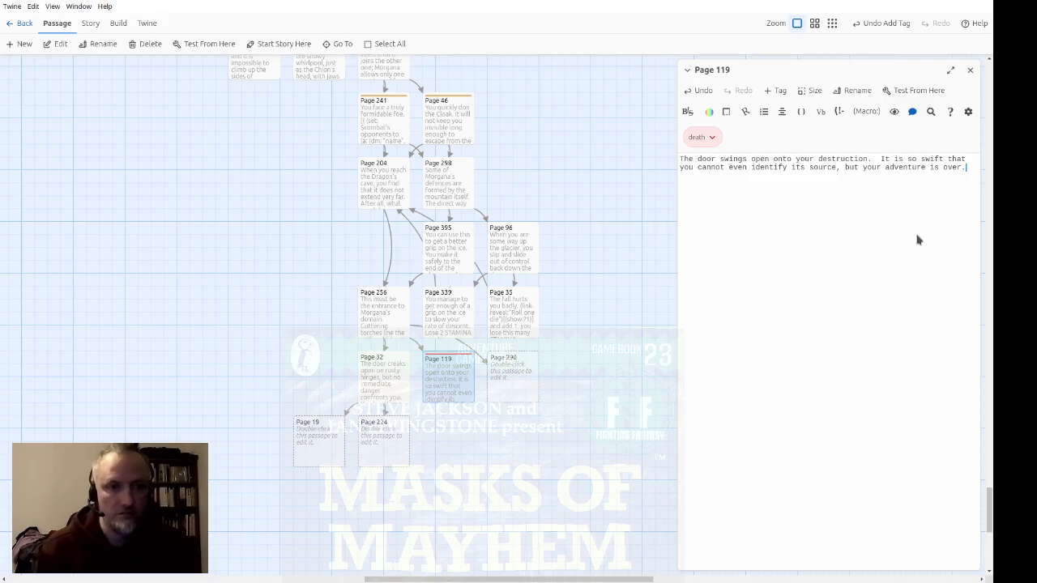
{"action": "left_click", "coordinate": [970, 69]}
{"action": "double_click", "coordinate": [524, 376]}
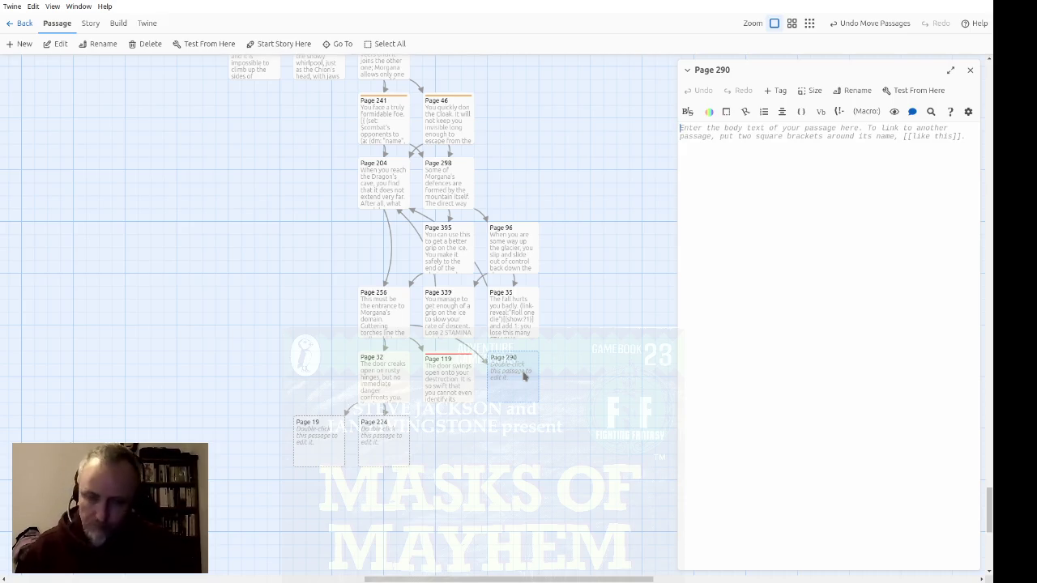
Type Page 290's text: touching the door, long spikes spring out as it slams open towards you
{"action": "type", "text": "As s"}
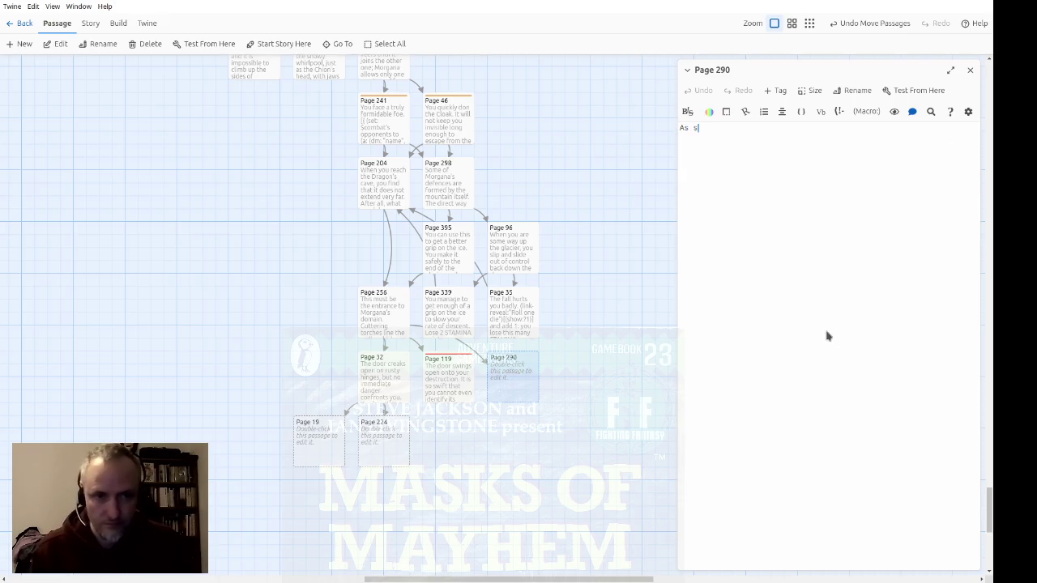
{"action": "type", "text": "oon as you tocuh th"}
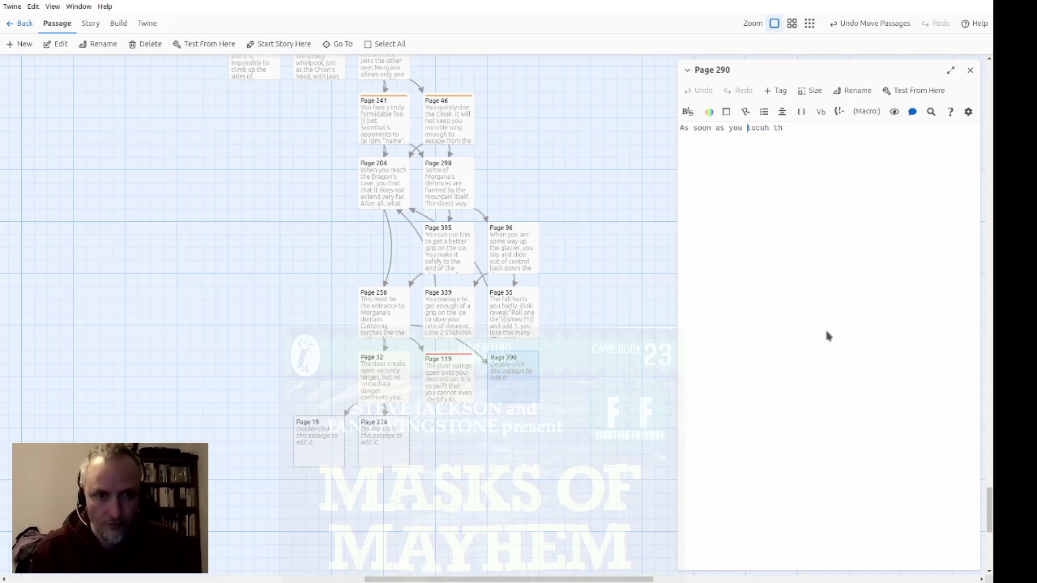
{"action": "key", "text": "BackSpace"}
{"action": "key", "text": "BackSpace"}
{"action": "key", "text": "BackSpace"}
{"action": "type", "text": "uch thdo"}
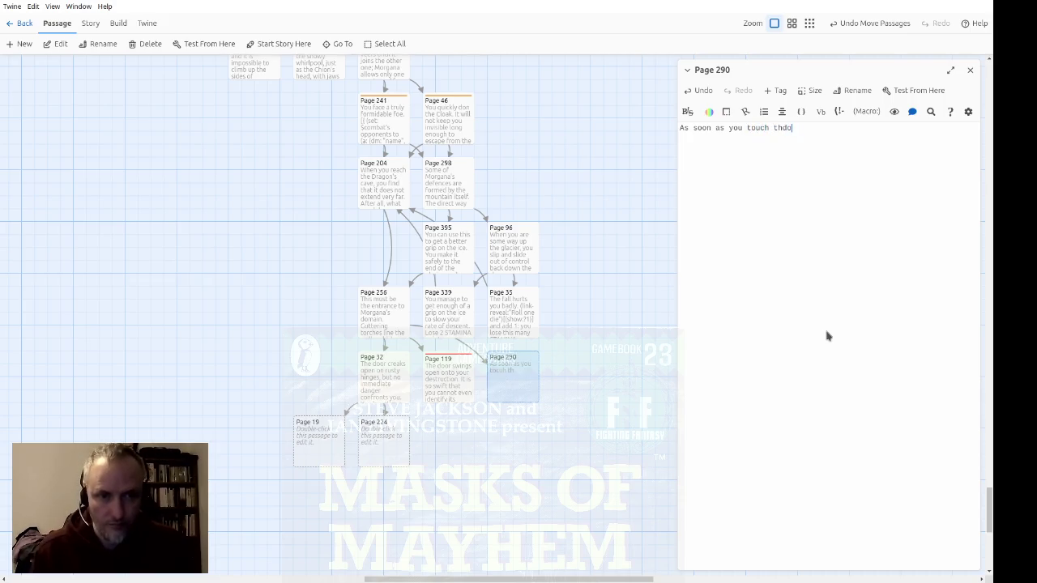
{"action": "key", "text": "BackSpace"}
{"action": "type", "text": "e door, Iong spikes spring outof it an"}
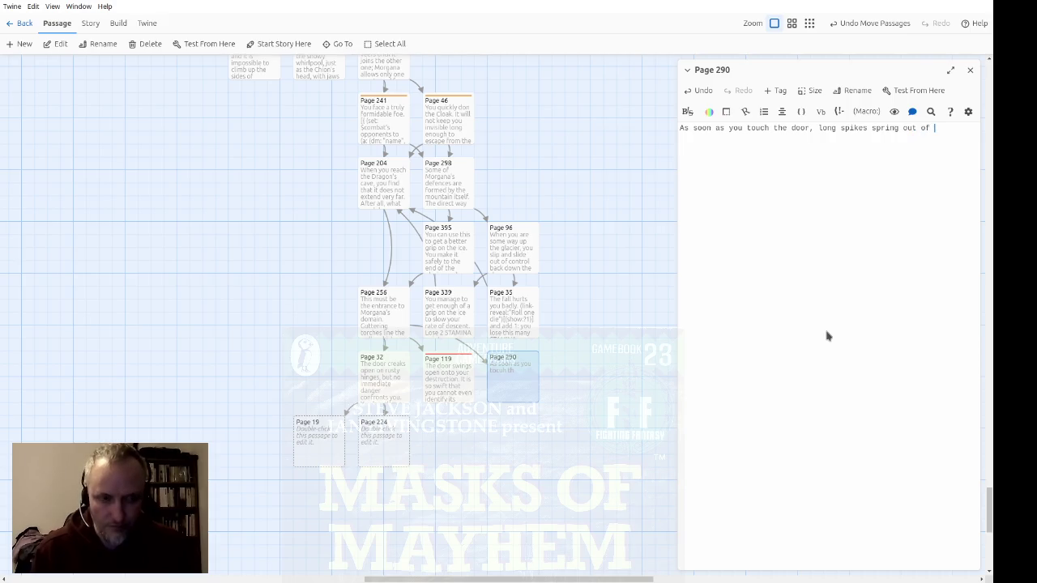
{"action": "type", "text": "sla"}
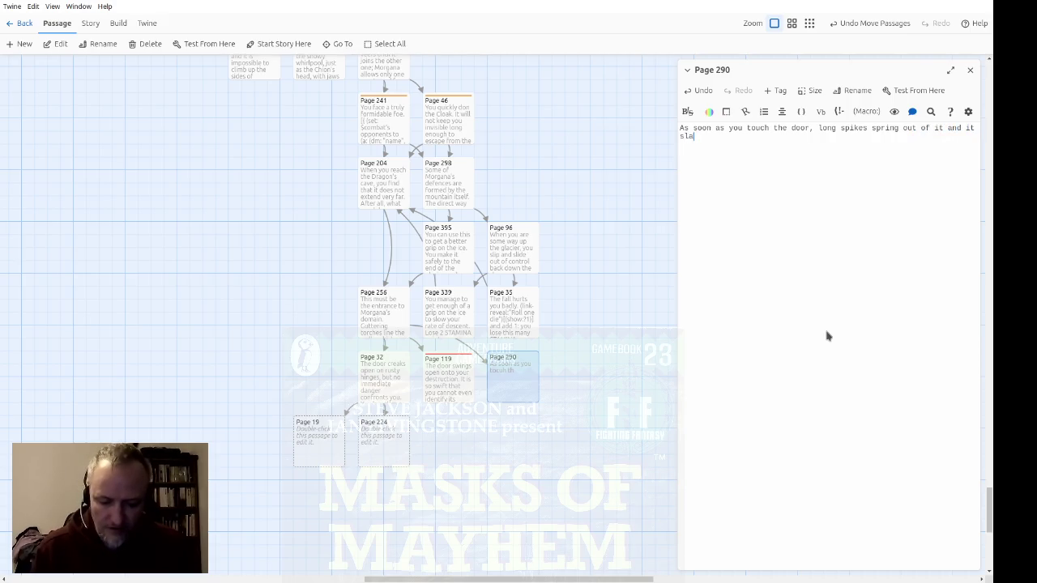
{"action": "type", "text": "ms open to"}
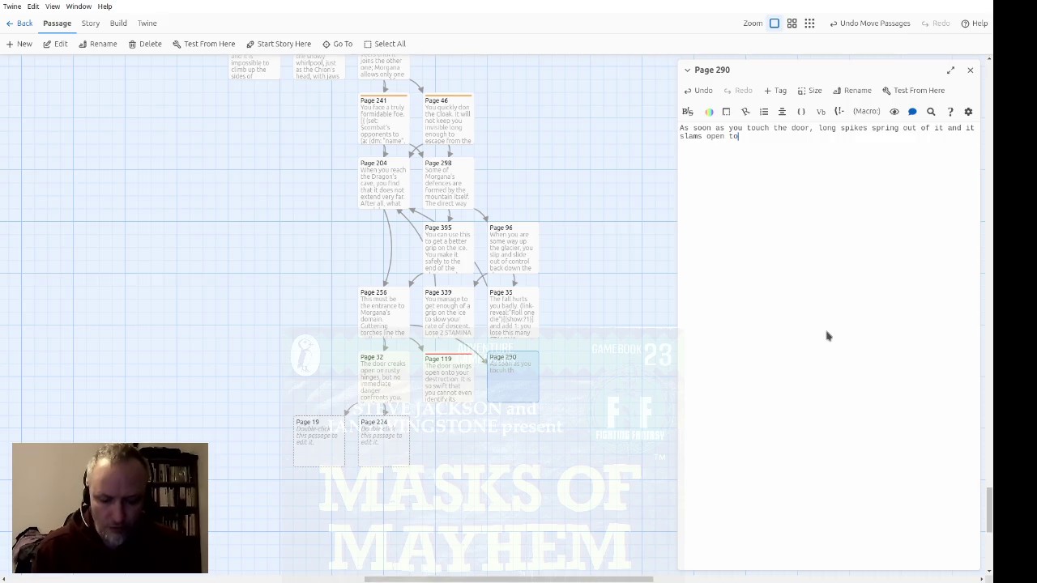
{"action": "type", "text": "wards you"}
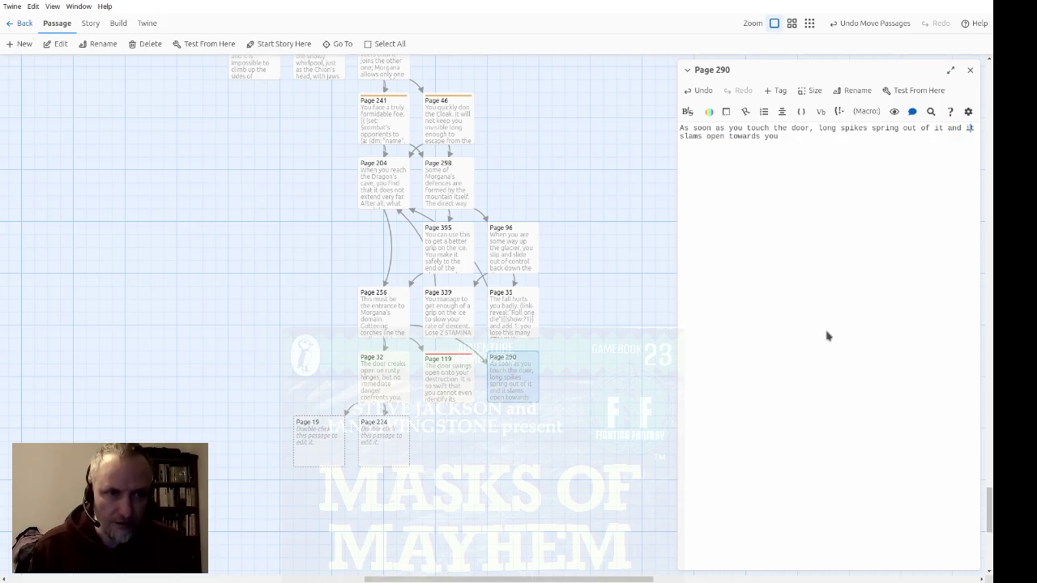
{"action": "type", "text": "the door, l"}
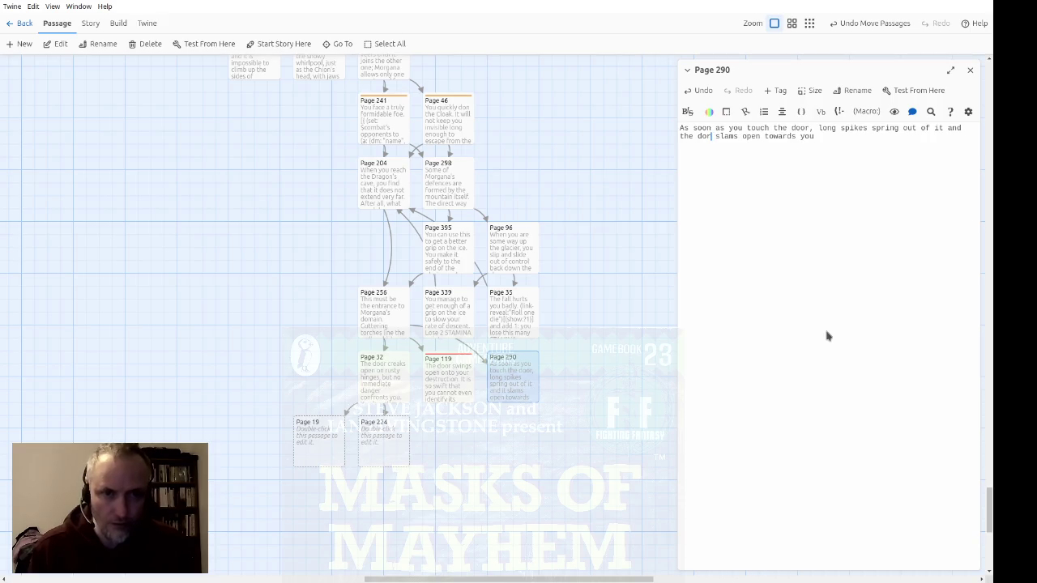
{"action": "type", "text": "o"}
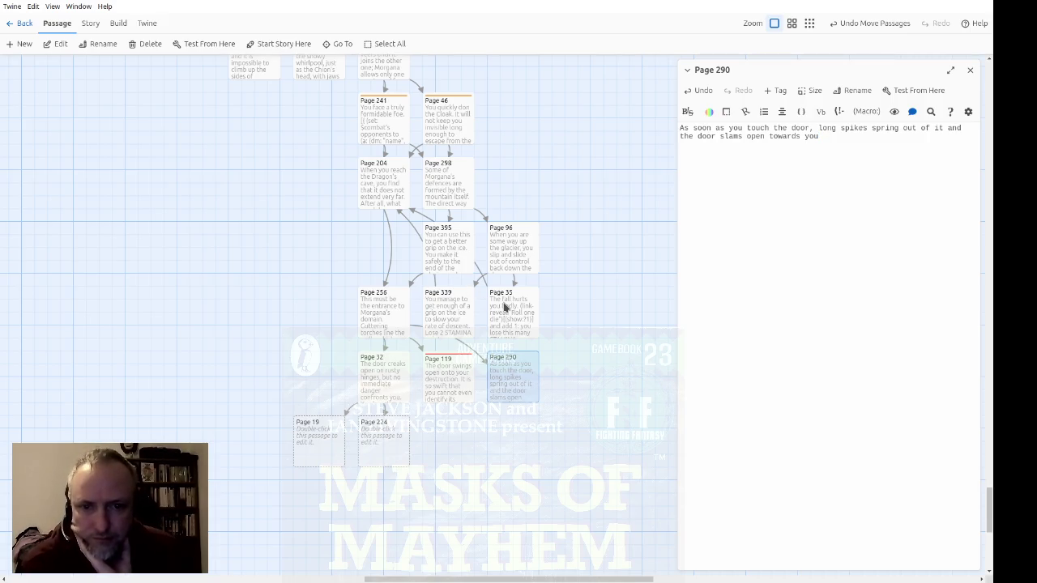
{"action": "double_click", "coordinate": [510, 310]}
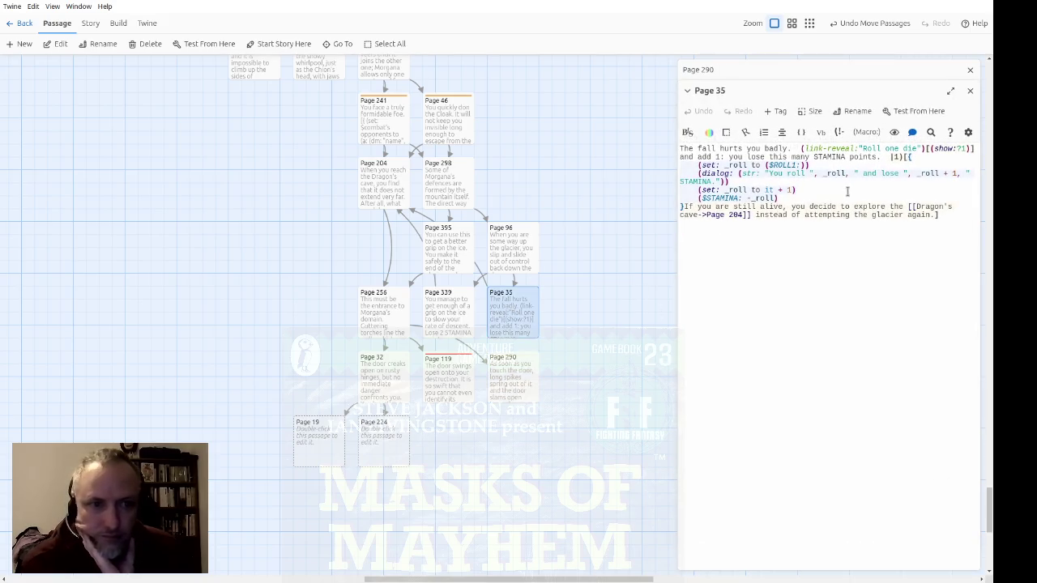
Copy Page 35's dice-roll link-reveal code into the end of Page 290's text
{"action": "mouse_move", "coordinate": [802, 151]}
{"action": "left_mouse_down"}
{"action": "mouse_move", "coordinate": [807, 203]}
{"action": "mouse_move", "coordinate": [681, 207]}
{"action": "mouse_move", "coordinate": [692, 291]}
{"action": "left_mouse_up"}
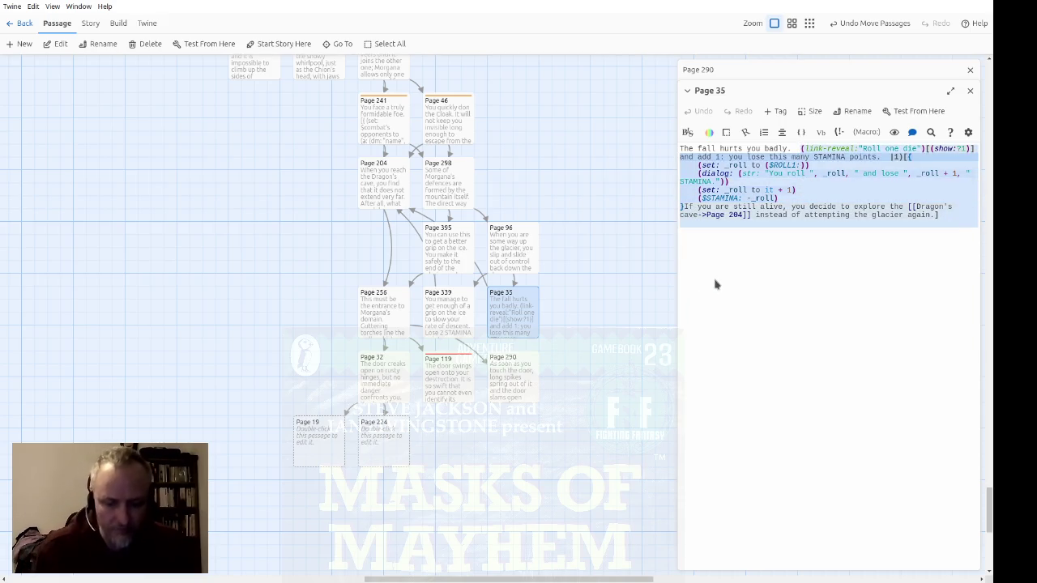
{"action": "key", "text": "ctrl+c"}
{"action": "left_click", "coordinate": [970, 90]}
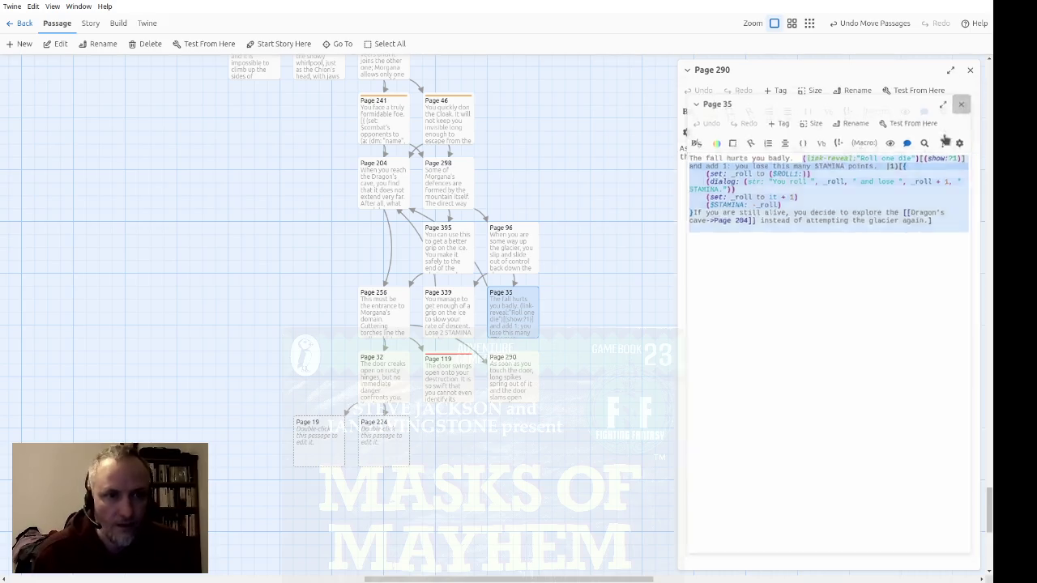
{"action": "left_click", "coordinate": [885, 306]}
{"action": "key", "text": "ctrl+v"}
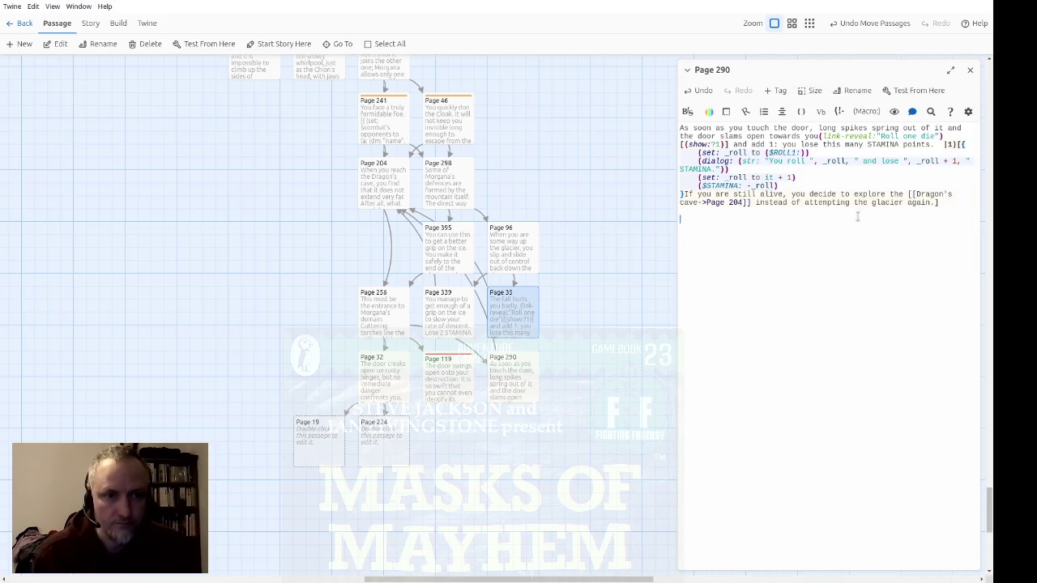
{"action": "left_click", "coordinate": [820, 136]}
{"action": "type", "text": ". "}
{"action": "type", "text": "\""}
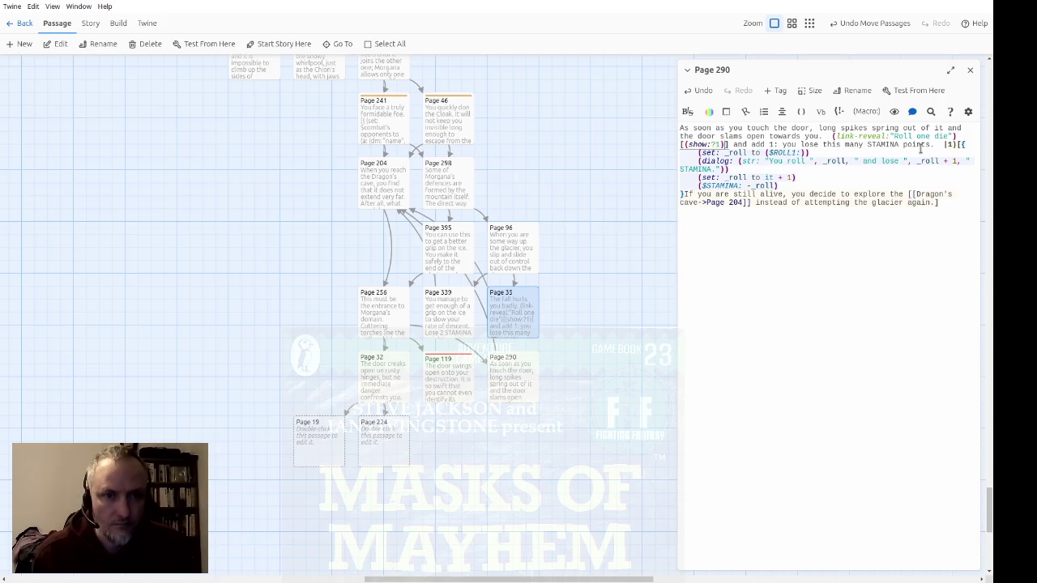
Strip the STAMINA loss wording, roll increment line and stamina-subtraction line from the pasted code
{"action": "key", "text": "ctrl+shift+Right"}
{"action": "key", "text": "ctrl+shift+Right"}
{"action": "key", "text": "ctrl+shift+Right"}
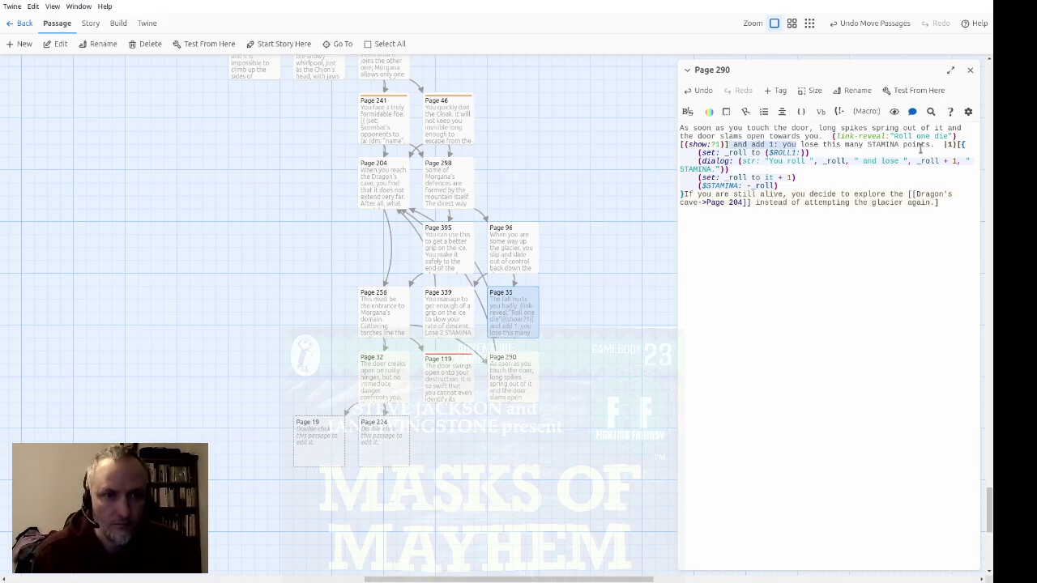
{"action": "key", "text": "Delete"}
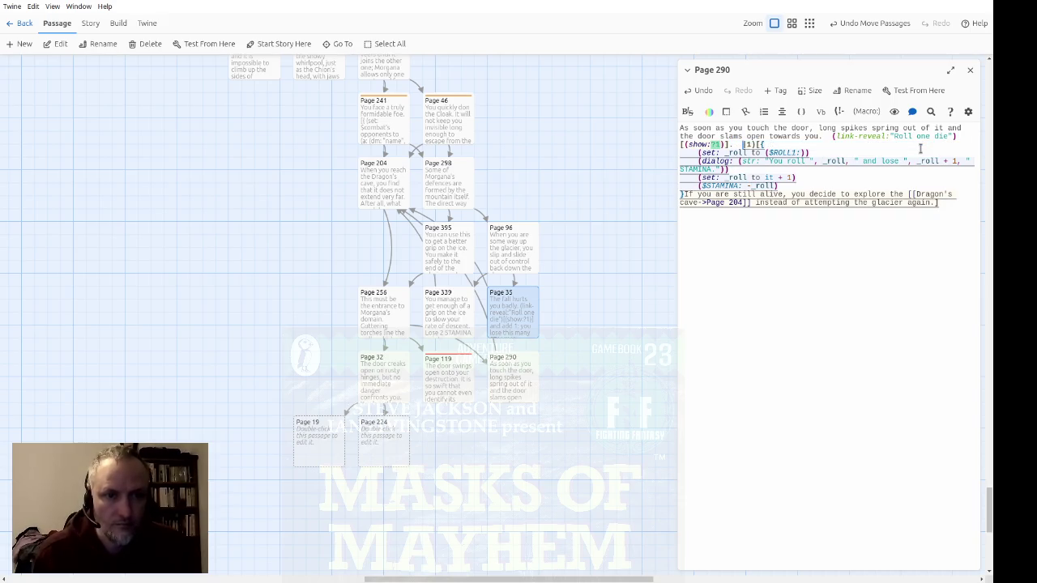
{"action": "key", "text": "Down"}
{"action": "key", "text": "Down"}
{"action": "key", "text": "Down"}
{"action": "key", "text": "shift+Down"}
{"action": "key", "text": "Delete"}
{"action": "key", "text": "Up"}
{"action": "key", "text": "Up"}
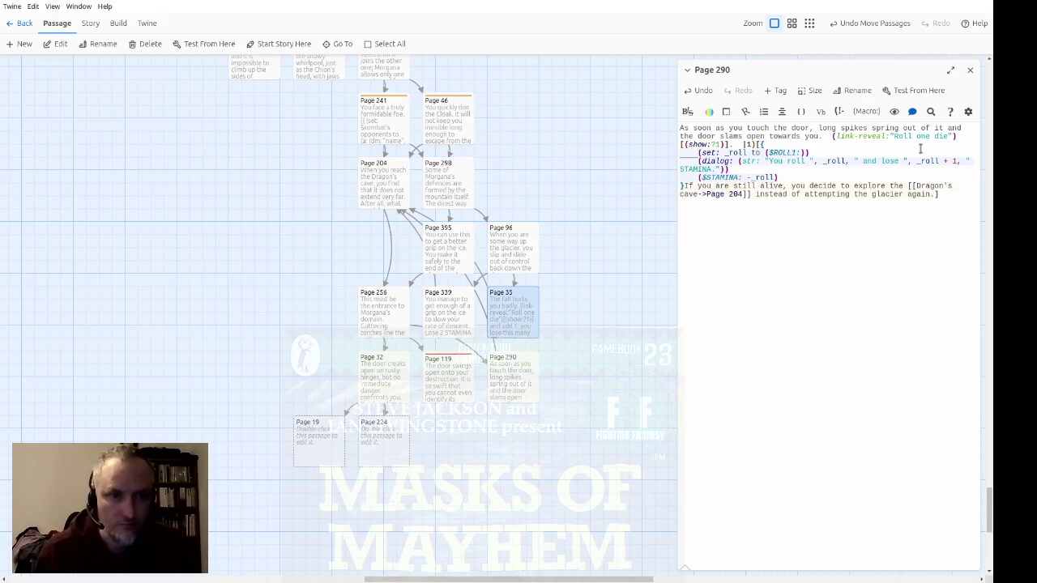
{"action": "key", "text": "Down"}
{"action": "key", "text": "Down"}
{"action": "key", "text": "End"}
{"action": "key", "text": "shift+Left"}
{"action": "key", "text": "shift+Left"}
{"action": "key", "text": "shift+Left"}
{"action": "key", "text": "shift+Left"}
{"action": "key", "text": "shift+Left"}
{"action": "key", "text": "shift+Left"}
{"action": "key", "text": "BackSpace"}
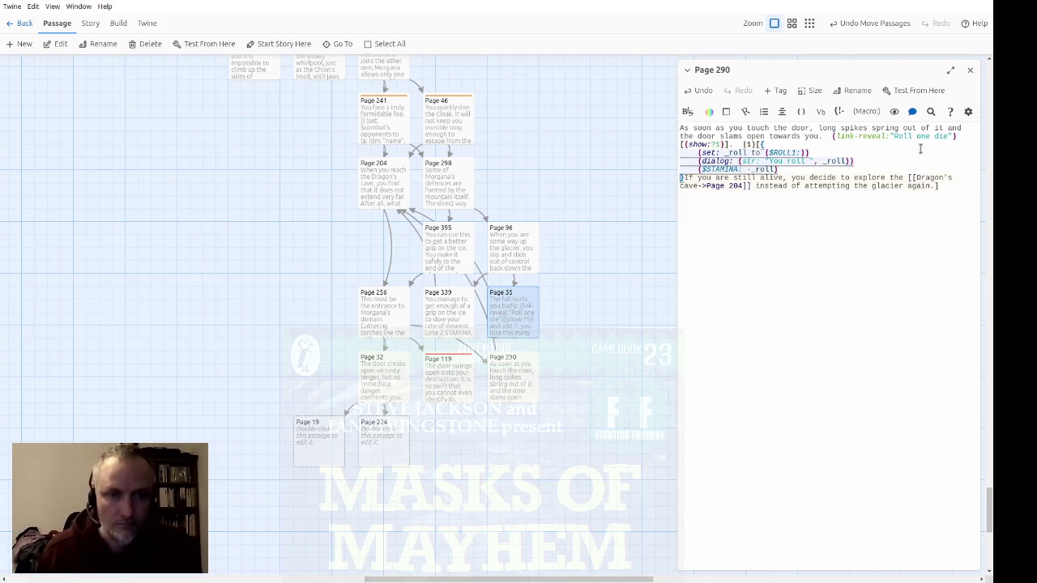
{"action": "key", "text": "BackSpace"}
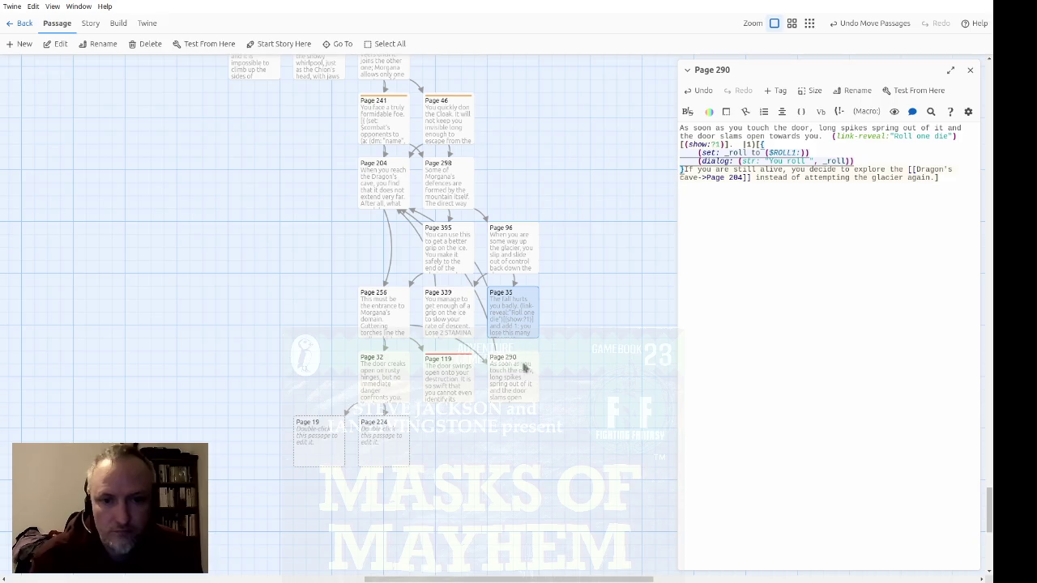
Remove the 'If you are still alive' sentence so the reveal just announces the roll
{"action": "left_click", "coordinate": [589, 400]}
{"action": "left_click", "coordinate": [527, 376]}
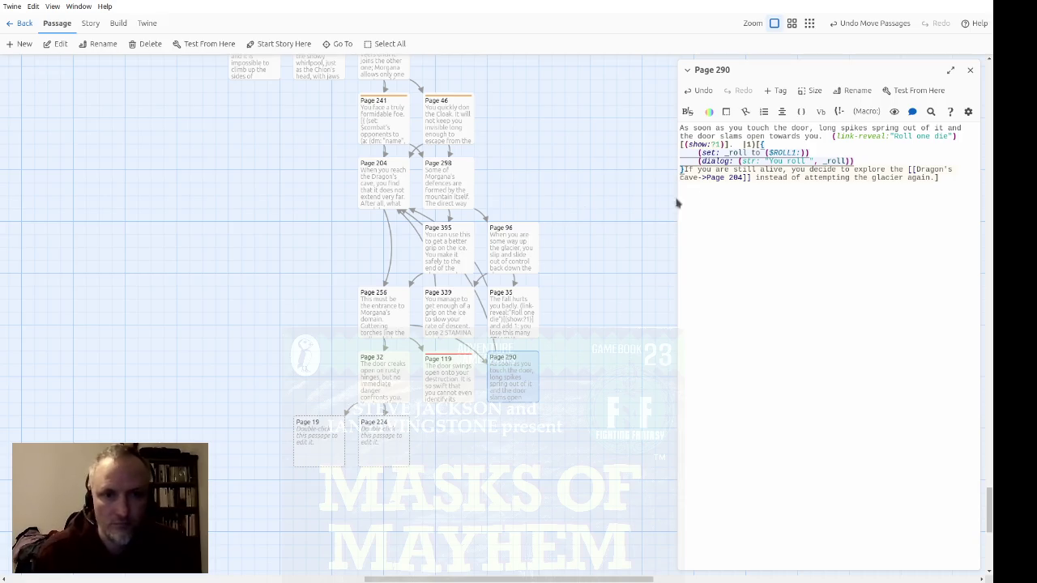
{"action": "mouse_move", "coordinate": [681, 168]}
{"action": "left_mouse_down"}
{"action": "mouse_move", "coordinate": [955, 178]}
{"action": "mouse_move", "coordinate": [932, 178]}
{"action": "left_mouse_up"}
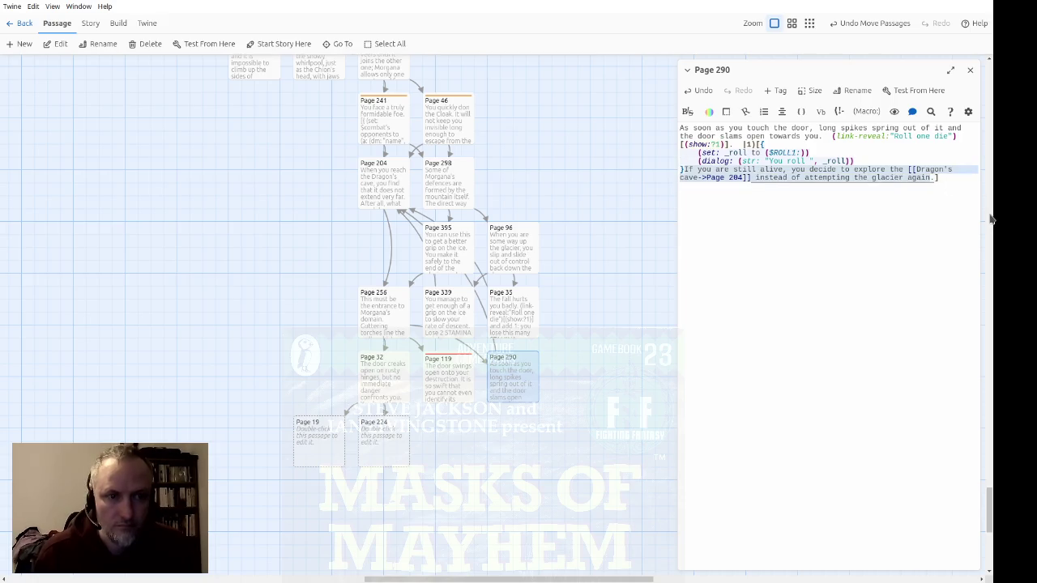
{"action": "key", "text": "ctrl+x"}
{"action": "key", "text": "Left"}
{"action": "key", "text": "Left"}
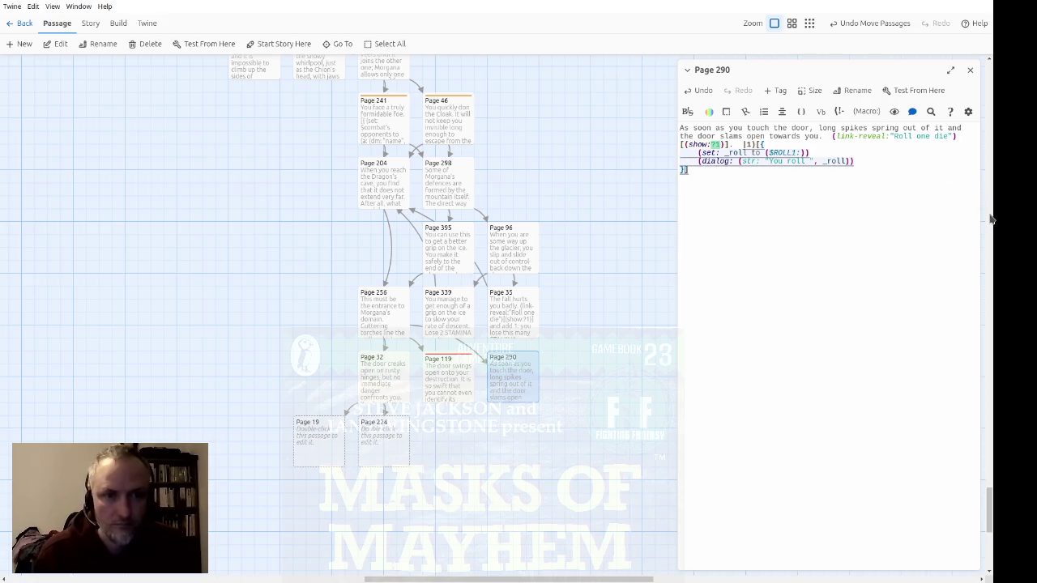
{"action": "type", "text": ", \".\""}
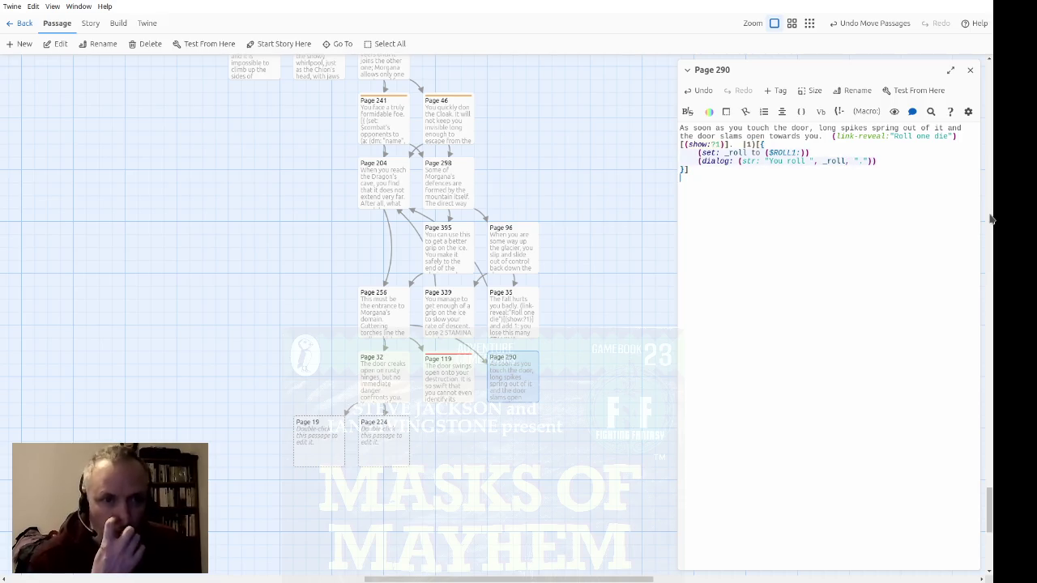
{"action": "key", "text": "Up"}
{"action": "key", "text": "End"}
{"action": "key", "text": "Left"}
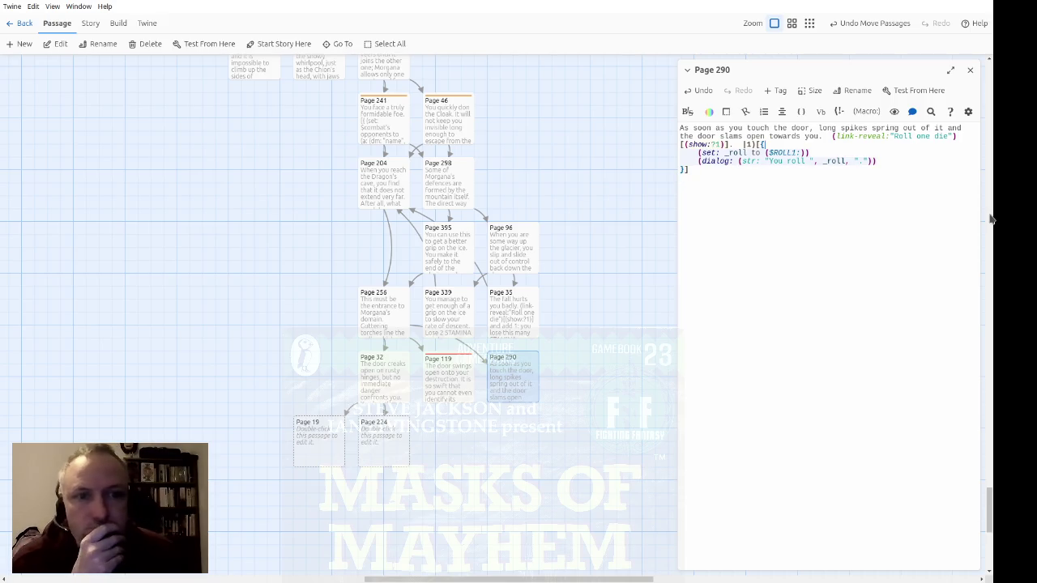
{"action": "key", "text": "Down"}
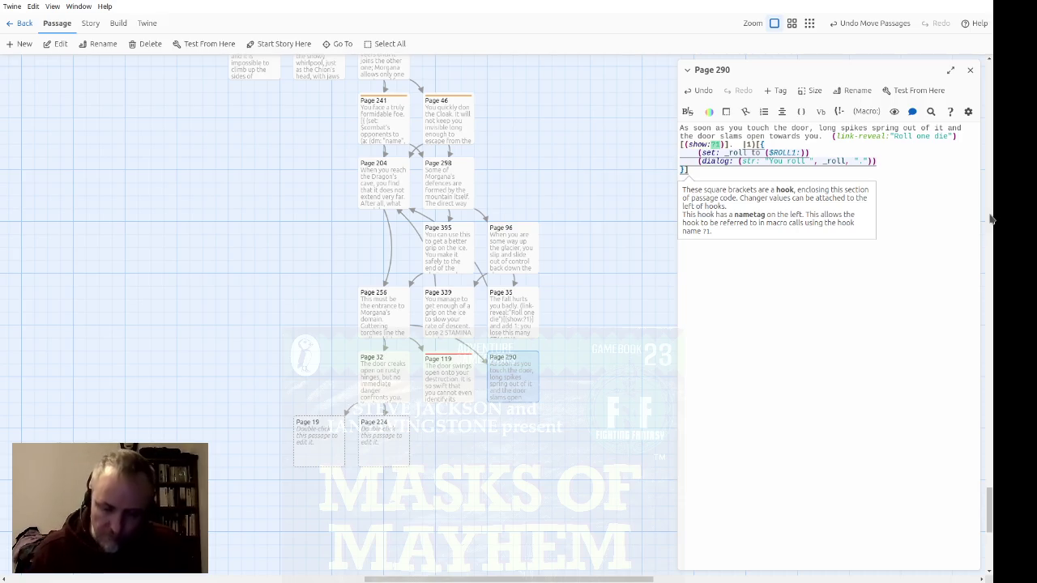
Add an (if: _roll <= 4)[](else:)[] branch, removing a stray brace and indenting the condition
{"action": "type", "text": "(if: _roll <="}
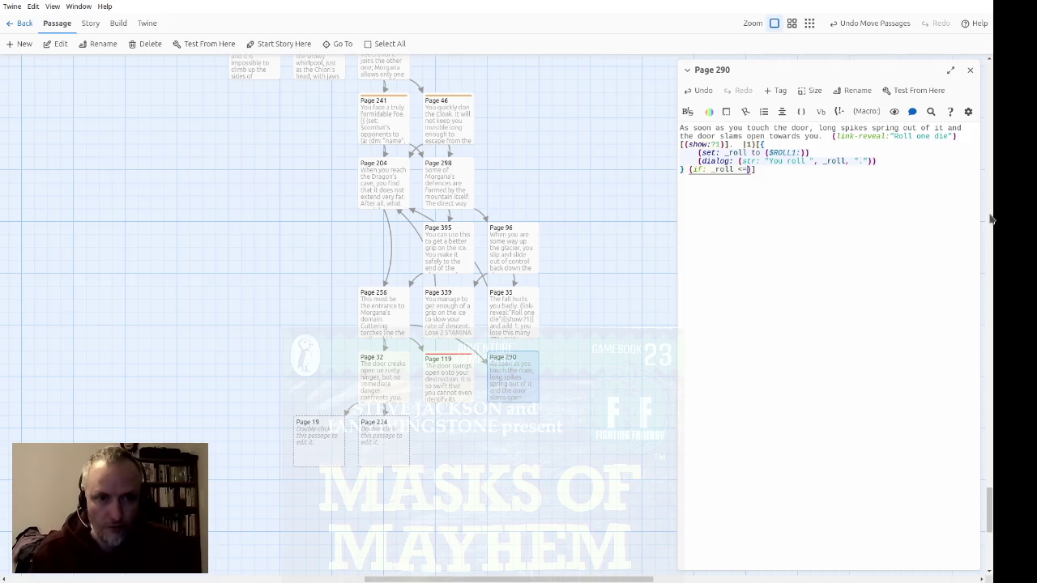
{"action": "type", "text": " 4)["}
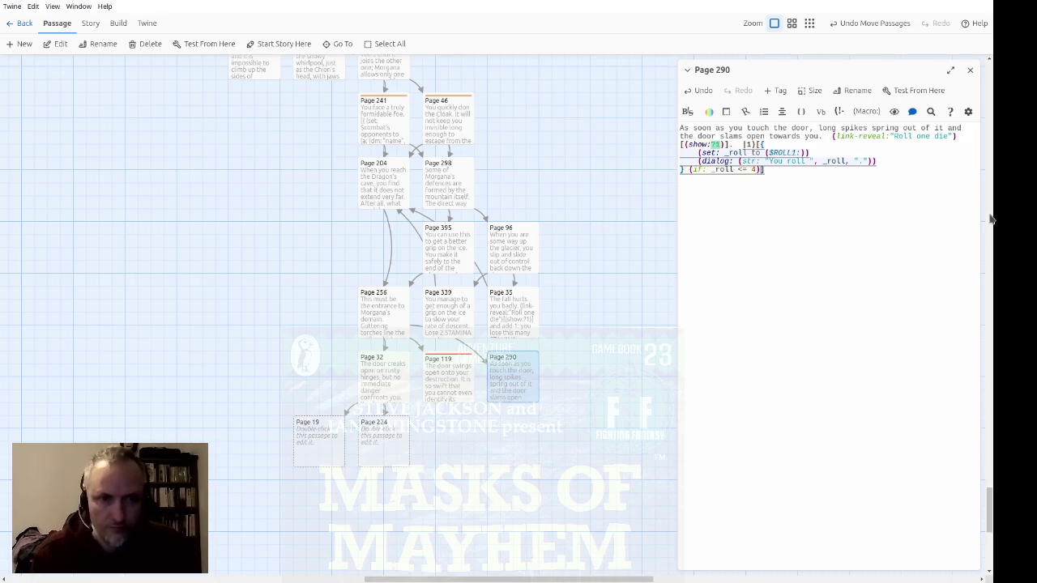
{"action": "type", "text": "](else:"}
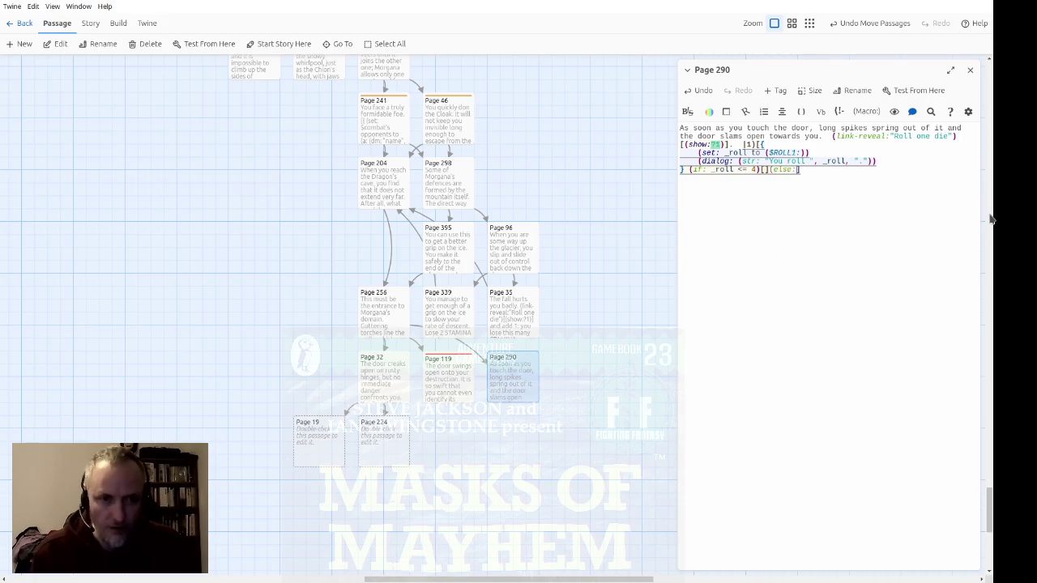
{"action": "type", "text": ")["}
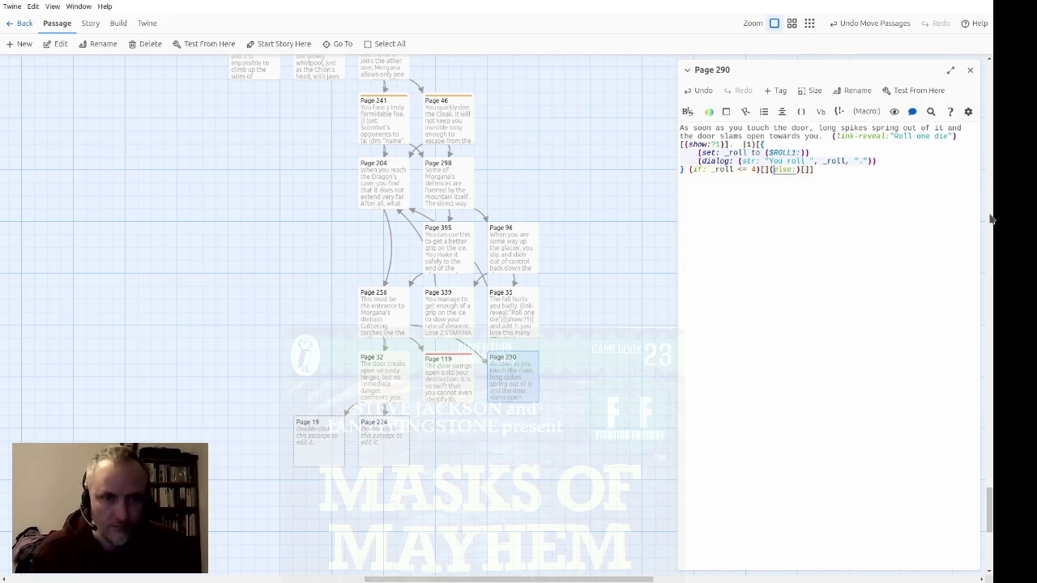
{"action": "key", "text": "Home"}
{"action": "key", "text": "Delete"}
{"action": "key", "text": "Delete"}
{"action": "key", "text": "Delete"}
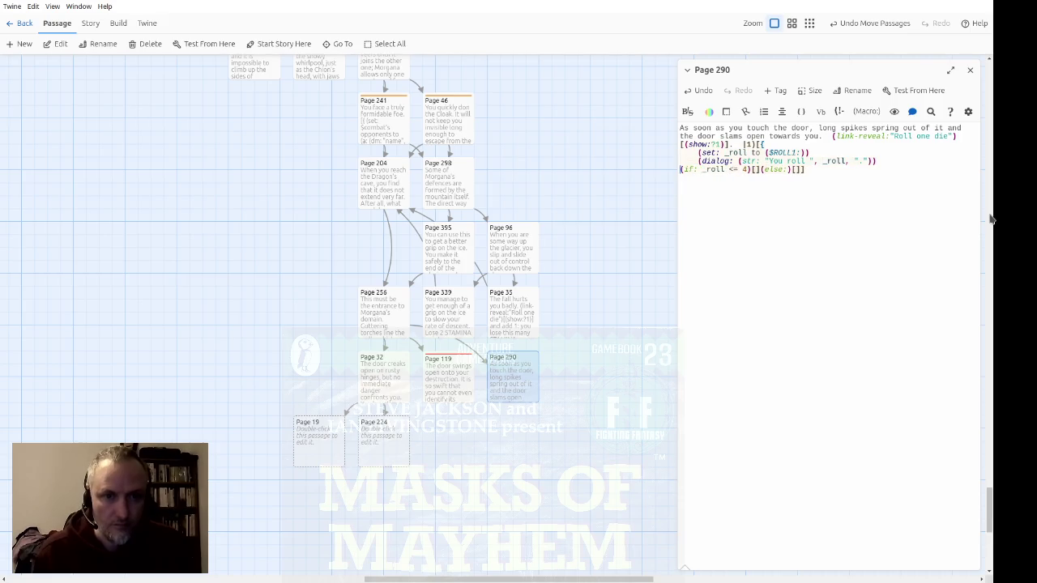
{"action": "key", "text": "Left"}
{"action": "key", "text": "Return"}
{"action": "key", "text": "Return"}
{"action": "key", "text": "Up"}
{"action": "key", "text": "Home"}
{"action": "key", "text": "Return"}
{"action": "key", "text": "Tab"}
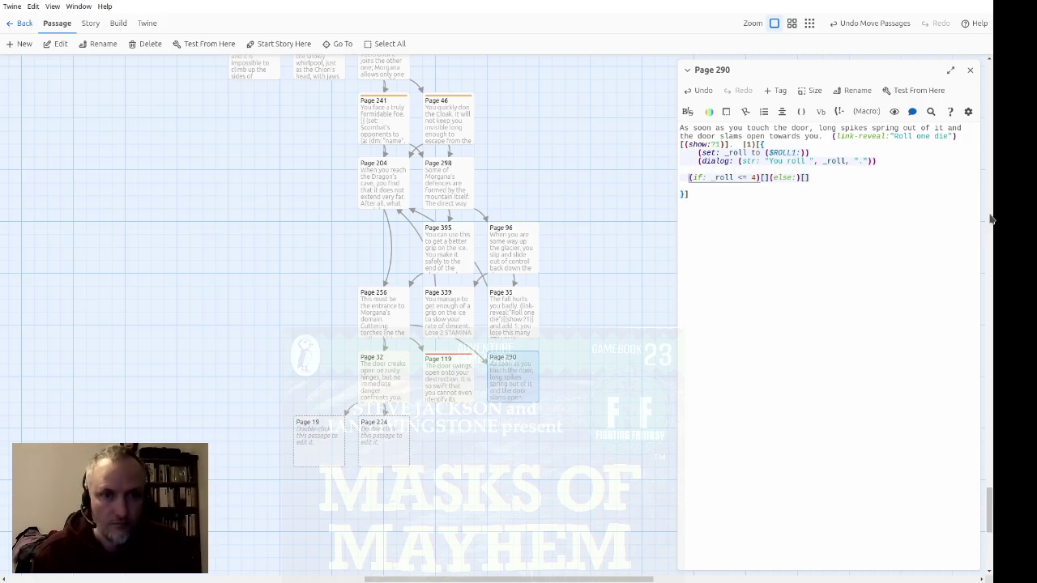
Put the else branch on its own line and open an indented blank line inside the first branch
{"action": "key", "text": "Right"}
{"action": "key", "text": "Right"}
{"action": "key", "text": "Right"}
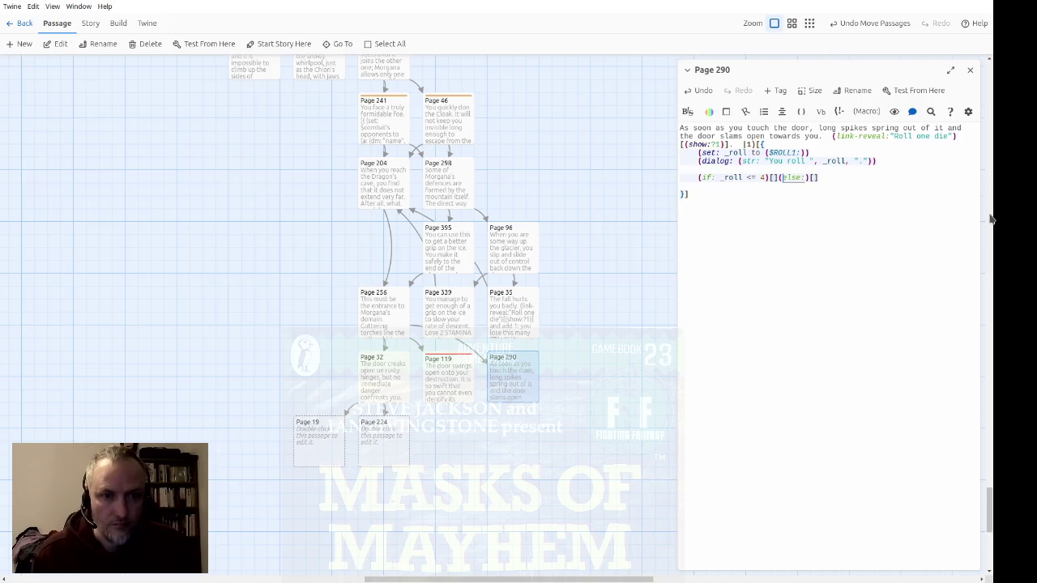
{"action": "key", "text": "Return"}
{"action": "key", "text": "Return"}
{"action": "key", "text": "Down"}
{"action": "key", "text": "End"}
{"action": "key", "text": "Left"}
{"action": "key", "text": "Return"}
{"action": "key", "text": "Up"}
{"action": "key", "text": "Up"}
{"action": "key", "text": "Tab"}
{"action": "key", "text": "Tab"}
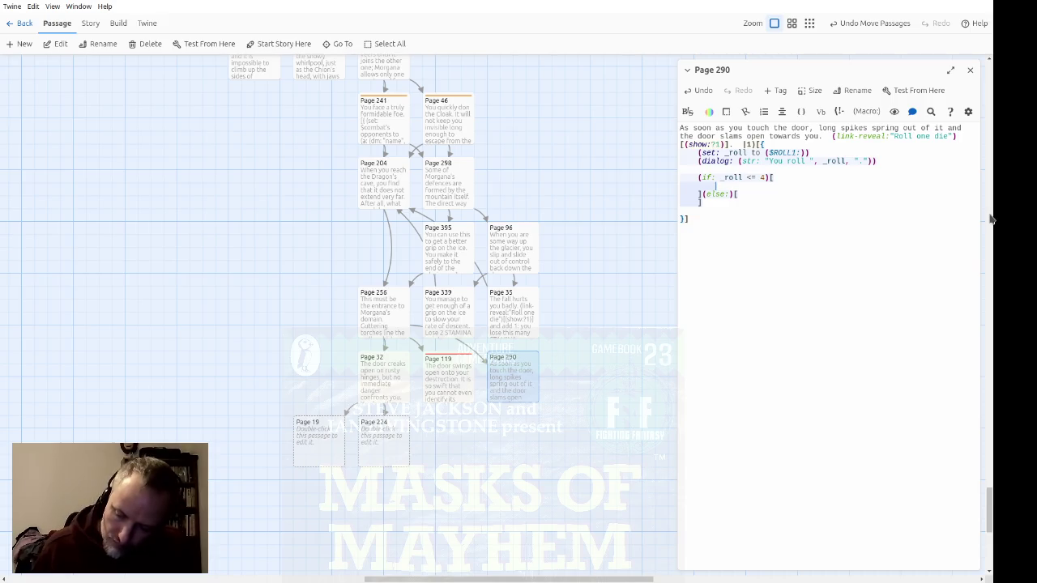
Write 'On 1-4, click here' linking to Page 65, and start an 'On 5-6' line in the else branch
{"action": "type", "text": "On 1"}
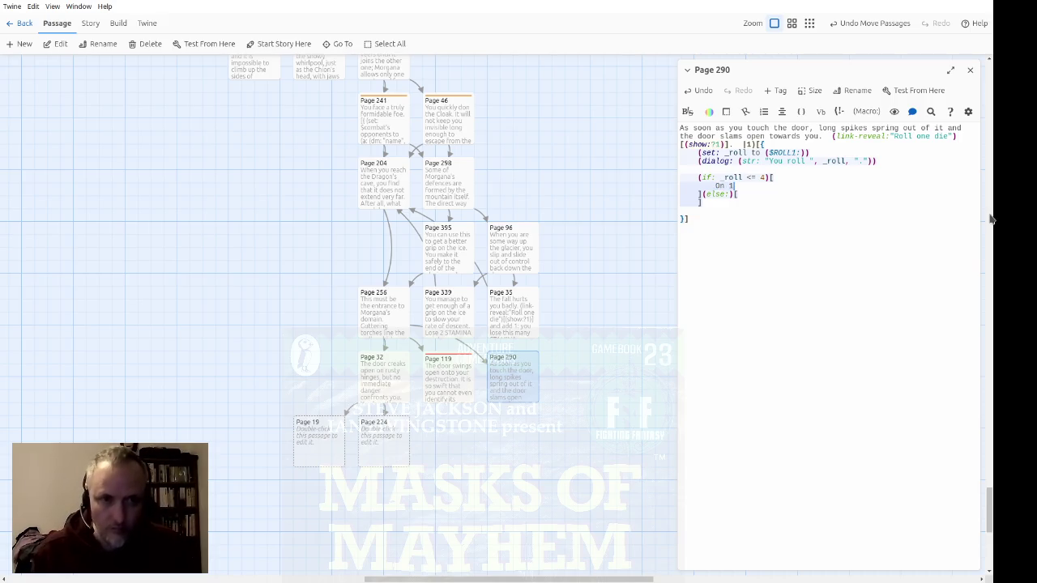
{"action": "type", "text": "-4, cli"}
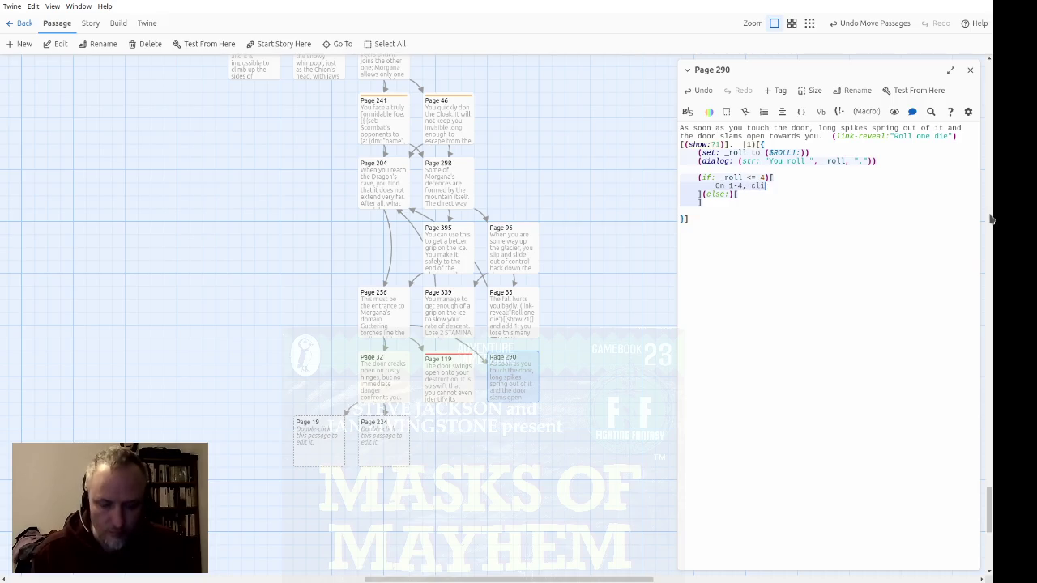
{"action": "type", "text": "ck here."}
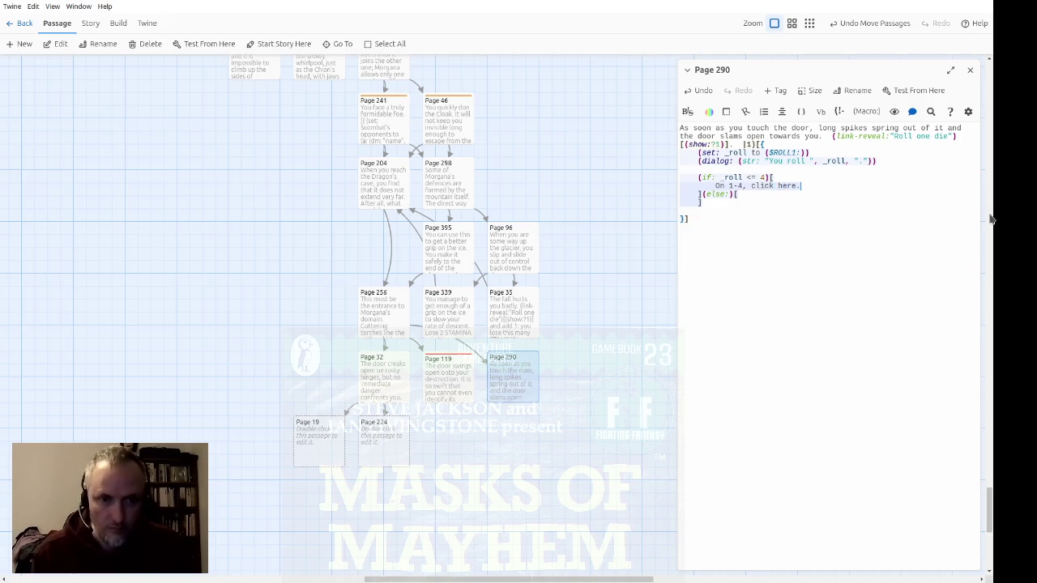
{"action": "type", "text": "[["}
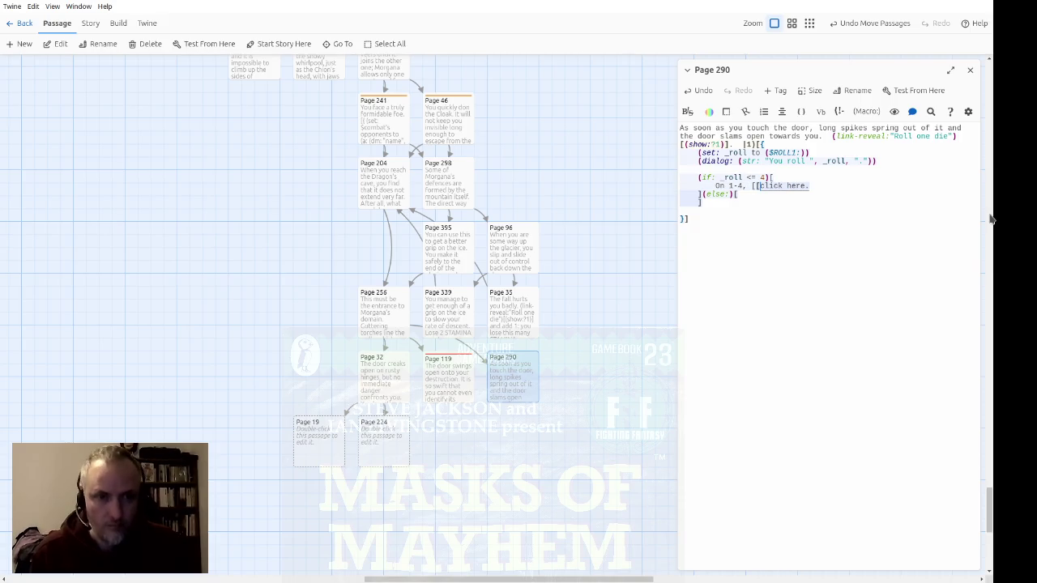
{"action": "type", "text": "->Page "}
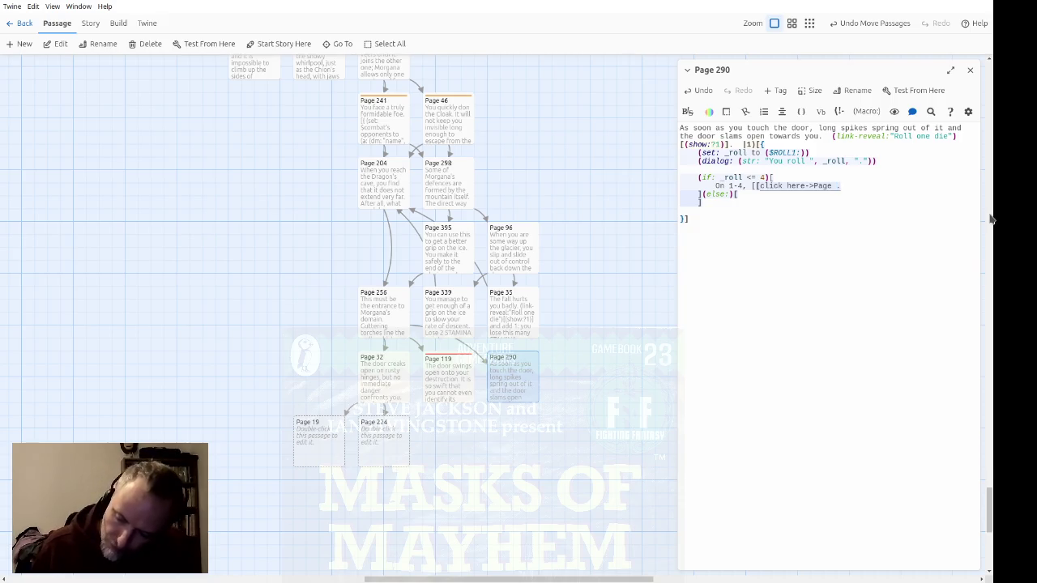
{"action": "type", "text": "65]]"}
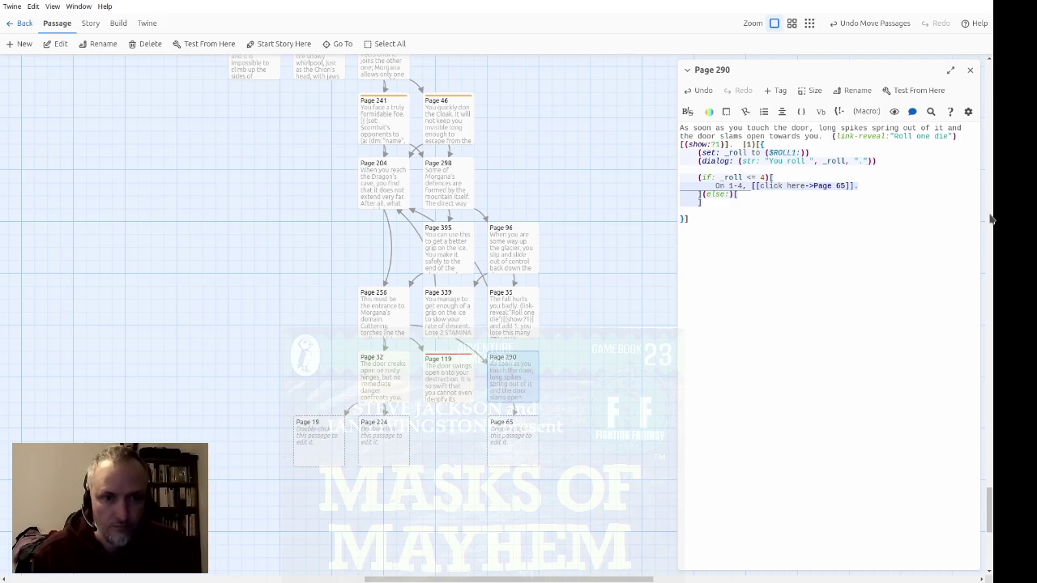
{"action": "key", "text": "Down"}
{"action": "key", "text": "End"}
{"action": "key", "text": "Return"}
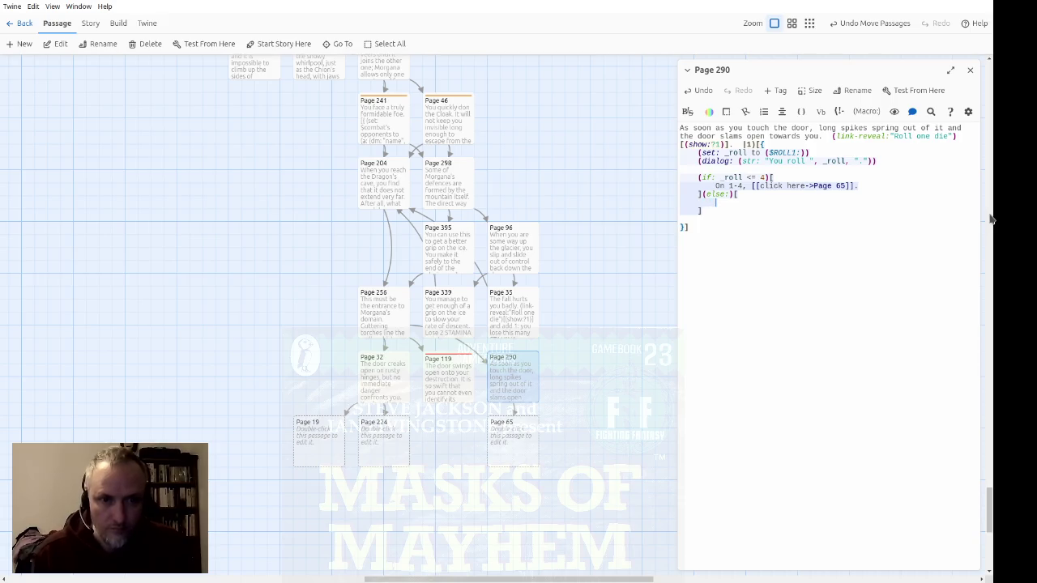
{"action": "type", "text": "On 5-6"}
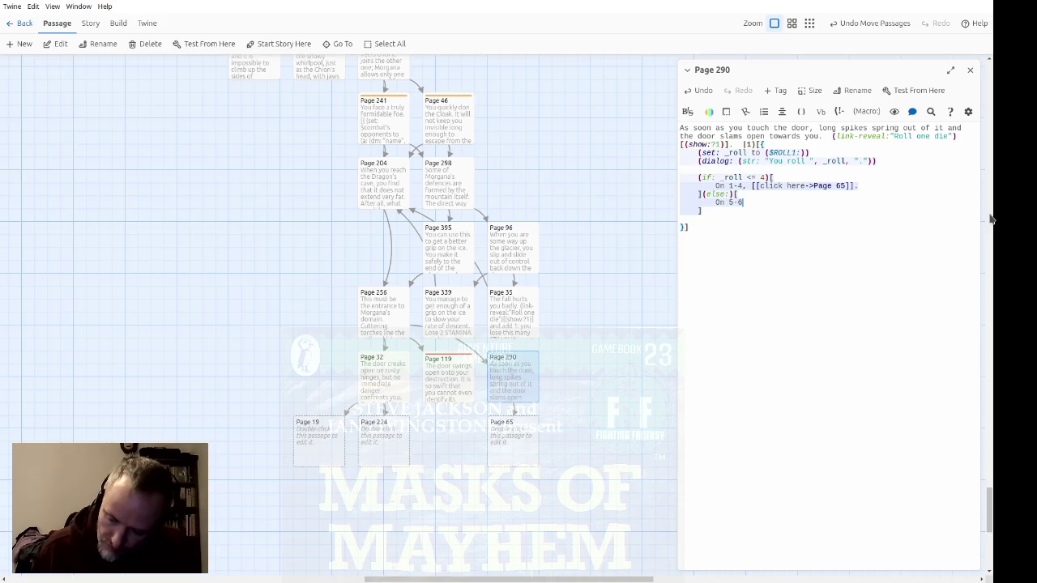
Copy the link onto the 5-6 line and point it to Page 366
{"action": "key", "text": "Up"}
{"action": "key", "text": "Up"}
{"action": "key", "text": "shift+End"}
{"action": "key", "text": "ctrl+c"}
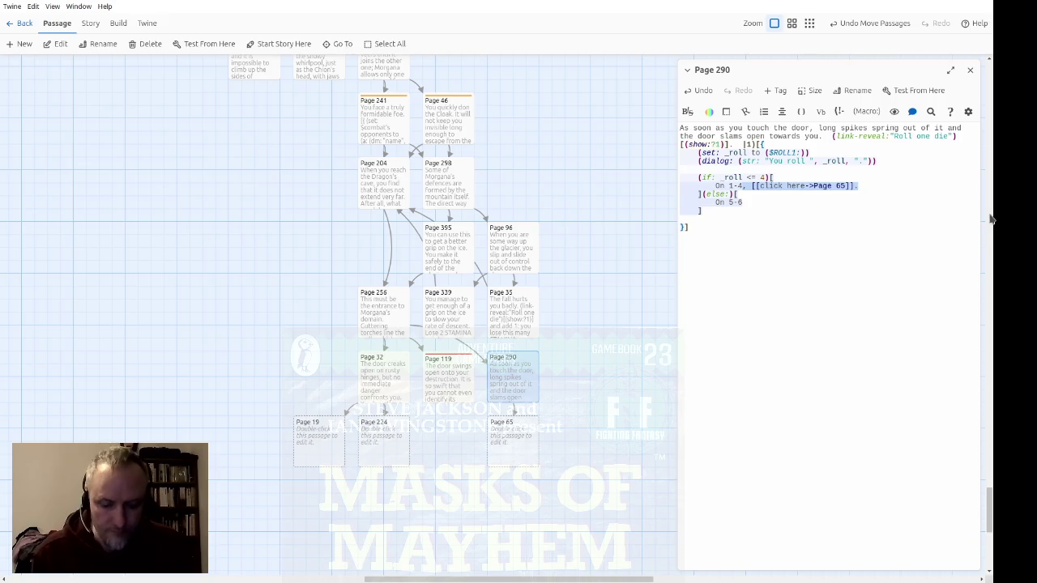
{"action": "key", "text": "Down"}
{"action": "key", "text": "ctrl+v"}
{"action": "key", "text": "Left"}
{"action": "key", "text": "Left"}
{"action": "key", "text": "Left"}
{"action": "key", "text": "BackSpace"}
{"action": "key", "text": "BackSpace"}
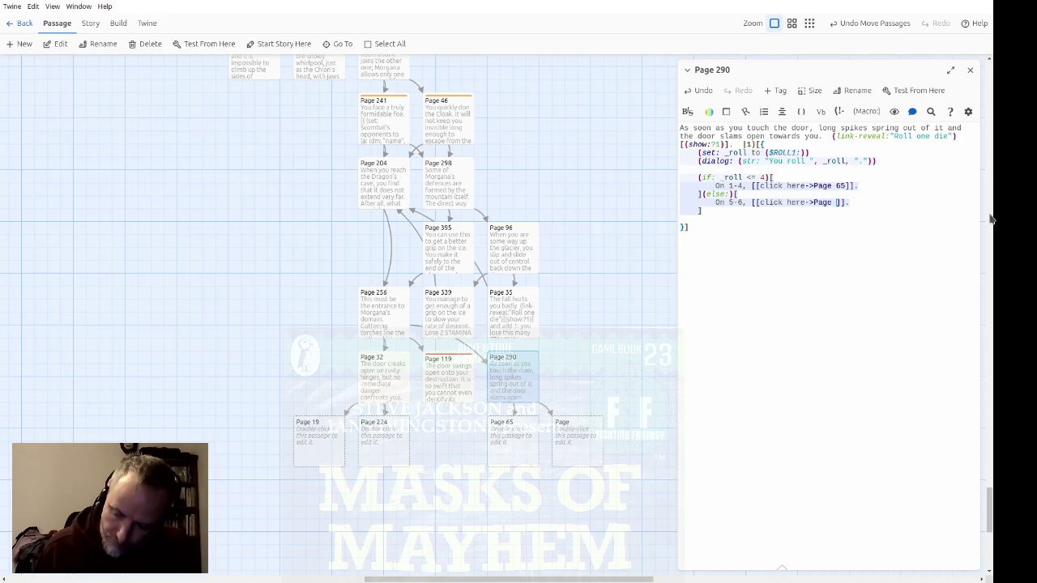
{"action": "type", "text": "366"}
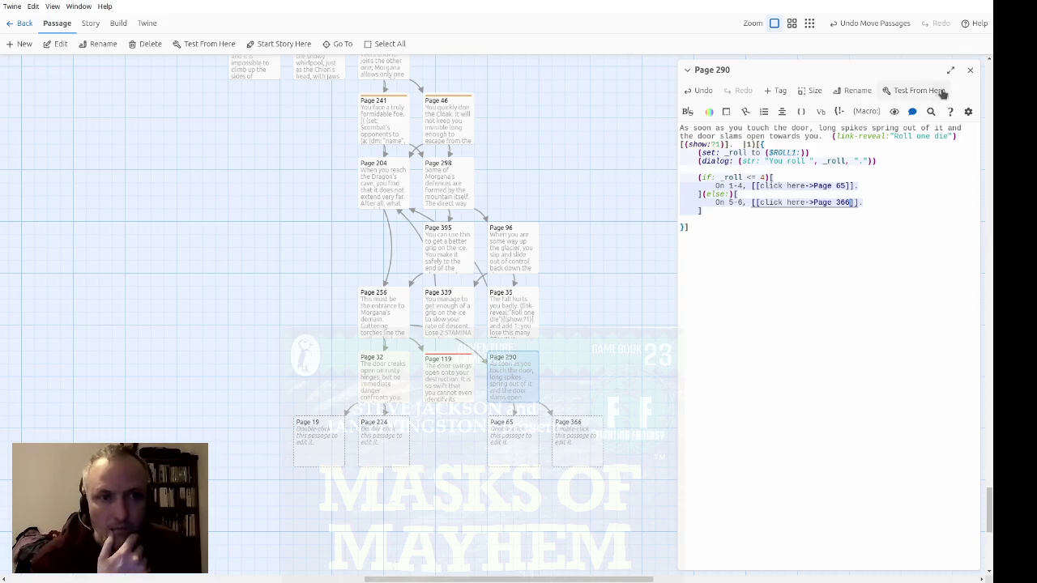
{"action": "left_click", "coordinate": [969, 70]}
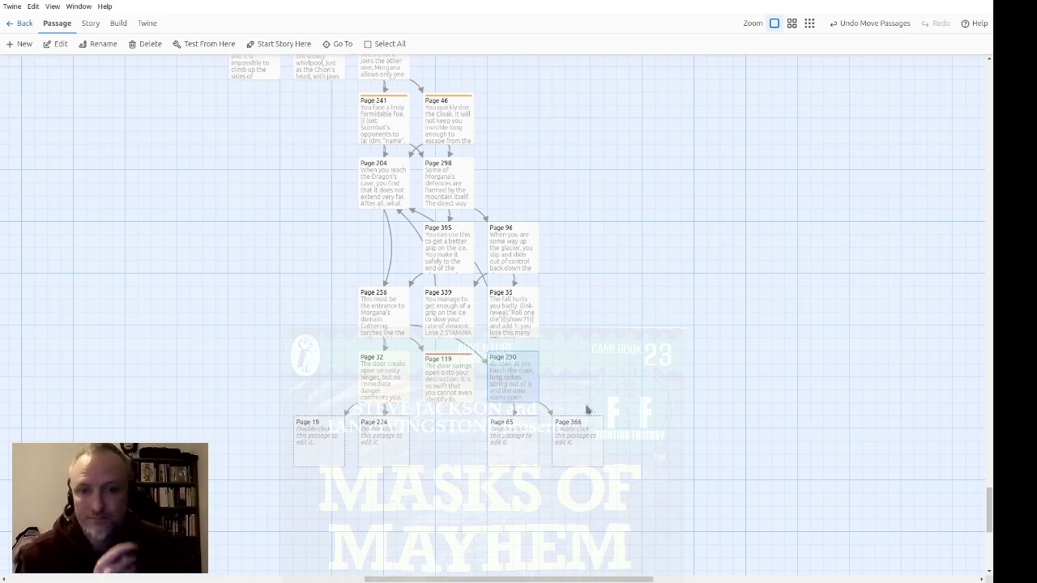
Scroll the story map up to view Page 290 with Page 65 and Page 366 beneath it
{"action": "scroll", "coordinate": [647, 312], "scroll_direction": "up", "scroll_amount": 2}
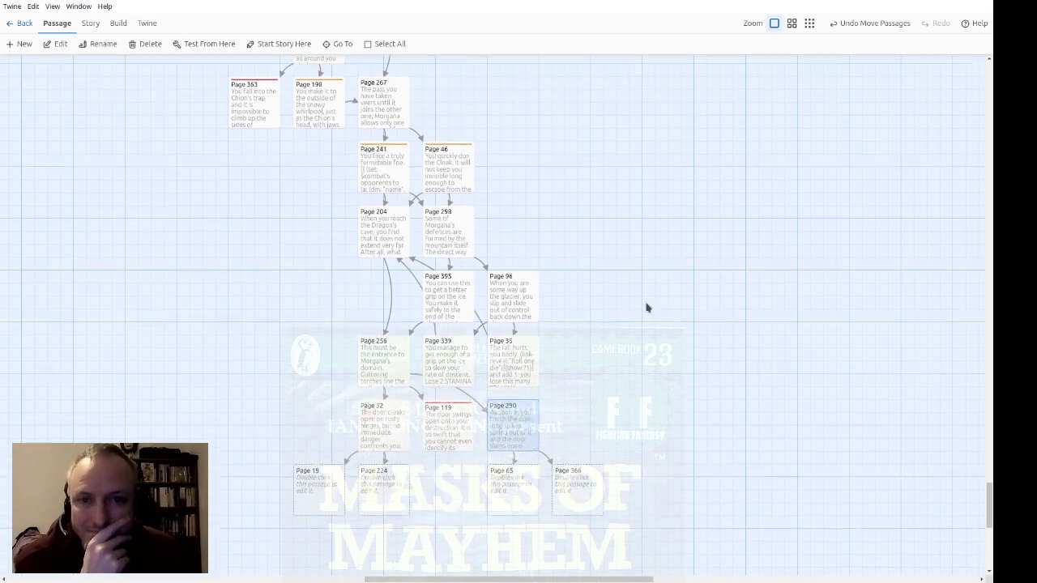
Copy Page 267's cloak inventory-check code into the empty Page 19
{"action": "double_click", "coordinate": [402, 132]}
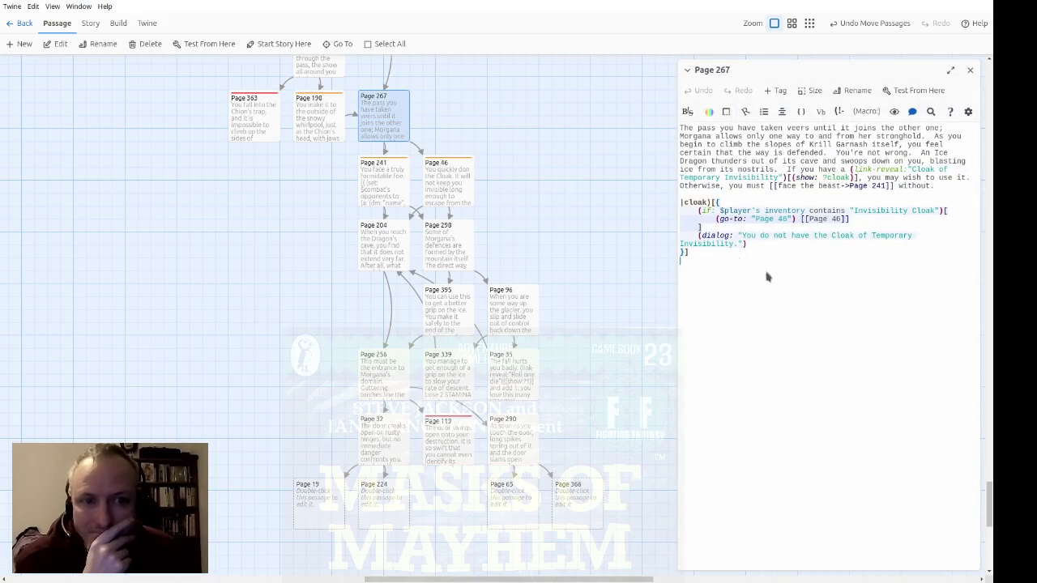
{"action": "left_click_drag", "start_coordinate": [742, 262], "coordinate": [657, 202]}
{"action": "key", "text": "ctrl+c"}
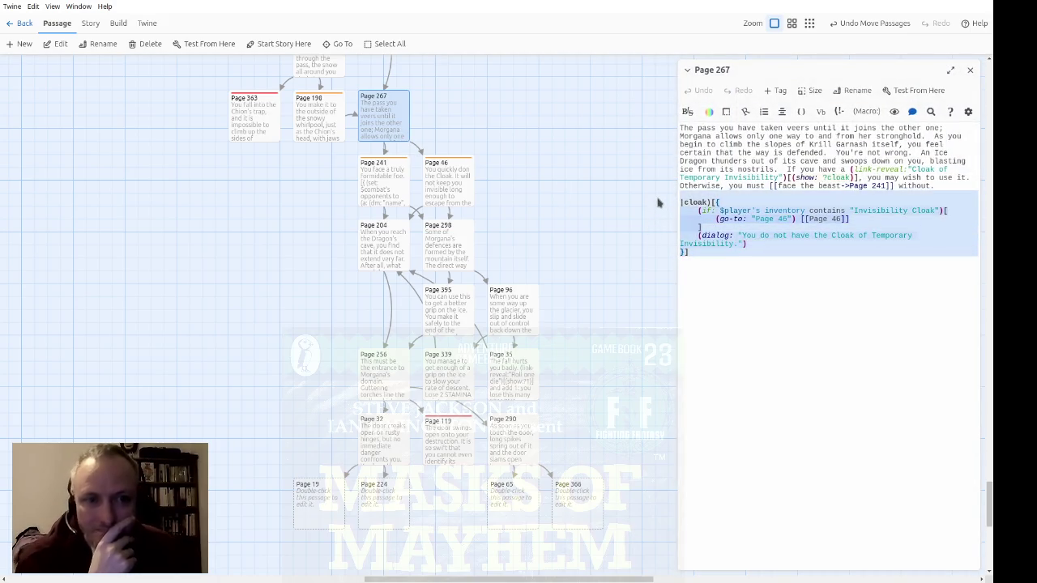
{"action": "left_click", "coordinate": [969, 69]}
{"action": "double_click", "coordinate": [325, 512]}
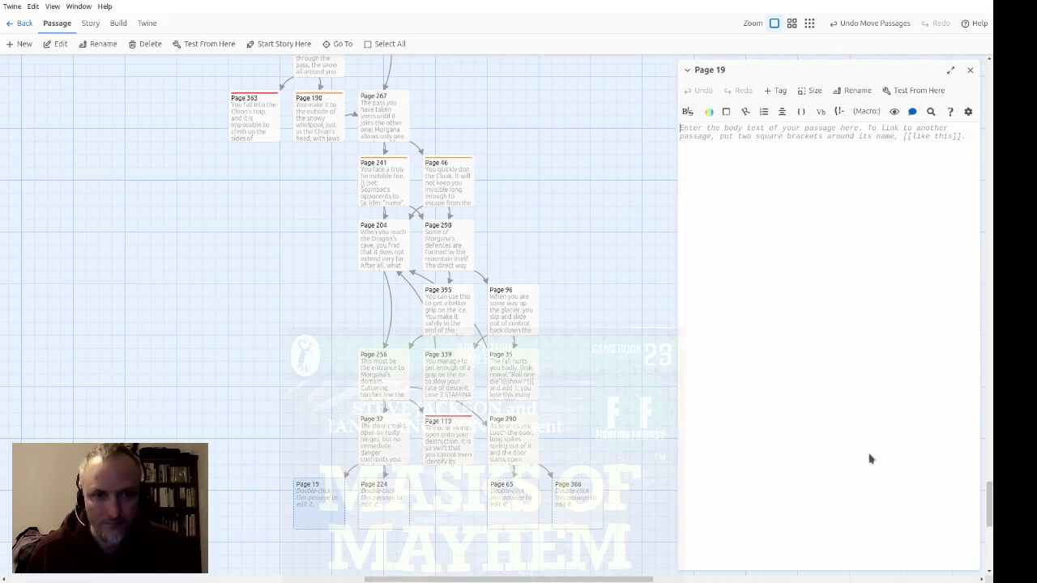
{"action": "key", "text": "ctrl+v"}
Precede the code with 'Do you have the' and a 'Horn of Hever' link-reveal showing ?horn
{"action": "type", "text": "(d"}
{"action": "key", "text": "BackSpace"}
{"action": "key", "text": "BackSpace"}
{"action": "type", "text": "Do you have the (link-reveal: \"Horn of Hever\")?"}
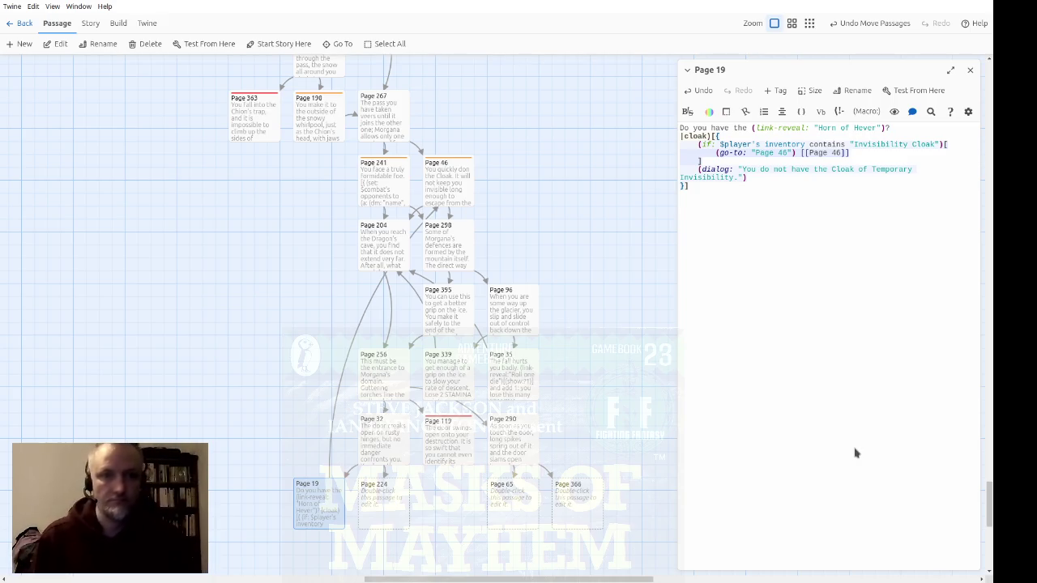
{"action": "type", "text": "[show: ?horn]?"}
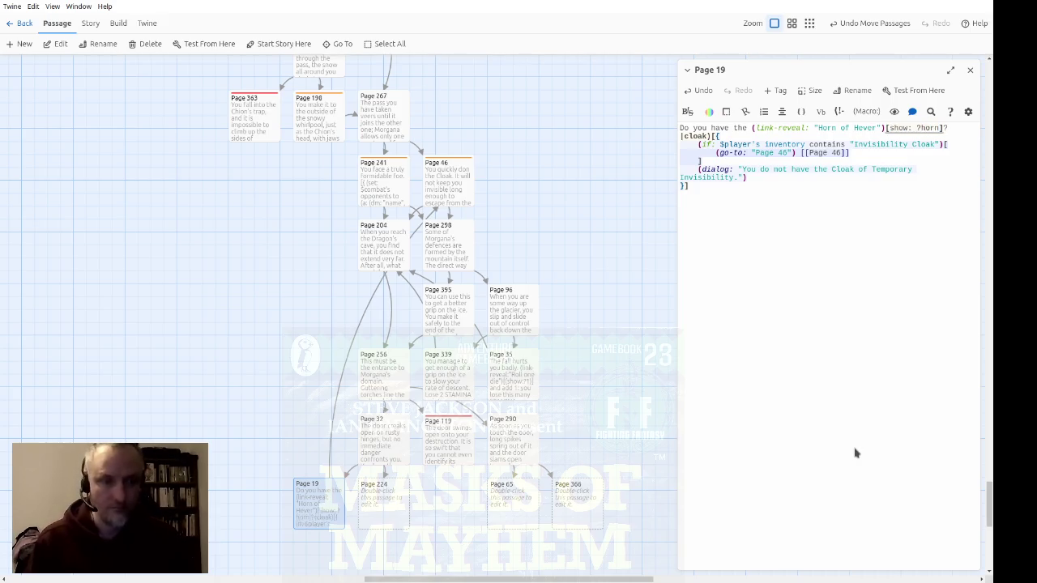
{"action": "key", "text": "Right"}
{"action": "key", "text": "Right"}
{"action": "key", "text": "Right"}
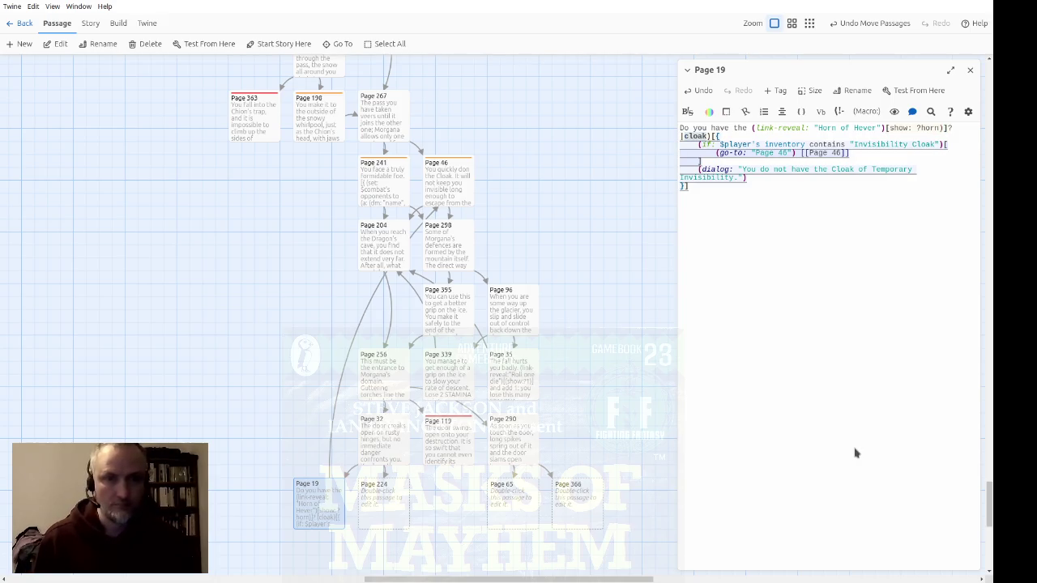
Rename the Page 19 hook to 'horn' and change the checked item to 'Horn of Hever'
{"action": "key", "text": "Right"}
{"action": "key", "text": "Delete"}
{"action": "key", "text": "Delete"}
{"action": "key", "text": "Delete"}
{"action": "type", "text": "horn"}
{"action": "key", "text": "Down"}
{"action": "key", "text": "Down"}
{"action": "key", "text": "Up"}
{"action": "key", "text": "End"}
{"action": "key", "text": "Left"}
{"action": "key", "text": "Left"}
{"action": "key", "text": "Left"}
{"action": "key", "text": "ctrl+shift+Left"}
{"action": "key", "text": "ctrl+shift+Left"}
{"action": "type", "text": "Horn of H"}
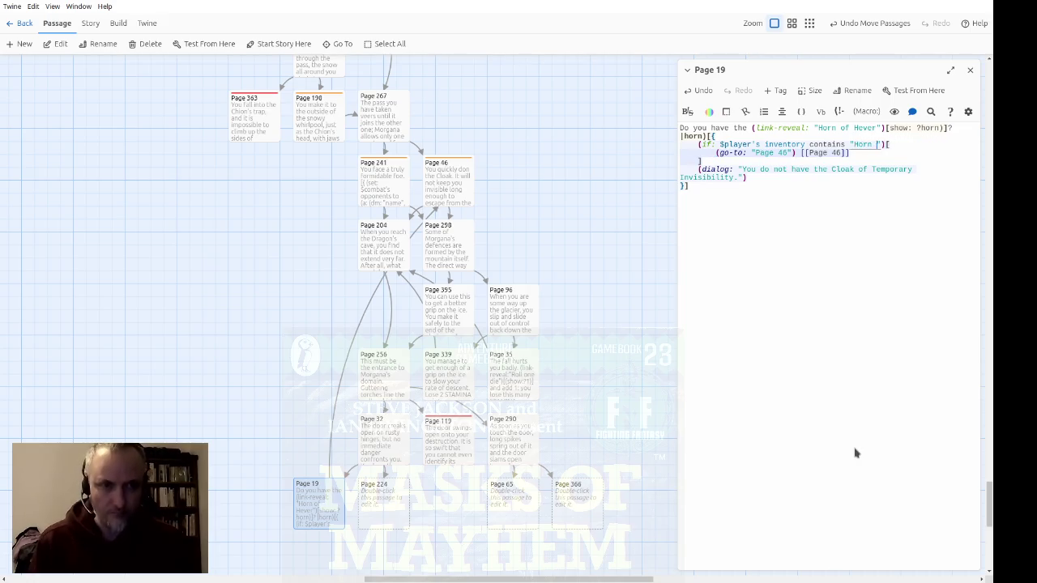
{"action": "type", "text": "ever"}
Copy the dialog line above the go-to, reading 'Yes, you carry Hever's Horn.'
{"action": "key", "text": "Down"}
{"action": "key", "text": "Down"}
{"action": "key", "text": "Home"}
{"action": "key", "text": "shift+End"}
{"action": "key", "text": "Home"}
{"action": "key", "text": "Home"}
{"action": "key", "text": "shift+Down"}
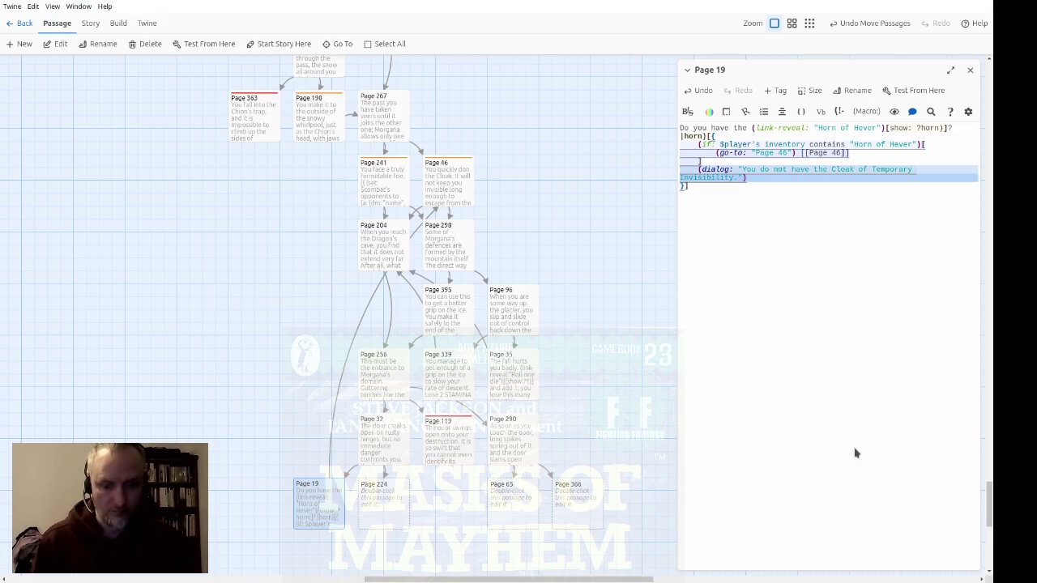
{"action": "key", "text": "ctrl+c"}
{"action": "key", "text": "Up"}
{"action": "key", "text": "Up"}
{"action": "key", "text": "ctrl+v"}
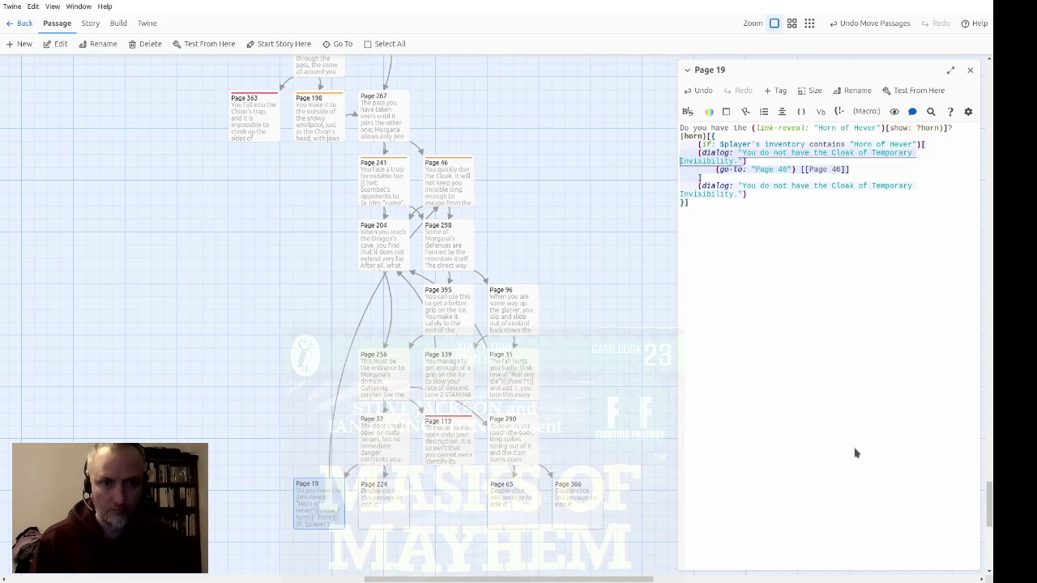
{"action": "key", "text": "Tab"}
{"action": "key", "text": "Home"}
{"action": "key", "text": "Right"}
{"action": "key", "text": "Right"}
{"action": "key", "text": "Right"}
{"action": "key", "text": "shift+End"}
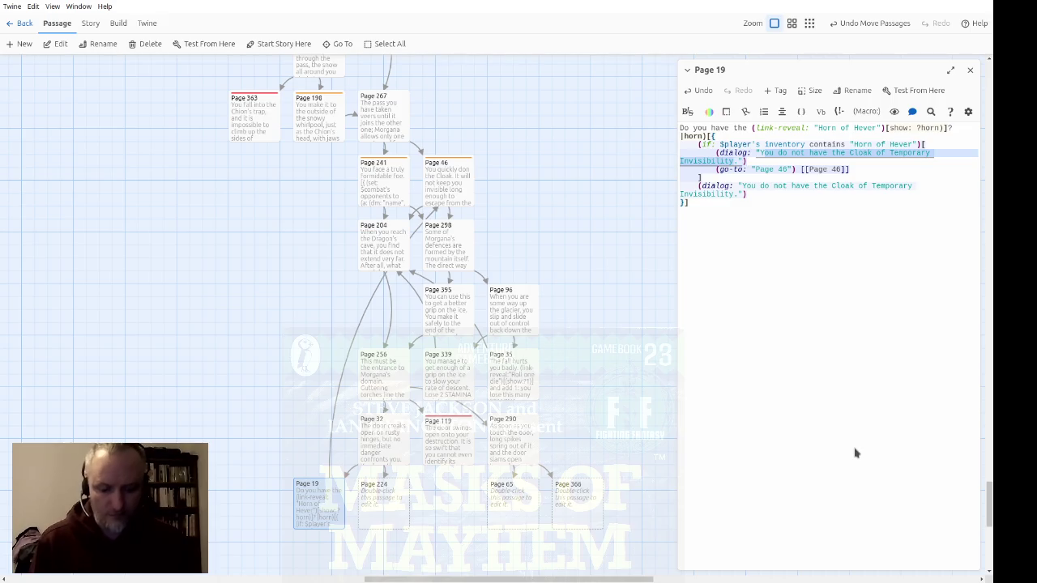
{"action": "type", "text": "Yes, you carry Hever's Horn."}
Retarget the horn-carried go-to and link from Page 46 to Page 335
{"action": "key", "text": "Down"}
{"action": "key", "text": "Left"}
{"action": "key", "text": "Left"}
{"action": "key", "text": "Left"}
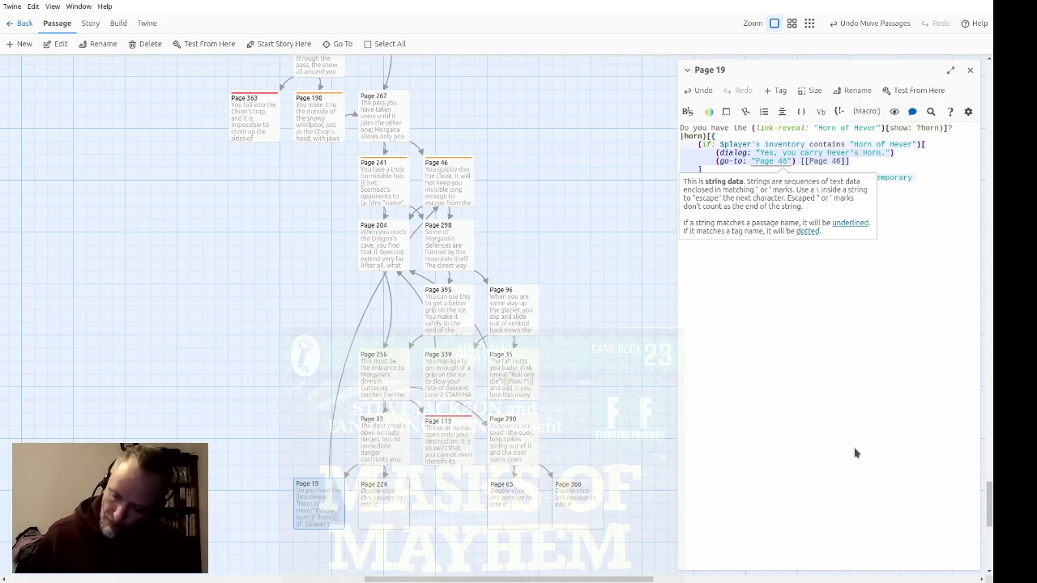
{"action": "key", "text": "Left"}
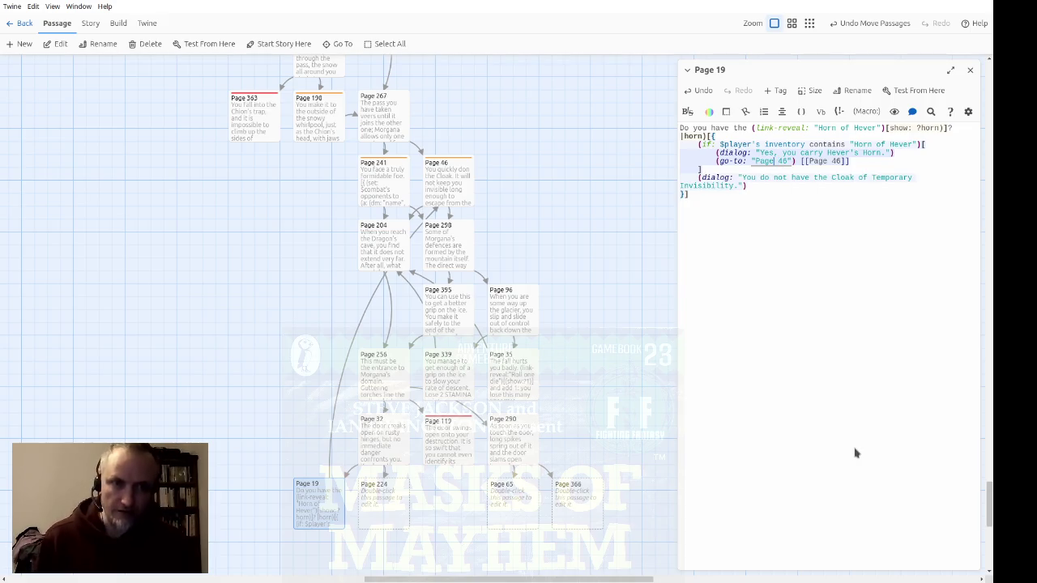
{"action": "key", "text": "Delete"}
{"action": "key", "text": "Delete"}
{"action": "type", "text": "335"}
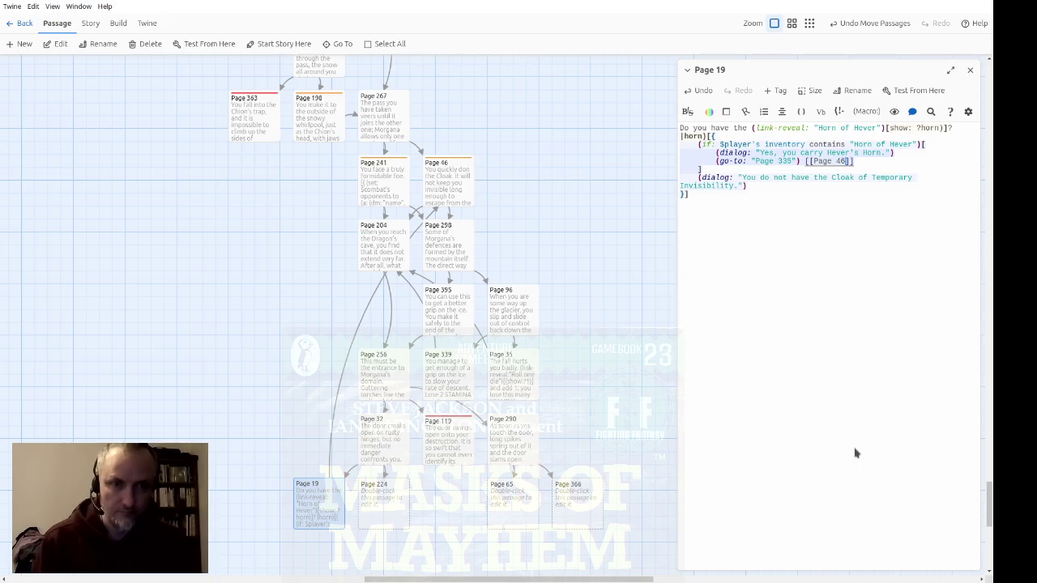
{"action": "key", "text": "Delete"}
{"action": "key", "text": "Delete"}
{"action": "type", "text": "335"}
Reword the second dialog message to 'No, you ... Hever did not give you his horn'
{"action": "key", "text": "Down"}
{"action": "key", "text": "Down"}
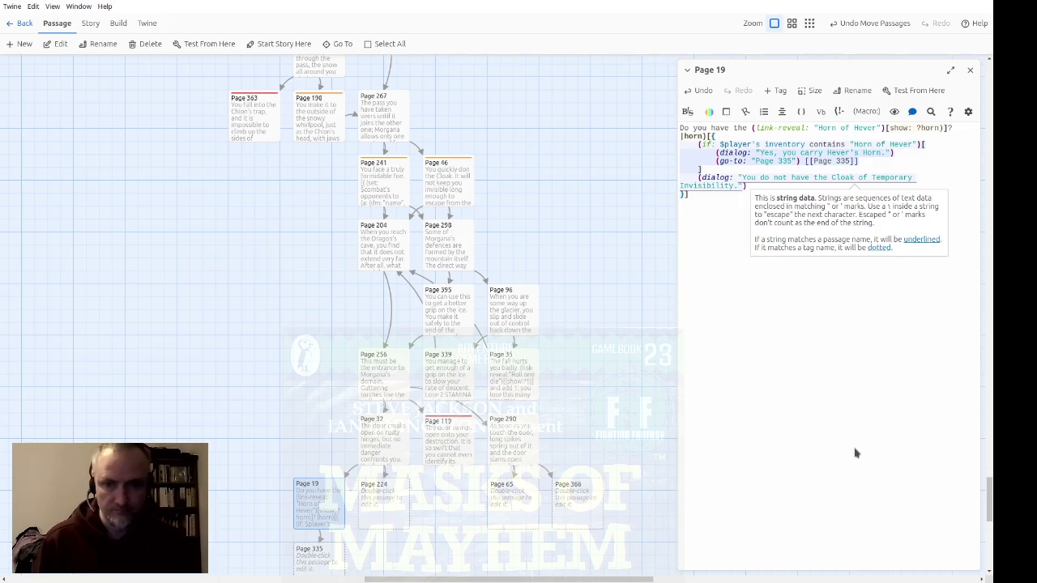
{"action": "key", "text": "End"}
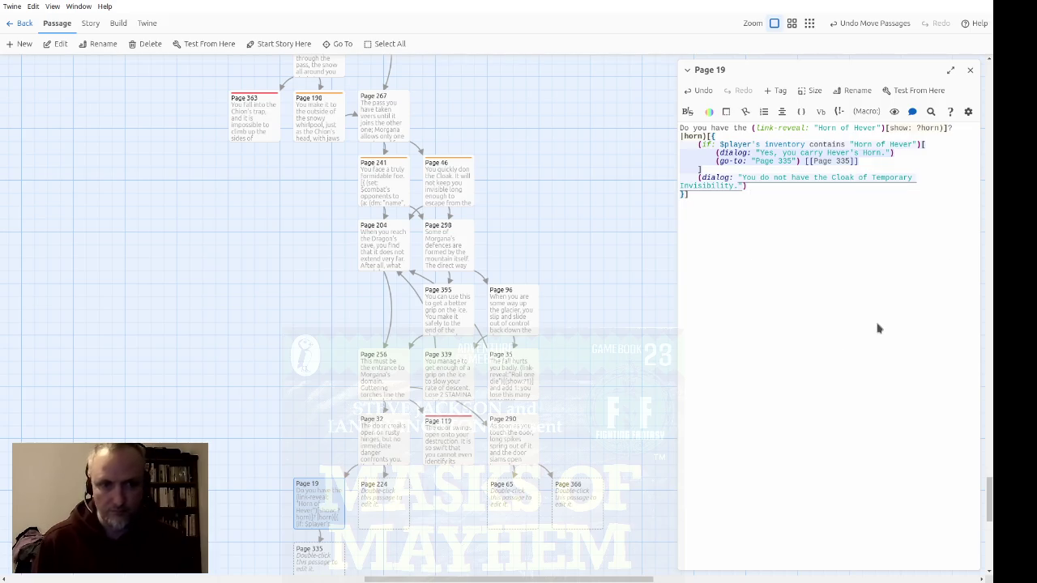
{"action": "key", "text": "Up"}
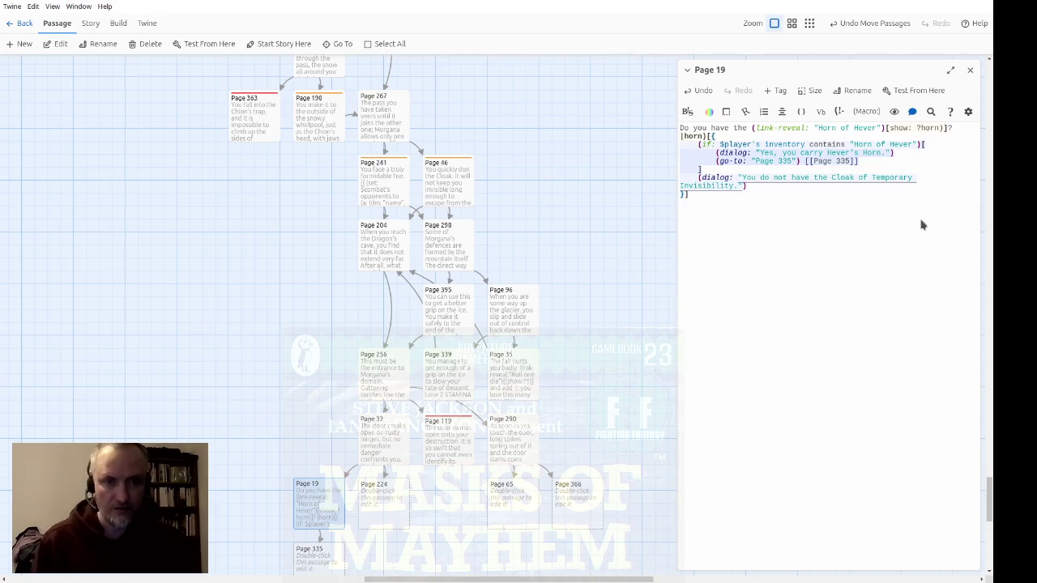
{"action": "type", "text": "No, you"}
{"action": "key", "text": "Delete"}
{"action": "key", "text": "Delete"}
{"action": "key", "text": "Delete"}
{"action": "key", "text": "ctrl+shift+Right"}
{"action": "key", "text": "ctrl+shift+Right"}
{"action": "key", "text": "ctrl+shift+Right"}
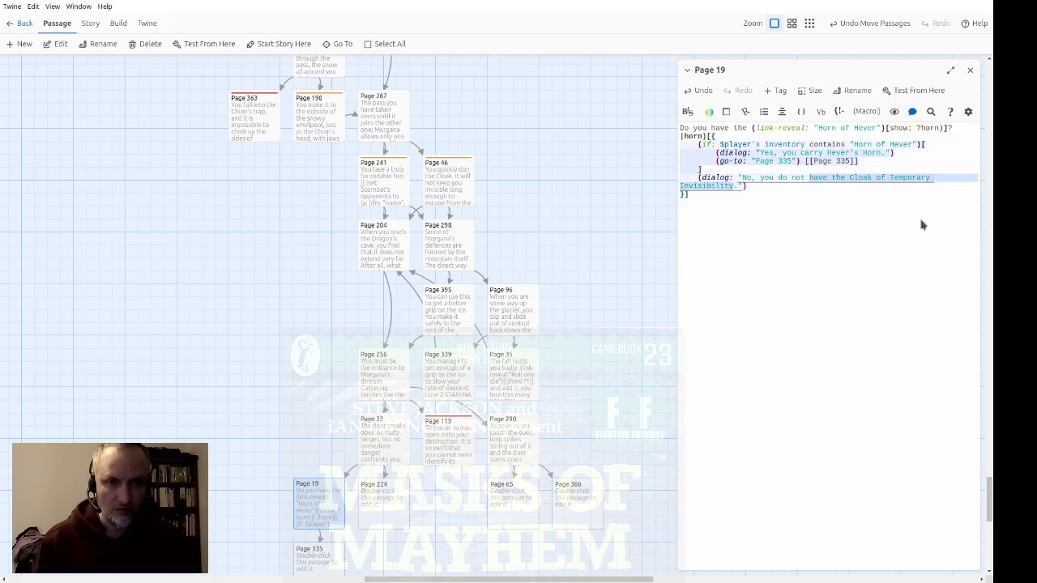
{"action": "key", "text": "BackSpace"}
{"action": "type", "text": "have"}
{"action": "key", "text": "ctrl+shift+Left"}
{"action": "key", "text": "ctrl+shift+Left"}
{"action": "key", "text": "ctrl+shift+Left"}
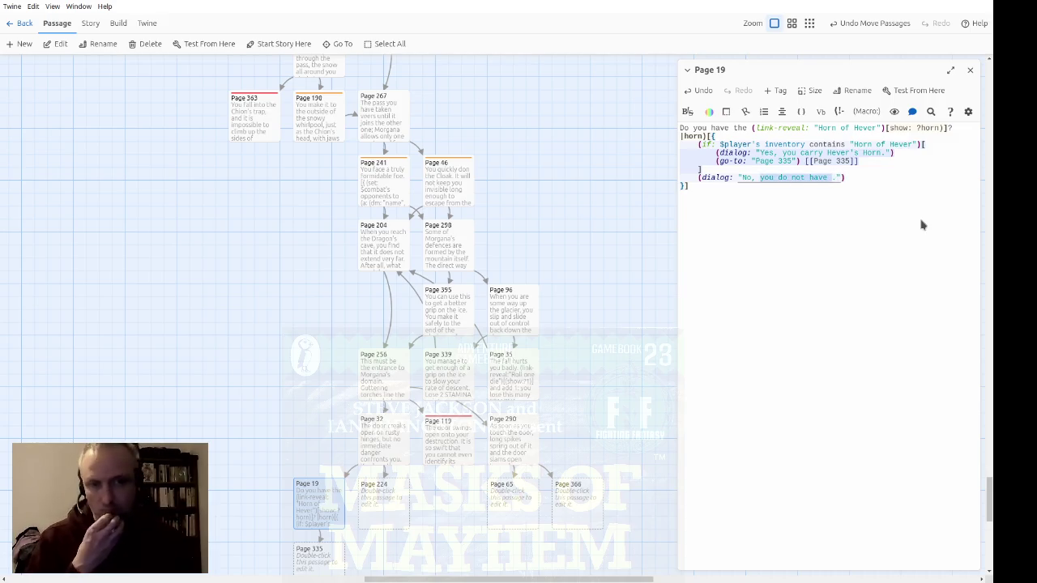
{"action": "key", "text": "BackSpace"}
{"action": "type", "text": "Hever did not give you his horn"}
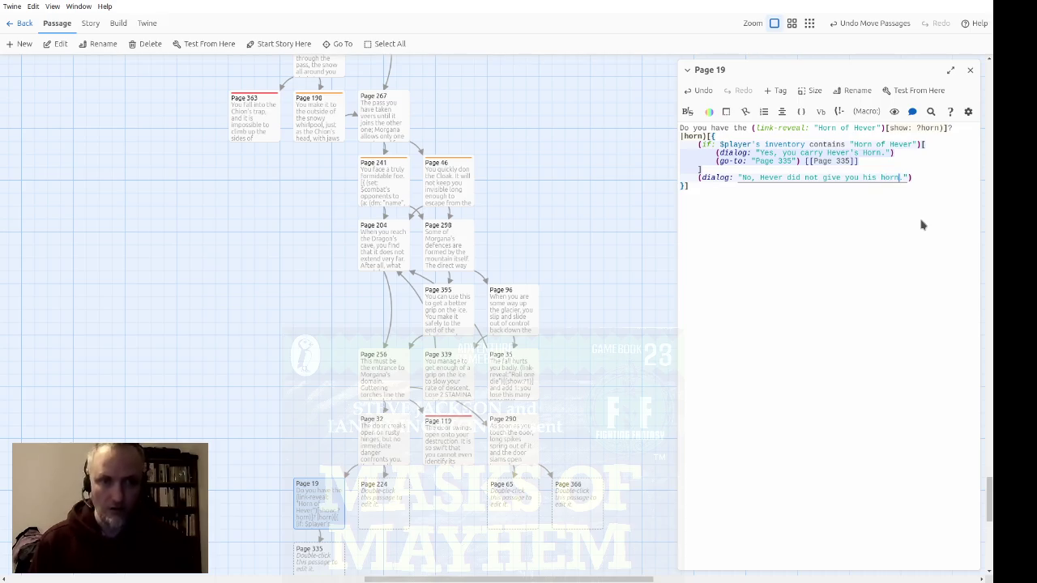
Review the inventory-check block and add a missing '(' to the first line's show macro
{"action": "key", "text": "Home"}
{"action": "key", "text": "shift+Up"}
{"action": "key", "text": "shift+Up"}
{"action": "key", "text": "shift+Up"}
{"action": "key", "text": "shift+Down"}
{"action": "key", "text": "shift+Down"}
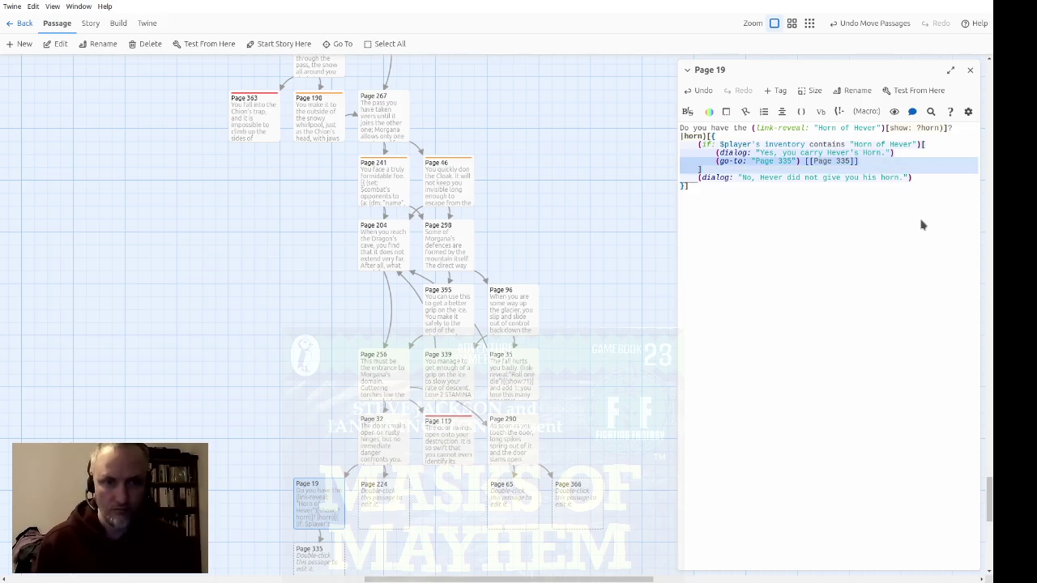
{"action": "key", "text": "shift+Up"}
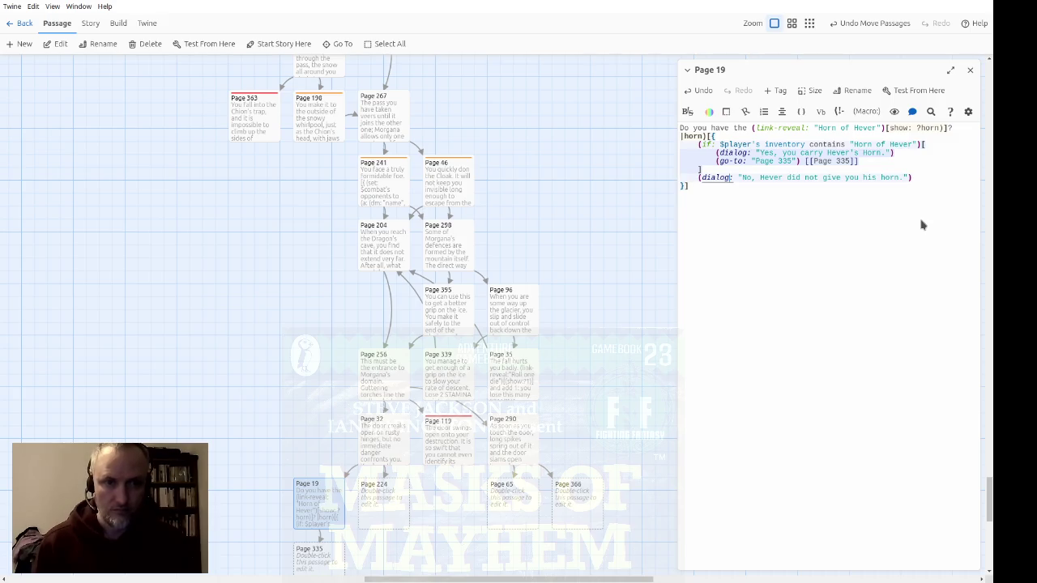
{"action": "key", "text": "Up"}
{"action": "key", "text": "Up"}
{"action": "key", "text": "Up"}
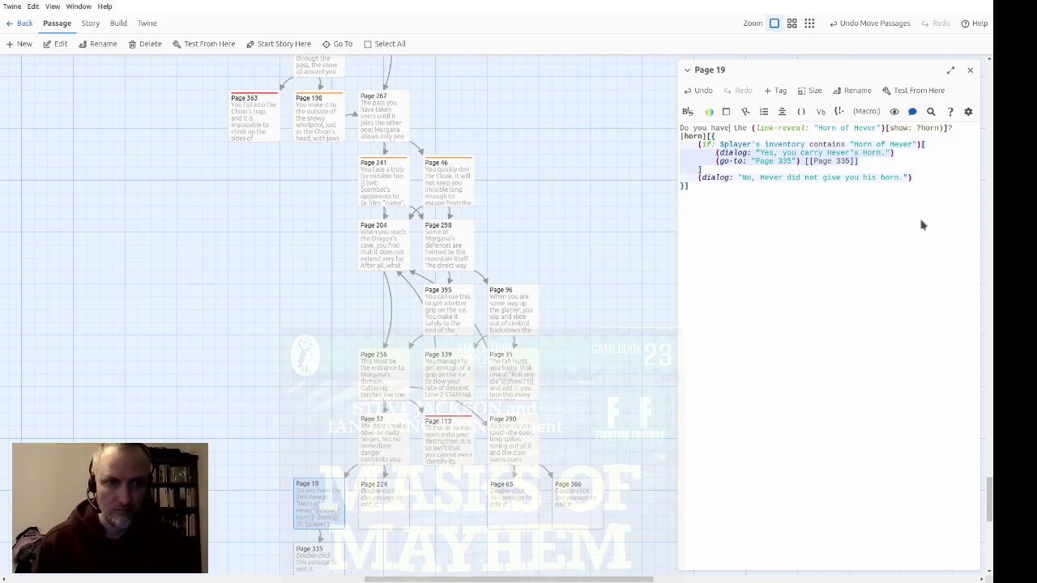
{"action": "key", "text": "Left"}
{"action": "key", "text": "Left"}
{"action": "key", "text": "Left"}
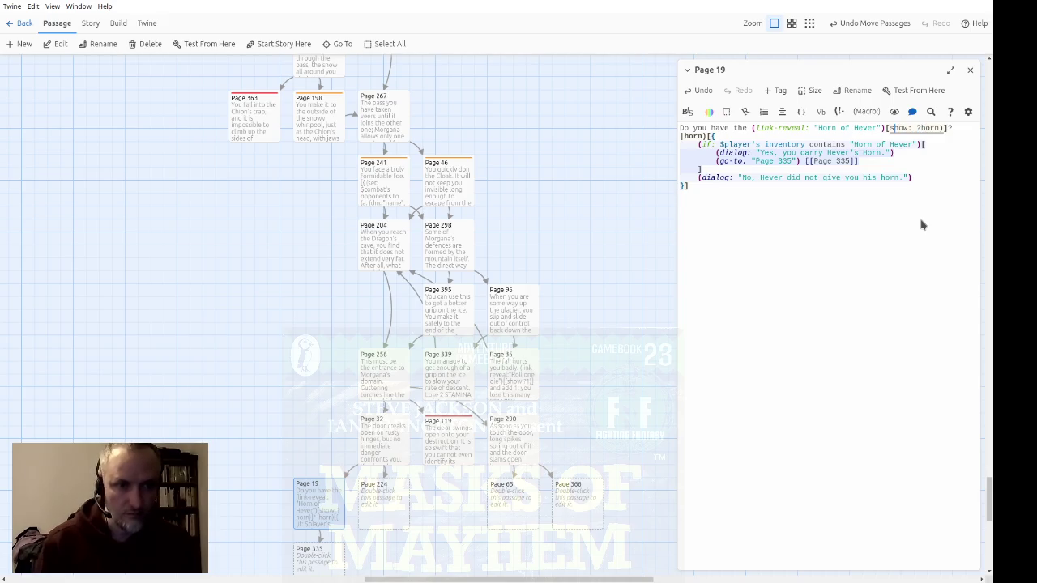
{"action": "type", "text": "("}
Add a (go-to: "Page 72") line with a Page 72 link under the no-horn dialog, then close the editor
{"action": "key", "text": "Down"}
{"action": "key", "text": "Down"}
{"action": "key", "text": "Down"}
{"action": "key", "text": "Down"}
{"action": "key", "text": "Down"}
{"action": "key", "text": "Right"}
{"action": "key", "text": "Right"}
{"action": "key", "text": "Right"}
{"action": "key", "text": "Right"}
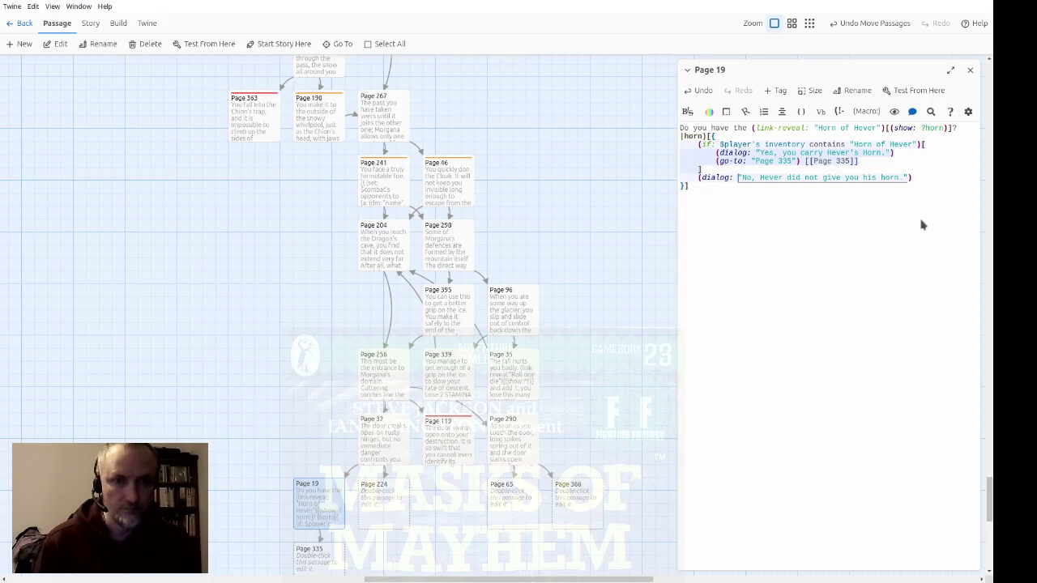
{"action": "key", "text": "Right"}
{"action": "key", "text": "Right"}
{"action": "key", "text": "Right"}
{"action": "key", "text": "Right"}
{"action": "key", "text": "Right"}
{"action": "key", "text": "Right"}
{"action": "key", "text": "End"}
{"action": "key", "text": "Return"}
{"action": "type", "text": "(go"}
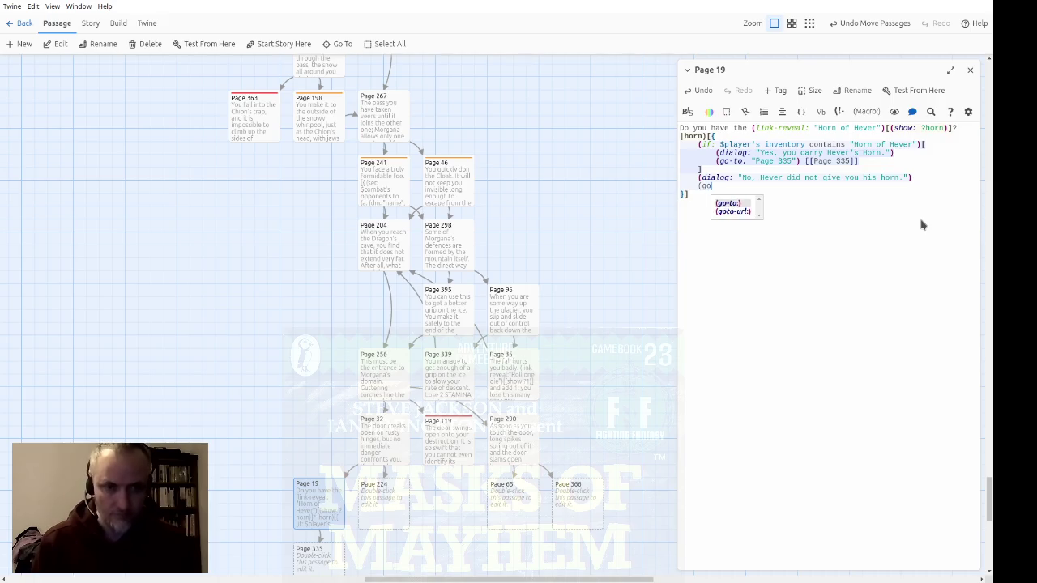
{"action": "type", "text": "-to: \"Page "}
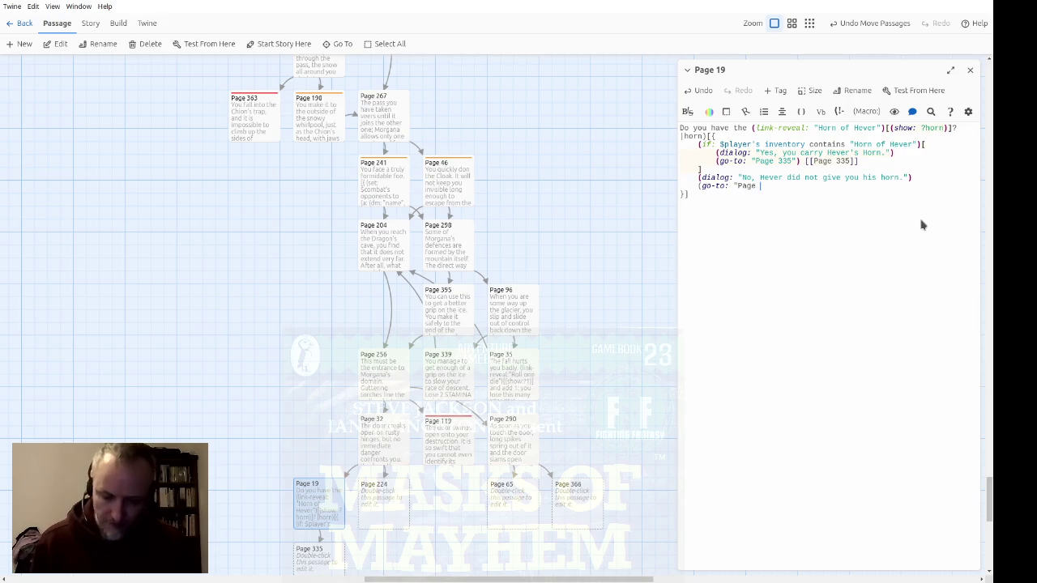
{"action": "type", "text": "72\")"}
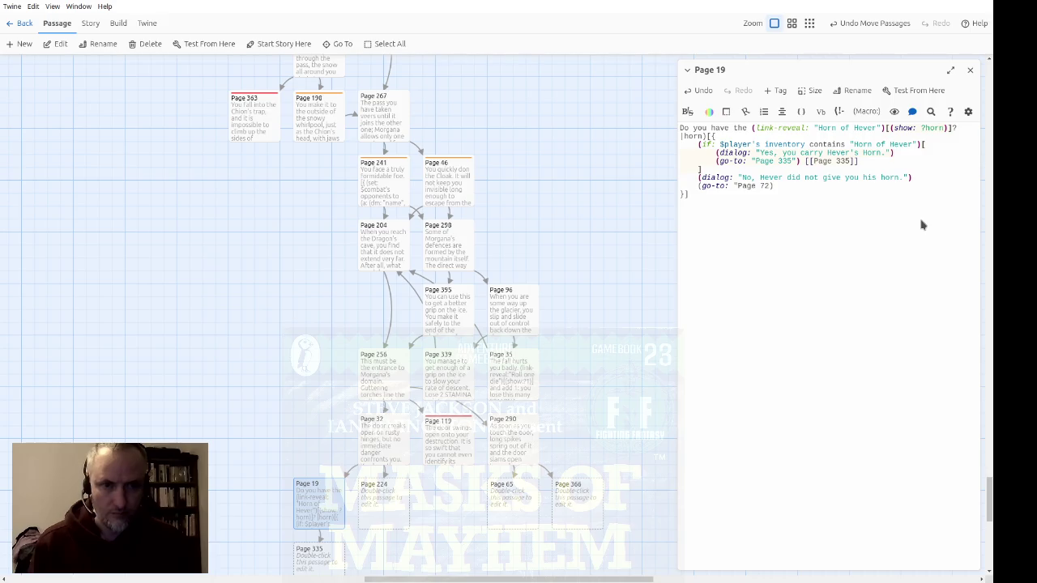
{"action": "type", "text": " [[P"}
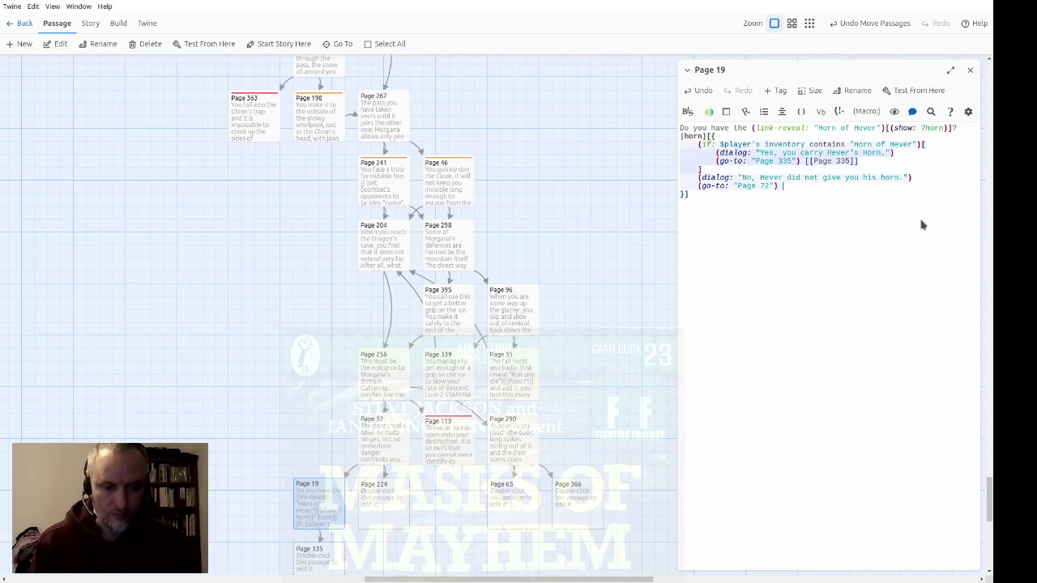
{"action": "type", "text": "ager "}
{"action": "type", "text": " 72]]"}
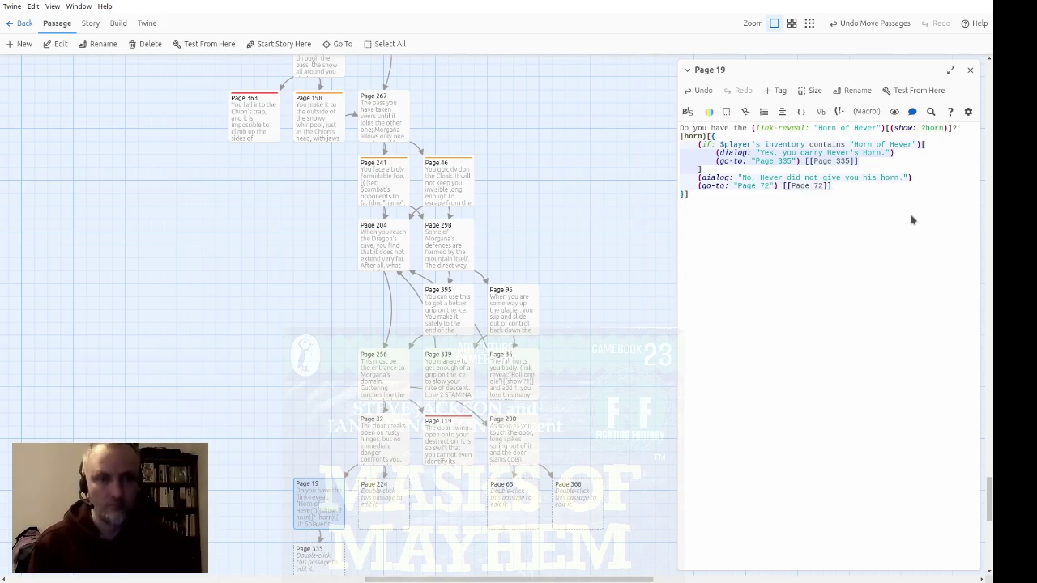
{"action": "left_click", "coordinate": [969, 70]}
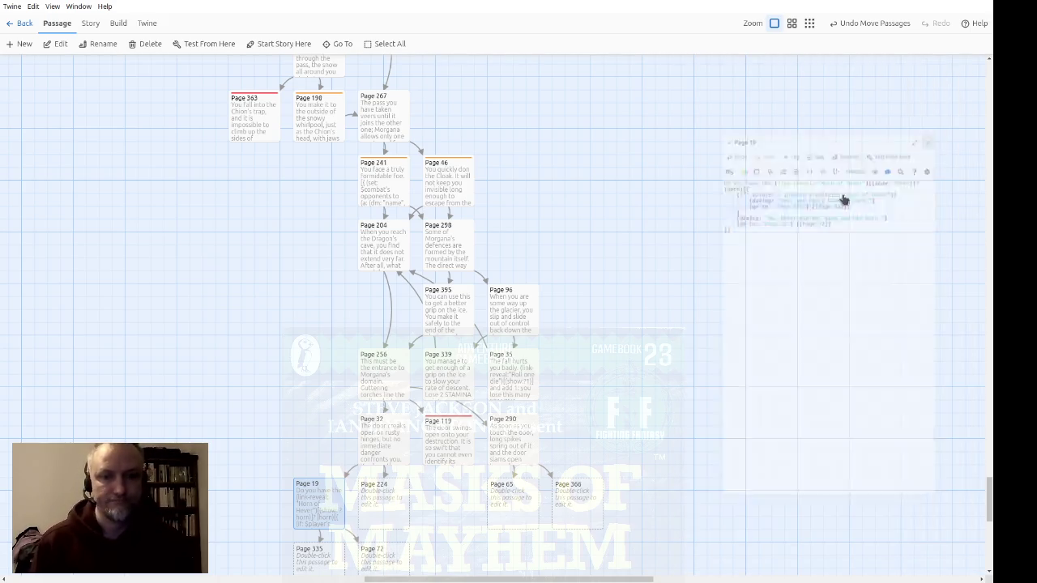
Move the new Page 335 and Page 72 passages under Page 19, then open empty Page 224
{"action": "scroll", "coordinate": [656, 296], "scroll_direction": "down", "scroll_amount": 1}
{"action": "scroll", "coordinate": [631, 324], "scroll_direction": "down", "scroll_amount": 2}
{"action": "mouse_move", "coordinate": [383, 370]}
{"action": "left_mouse_down"}
{"action": "mouse_move", "coordinate": [340, 328]}
{"action": "mouse_move", "coordinate": [329, 337]}
{"action": "mouse_move", "coordinate": [340, 338]}
{"action": "mouse_move", "coordinate": [321, 338]}
{"action": "mouse_move", "coordinate": [338, 338]}
{"action": "left_mouse_up"}
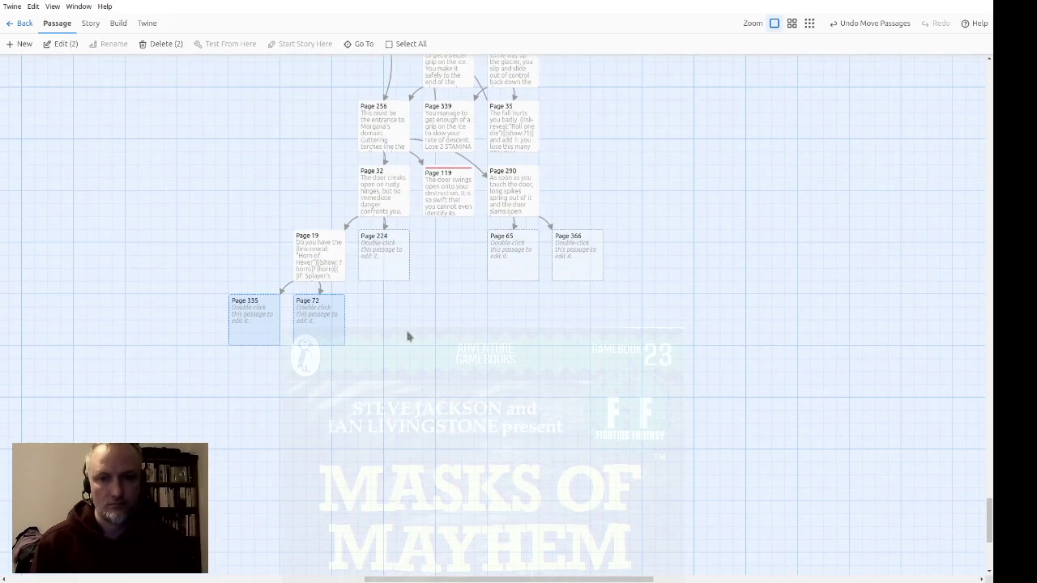
{"action": "left_click", "coordinate": [408, 338]}
{"action": "double_click", "coordinate": [386, 277]}
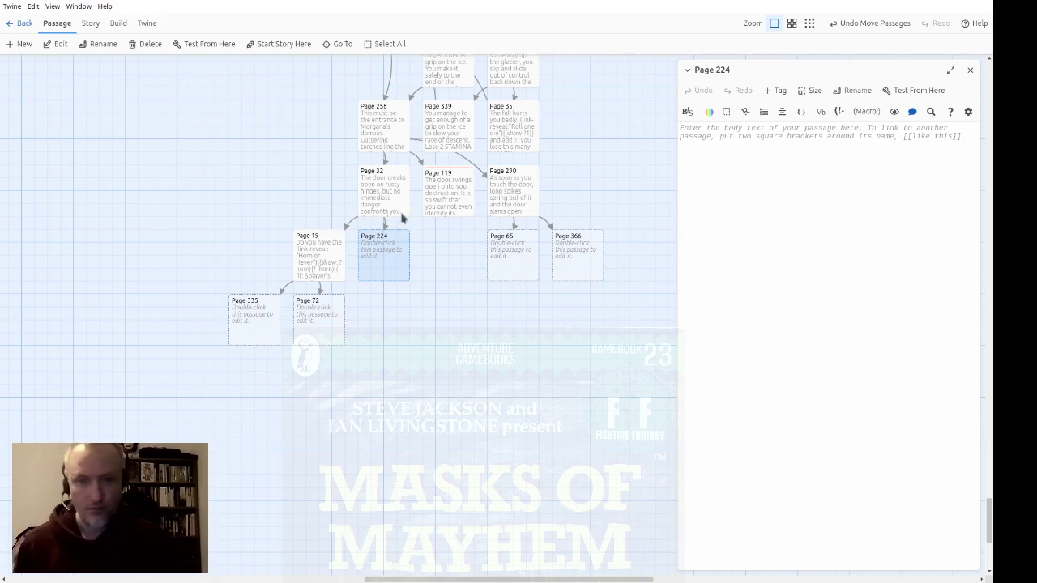
{"action": "double_click", "coordinate": [395, 205]}
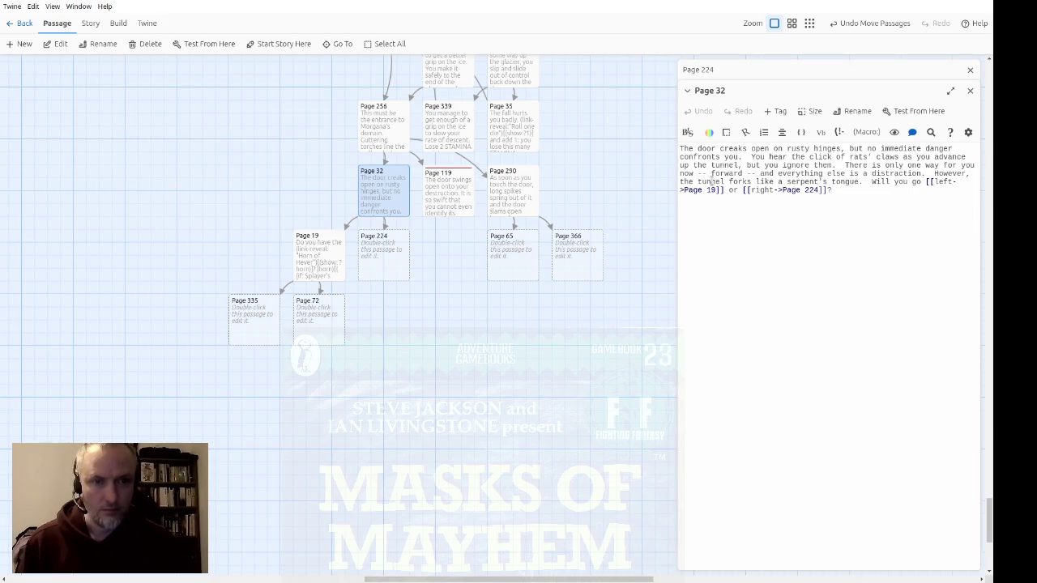
{"action": "left_click", "coordinate": [969, 91]}
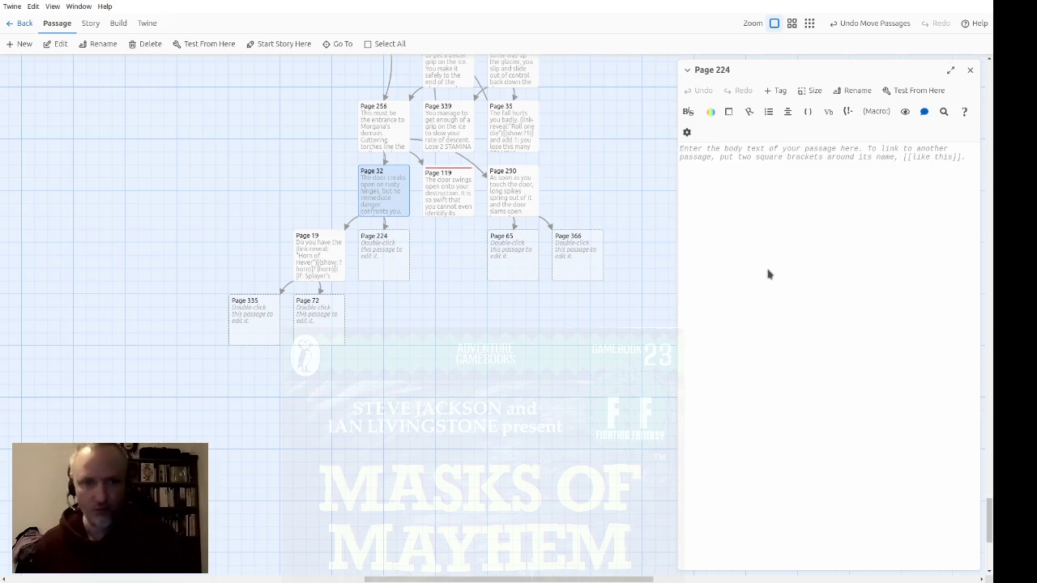
Write Page 224's text: torches cease, wind blows your torch out, continue or take the other branch?
{"action": "type", "text": "The "}
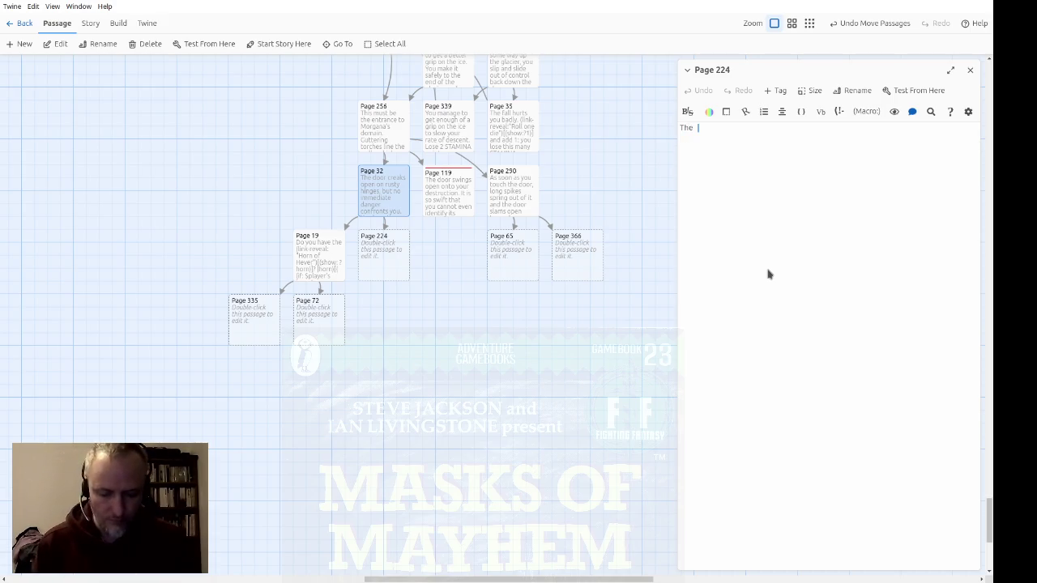
{"action": "type", "text": "torches on thr w"}
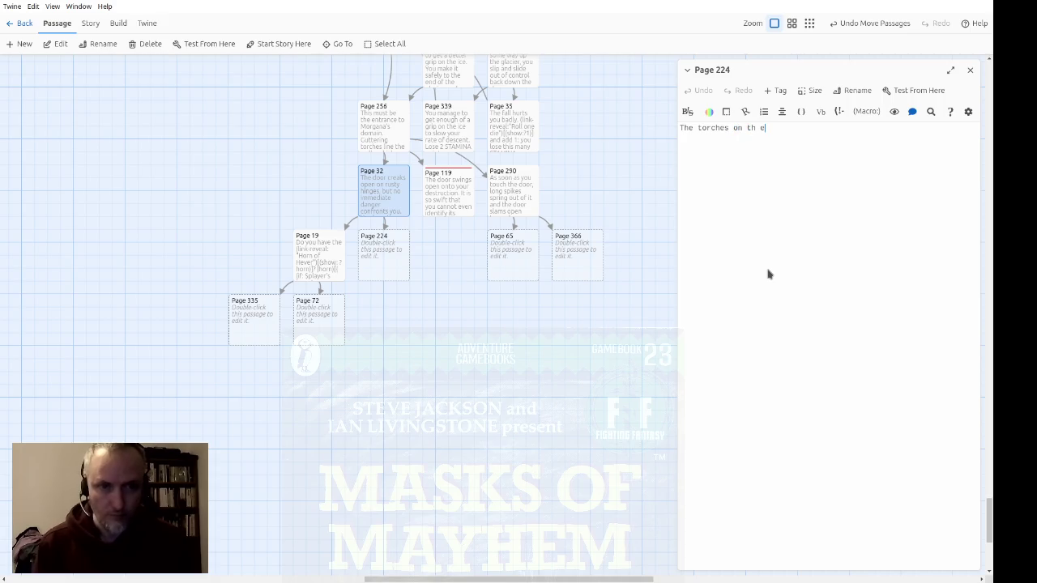
{"action": "key", "text": "BackSpace"}
{"action": "key", "text": "BackSpace"}
{"action": "key", "text": "BackSpace"}
{"action": "type", "text": "e walls ar"}
{"action": "type", "text": "e spaced "}
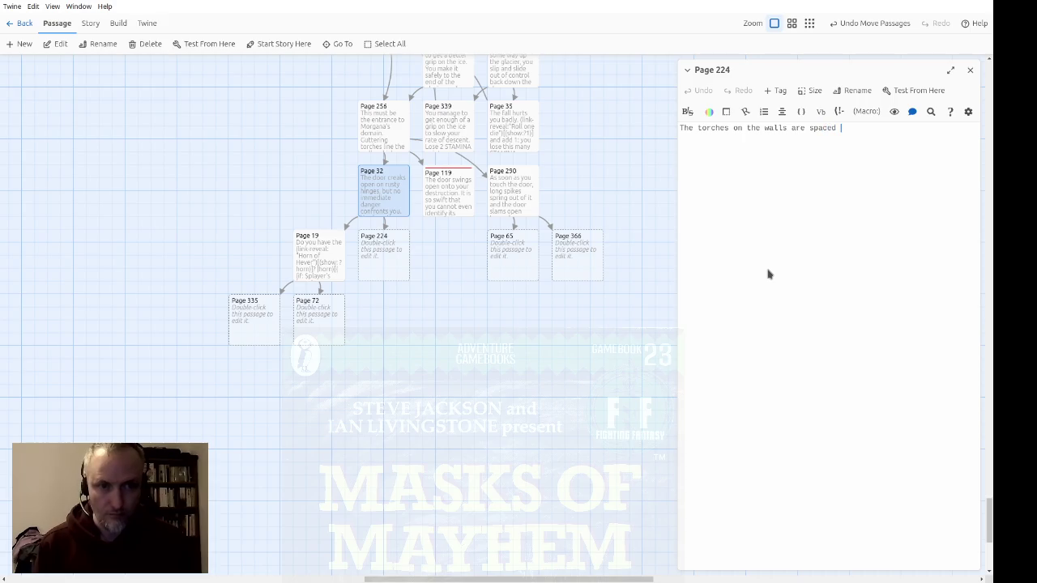
{"action": "type", "text": "further apart"}
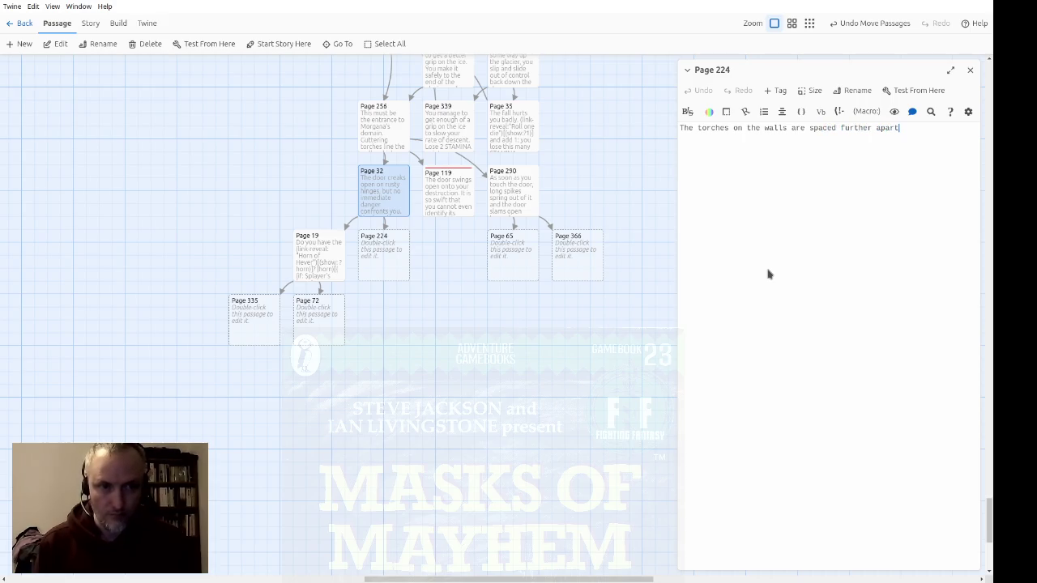
{"action": "type", "text": ", and the n cease altogether"}
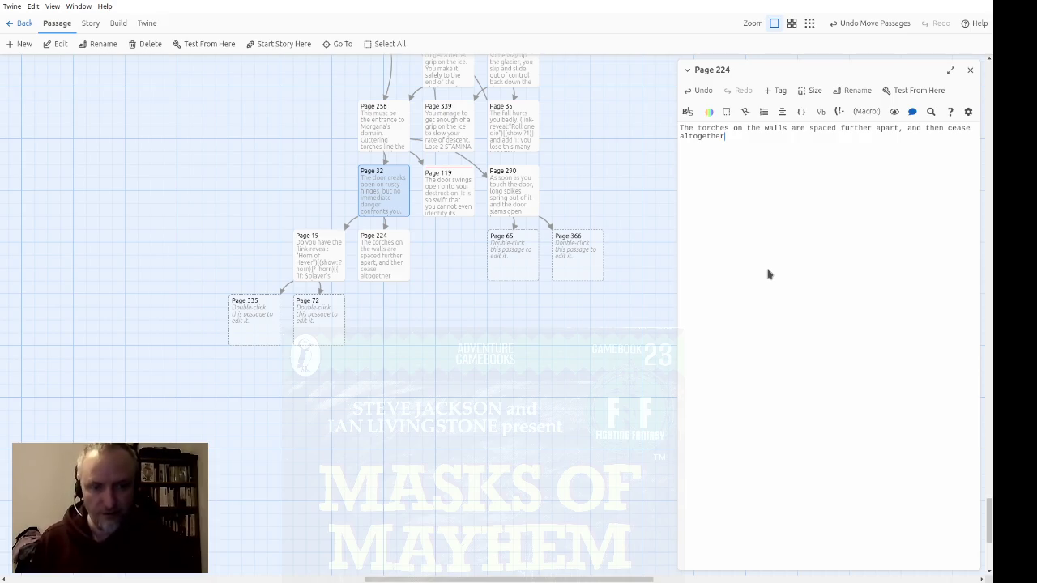
{"action": "type", "text": ","}
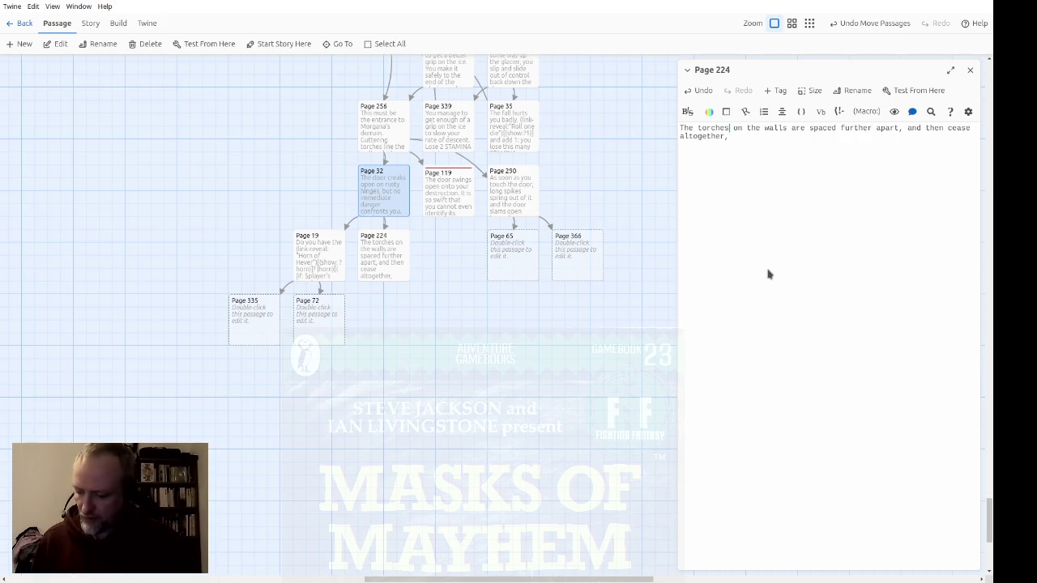
{"action": "type", "text": "as you walk on dowe"}
{"action": "key", "text": "BackSpace"}
{"action": "type", "text": "n the tunnel."}
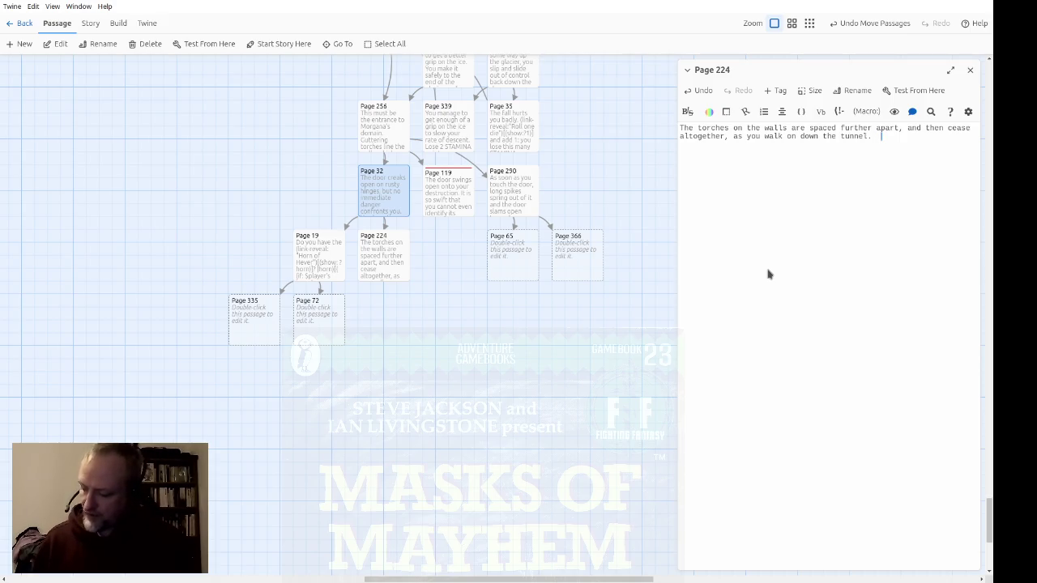
{"action": "type", "text": "Y"}
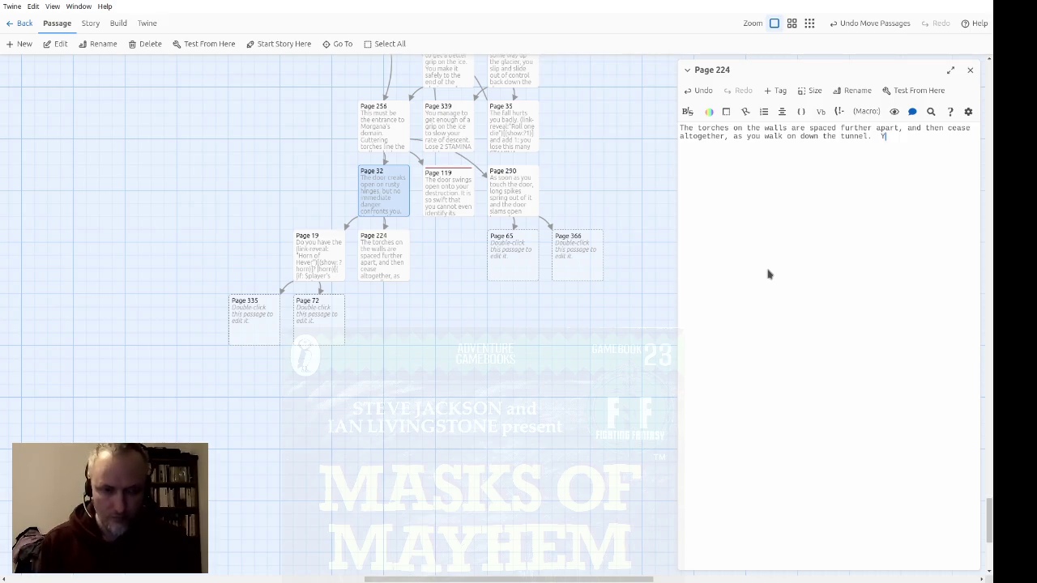
{"action": "type", "text": "ou go back and "}
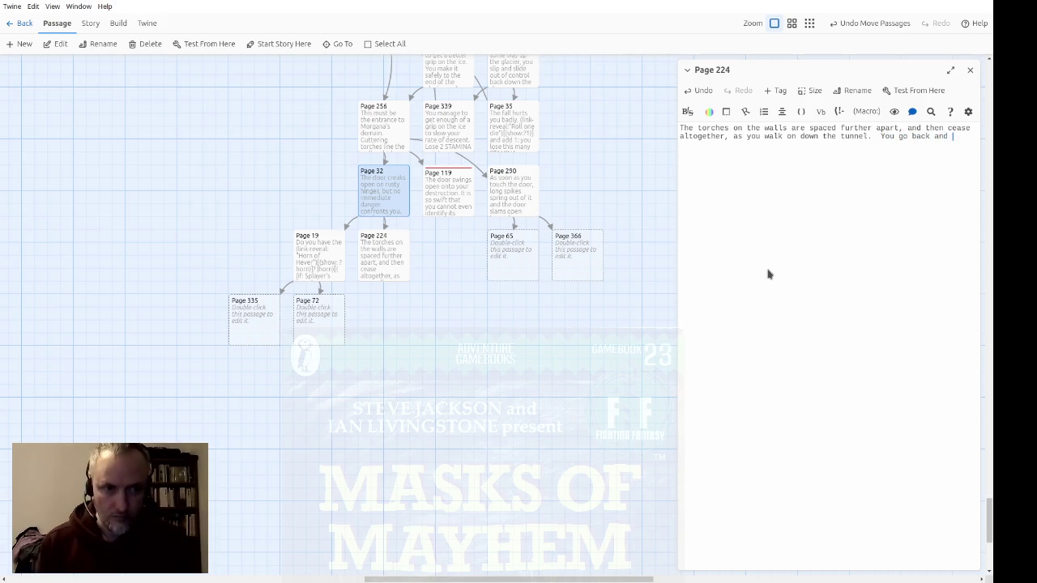
{"action": "type", "text": "get a torch to "}
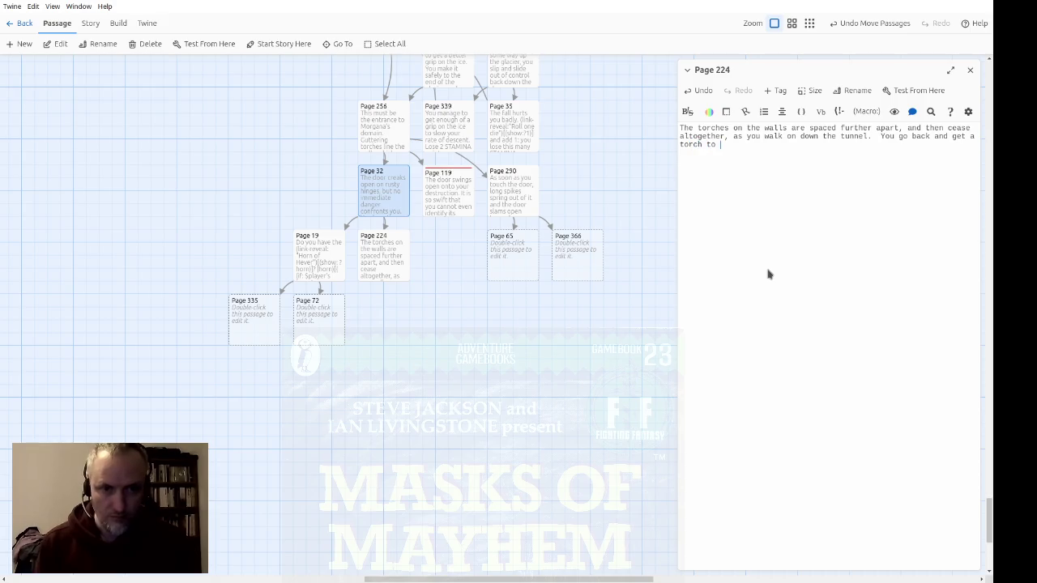
{"action": "type", "text": "light your way, but"}
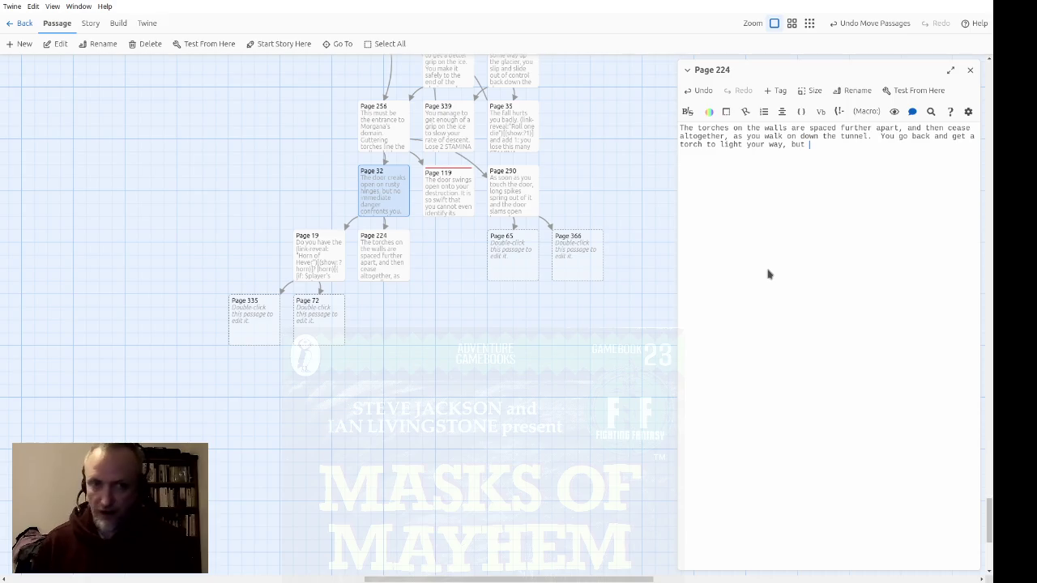
{"action": "type", "text": "a strong "}
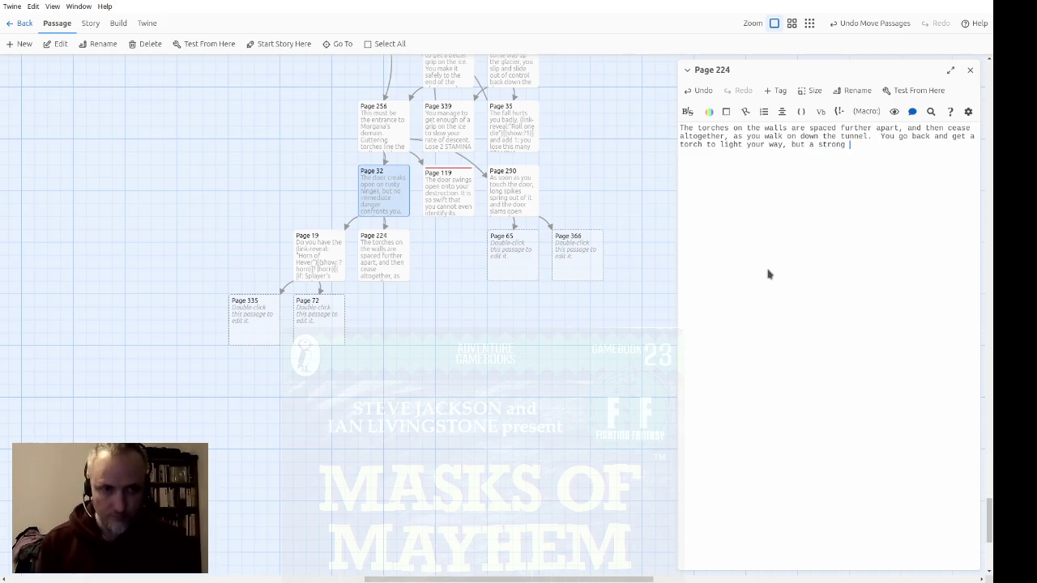
{"action": "type", "text": "and unnatu"}
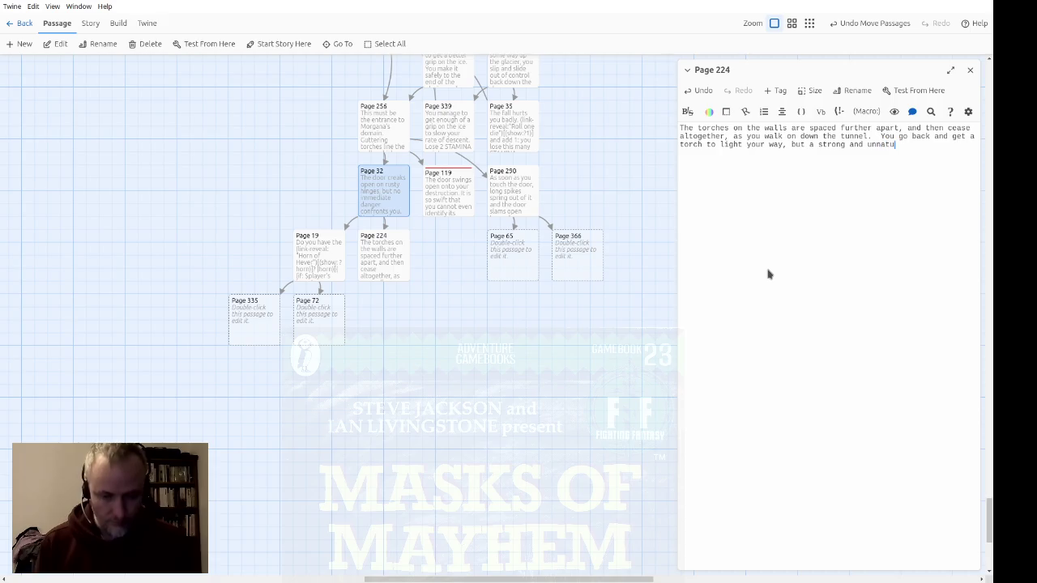
{"action": "type", "text": "ral wind b"}
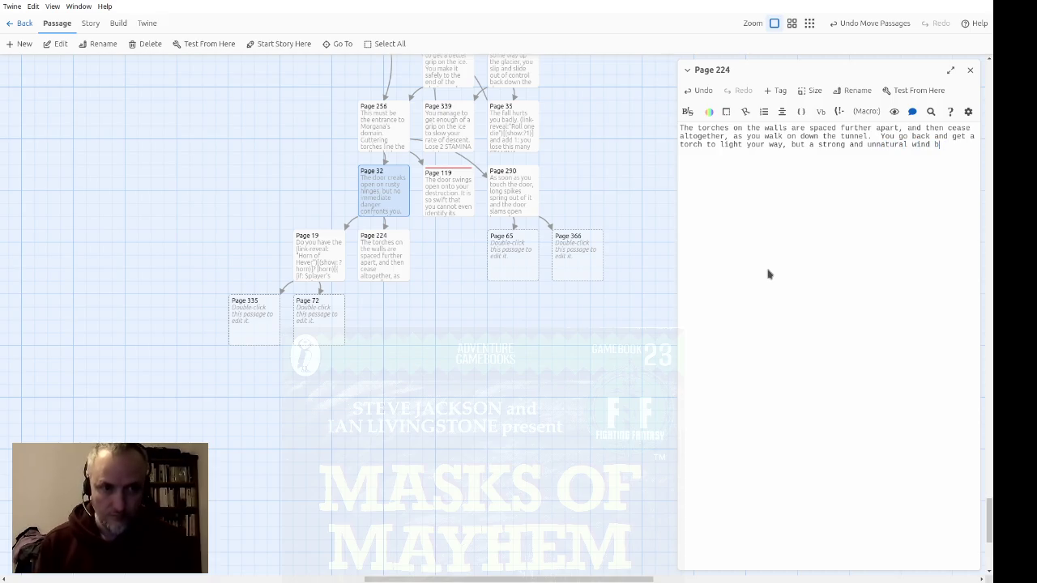
{"action": "type", "text": "lows it ou"}
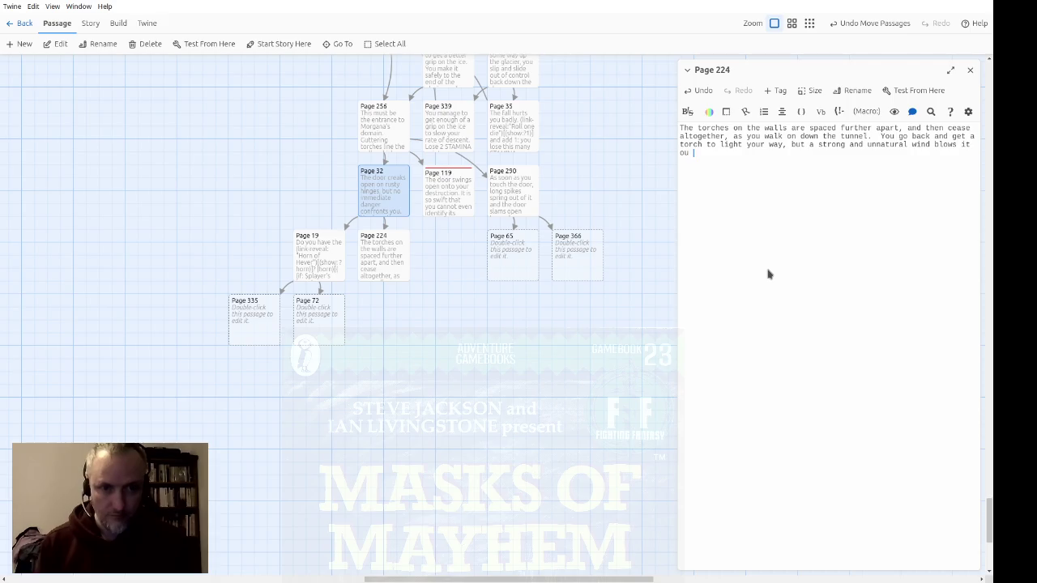
{"action": "type", "text": "t straight away."}
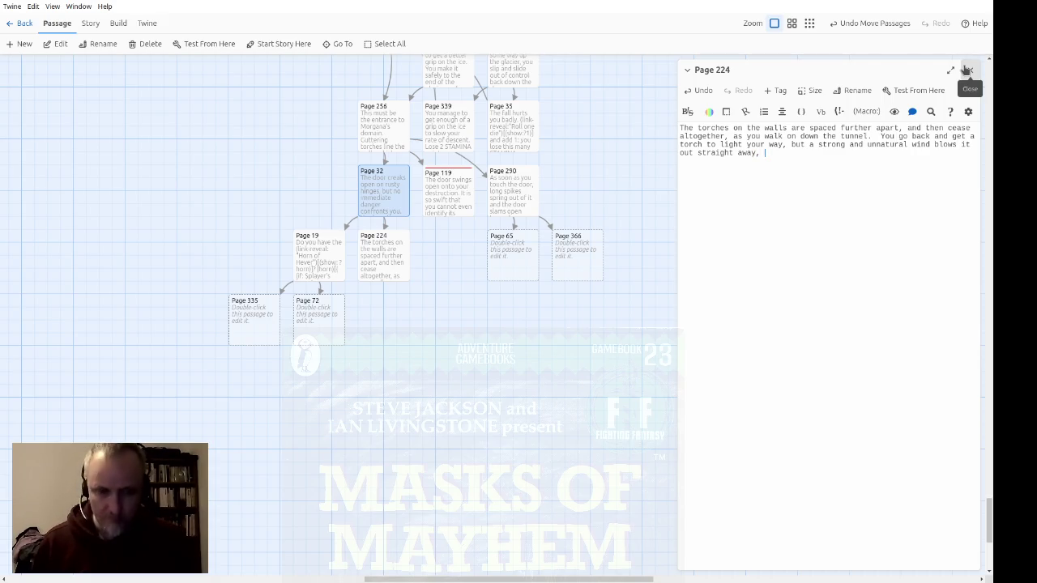
{"action": "type", "text": "and then di"}
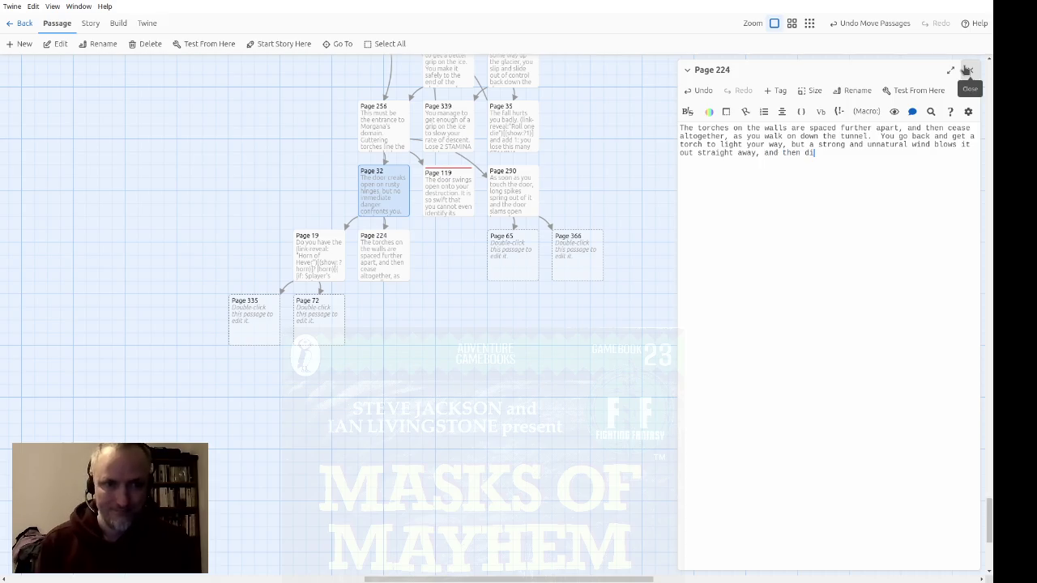
{"action": "type", "text": "es down."}
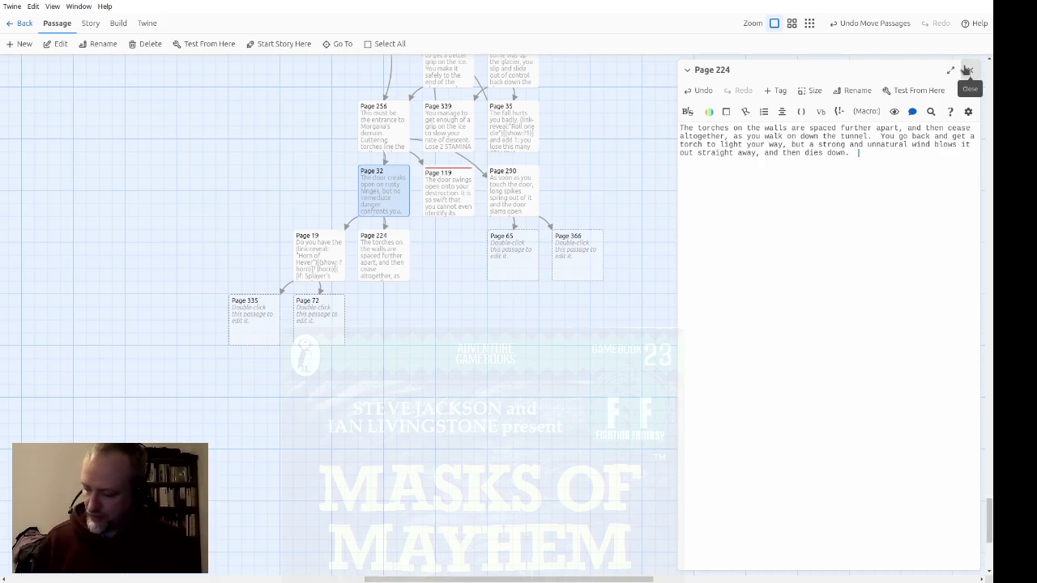
{"action": "type", "text": "  W"}
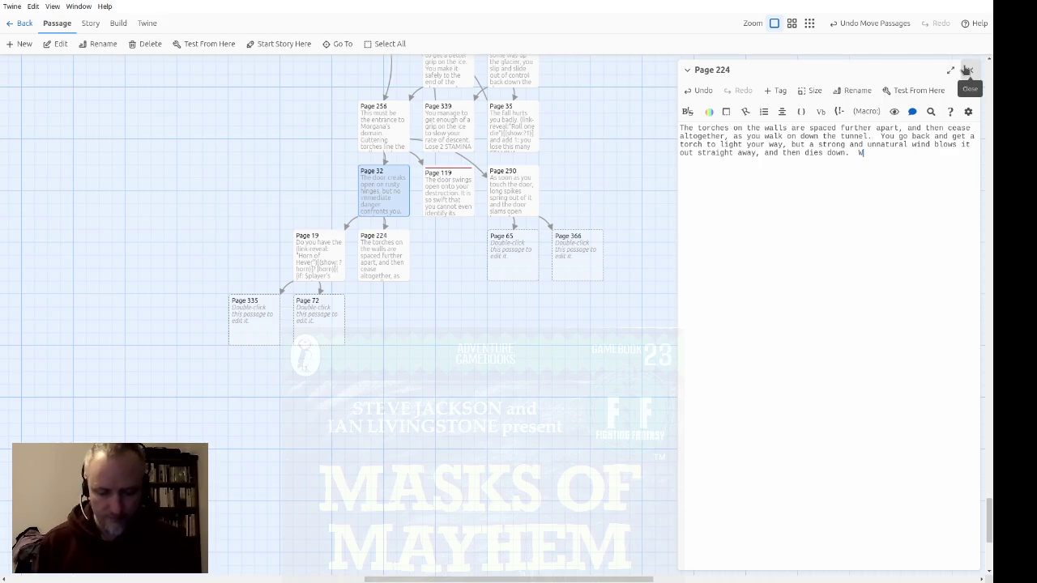
{"action": "type", "text": "ill you continue down the"}
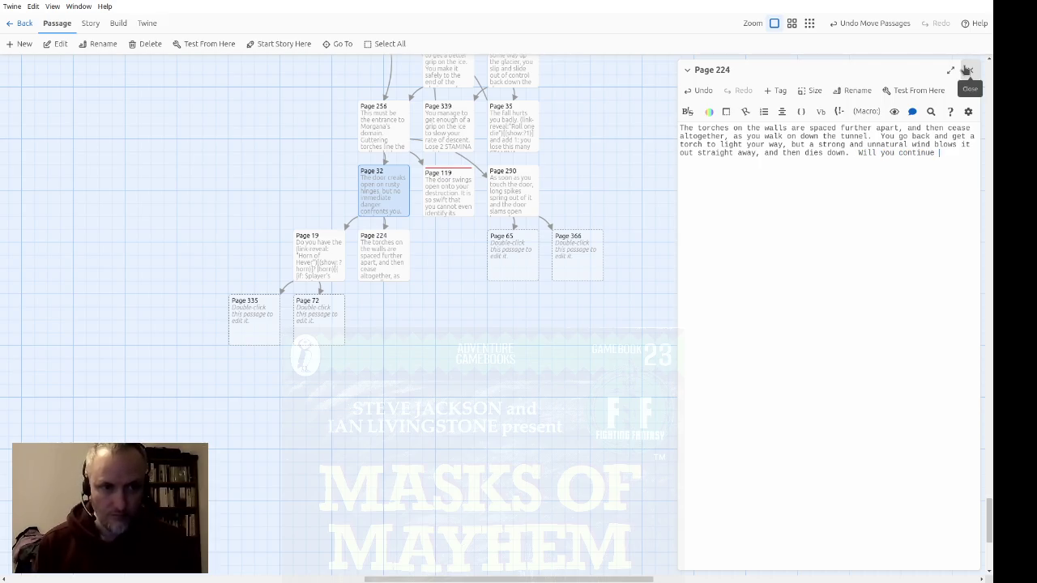
{"action": "key", "text": "BackSpace"}
{"action": "type", "text": "is branch, "}
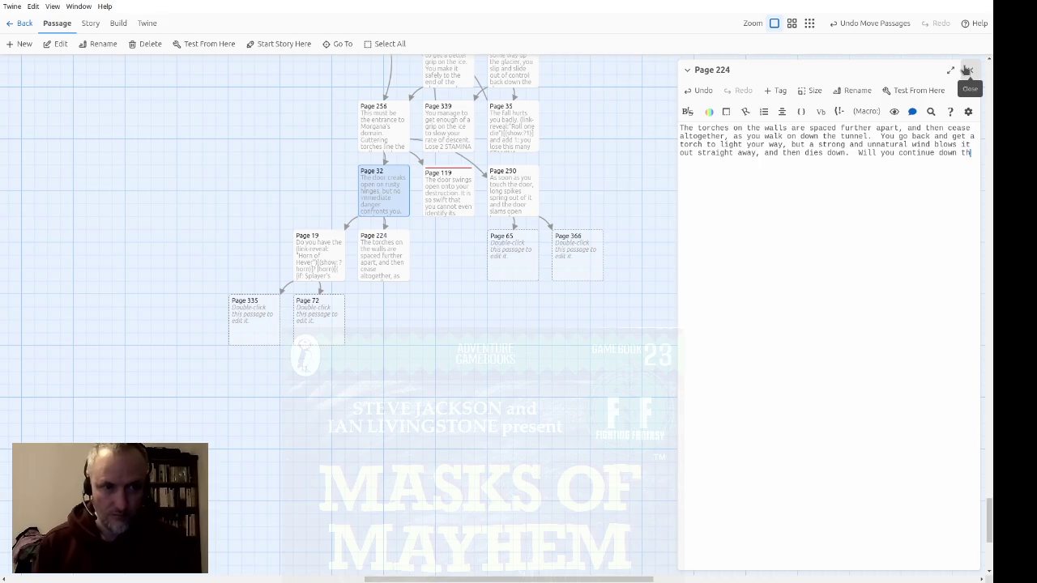
{"action": "type", "text": "or return "}
{"action": "type", "text": "and "}
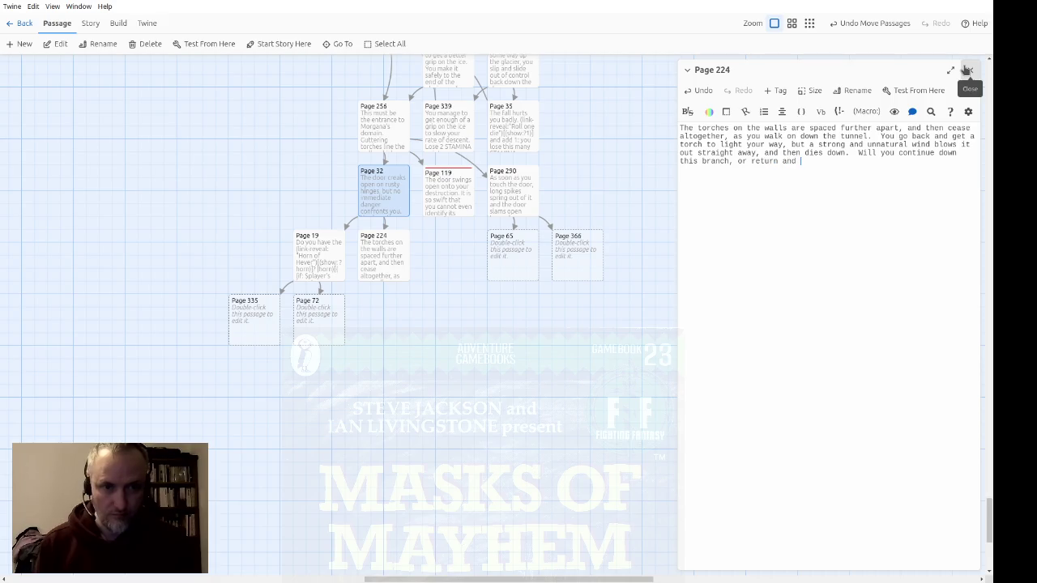
{"action": "type", "text": "take the other "}
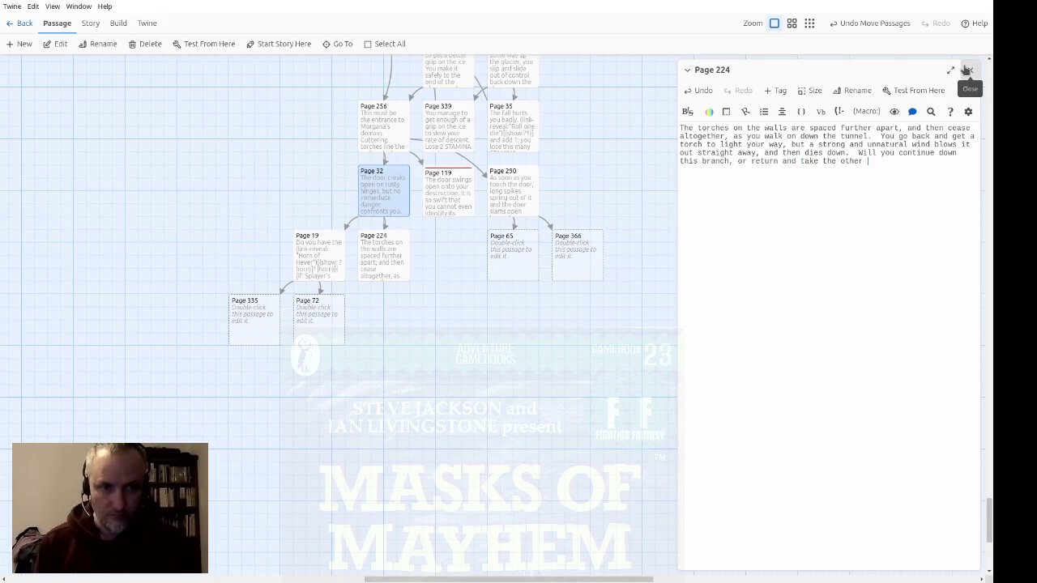
{"action": "type", "text": "branch?"}
Link the continue choice to Page 49 and 'other branch' to Page 19, then close the editor
{"action": "key", "text": "Up"}
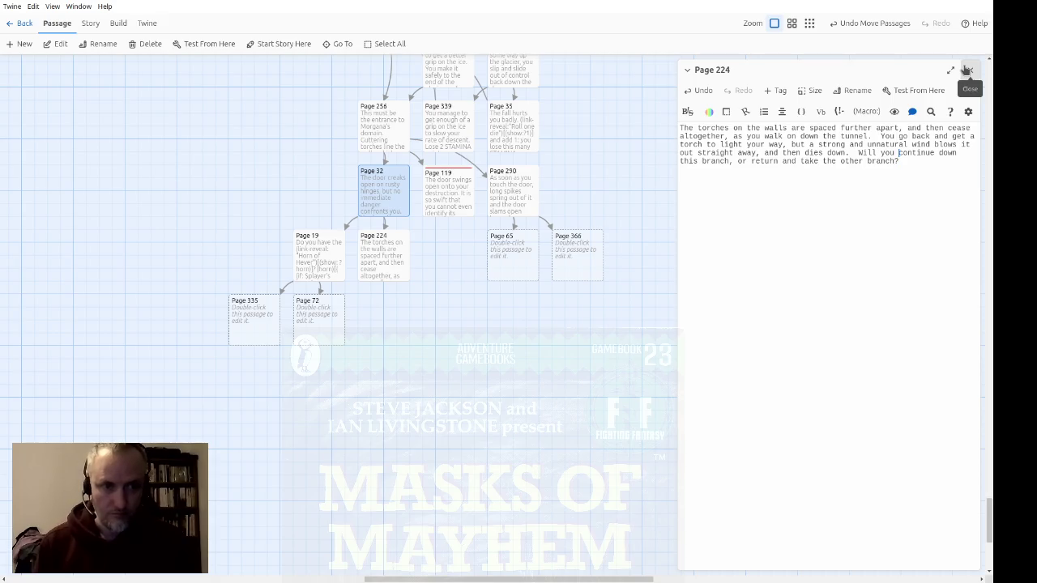
{"action": "type", "text": "[["}
{"action": "type", "text": "->Page"}
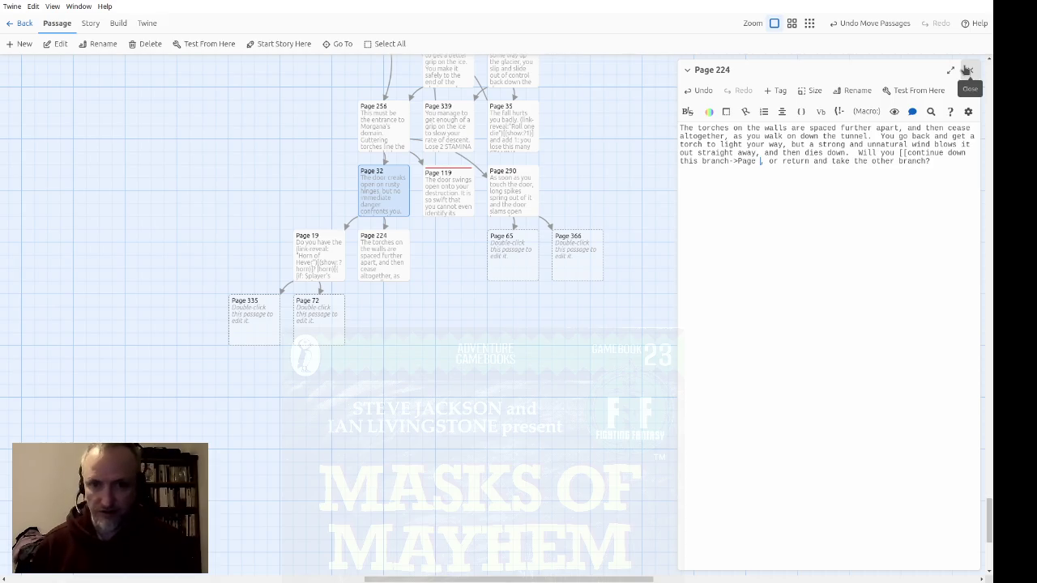
{"action": "type", "text": "49]]"}
{"action": "key", "text": "Right"}
{"action": "key", "text": "Right"}
{"action": "key", "text": "Right"}
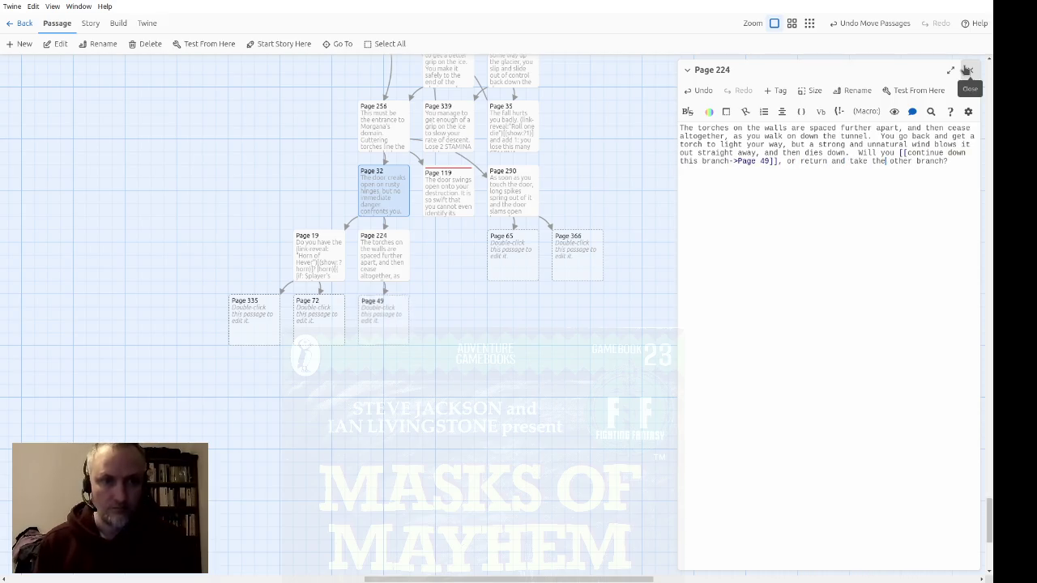
{"action": "type", "text": "[[other branch"}
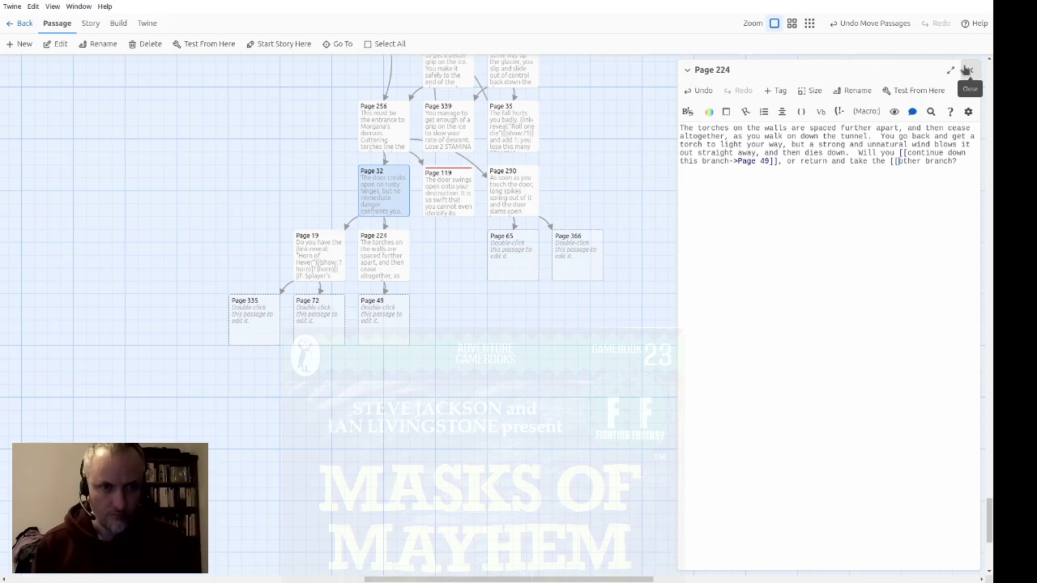
{"action": "type", "text": "->"}
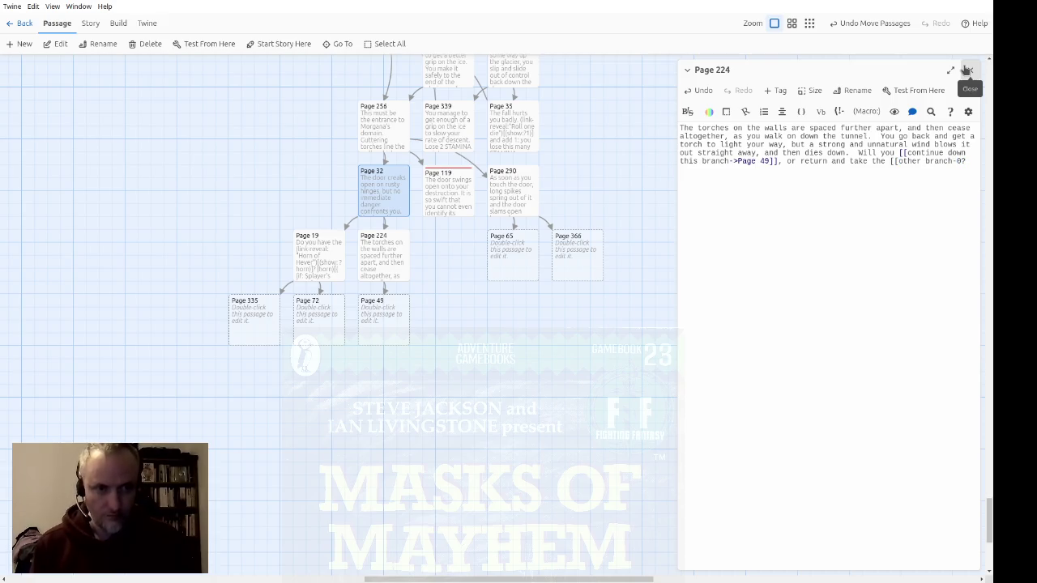
{"action": "type", "text": "Page 19"}
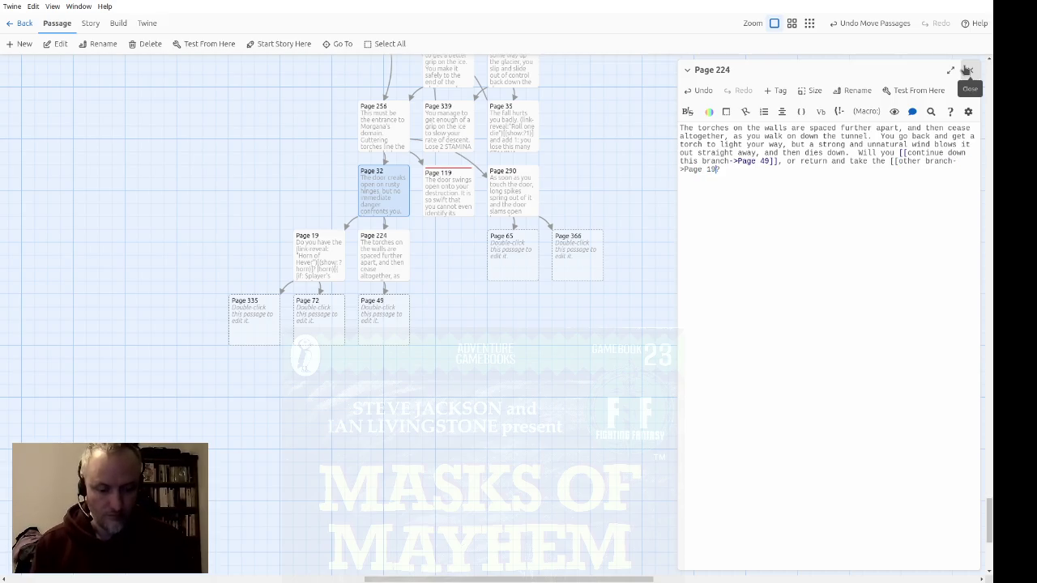
{"action": "type", "text": "]]"}
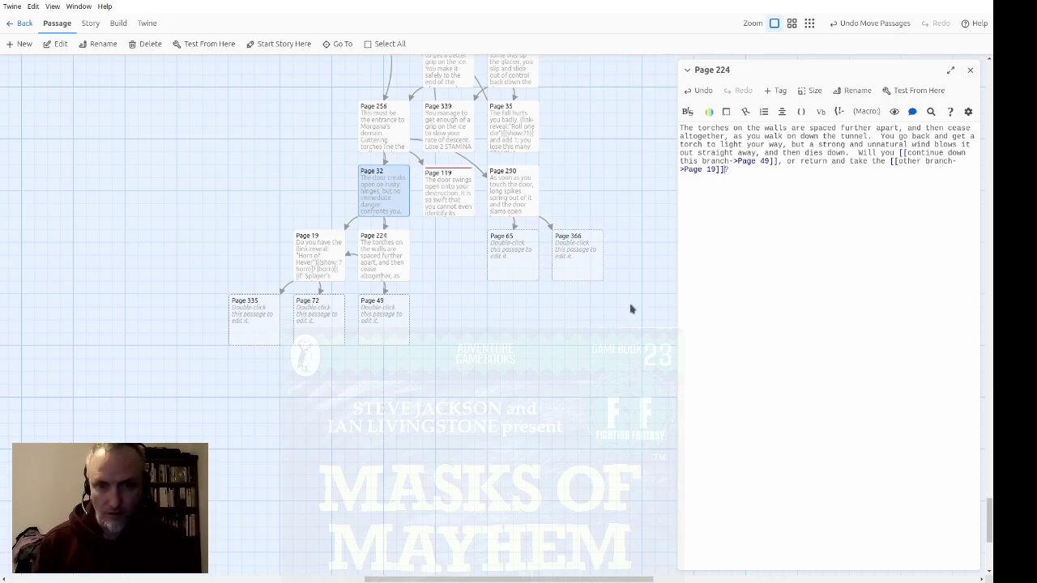
{"action": "left_click", "coordinate": [969, 70]}
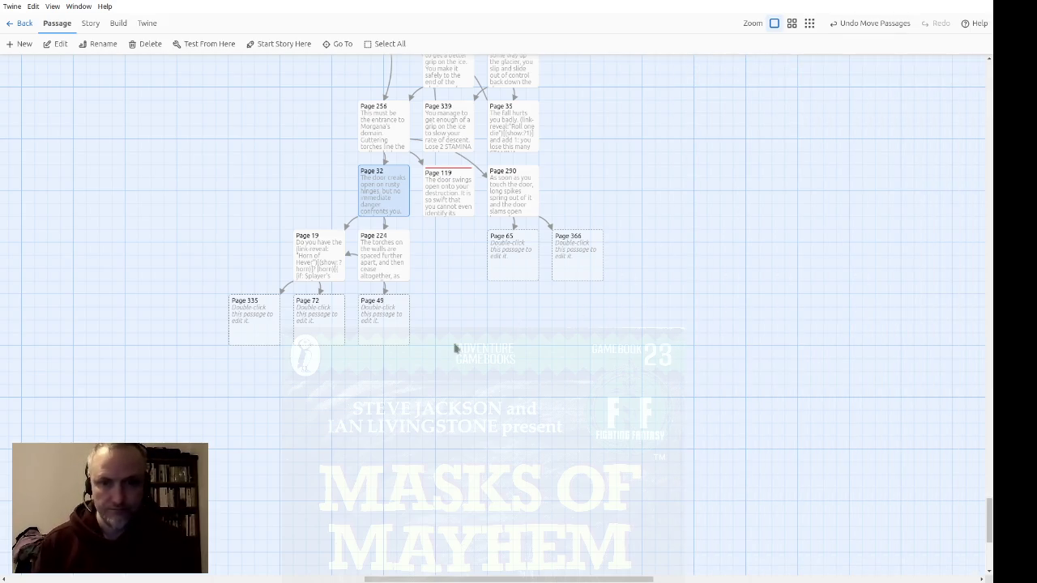
Write Page 65: 'You are impaled between the spiked door and the wall of the cavern. Your adventure is over.'
{"action": "left_click", "coordinate": [511, 262]}
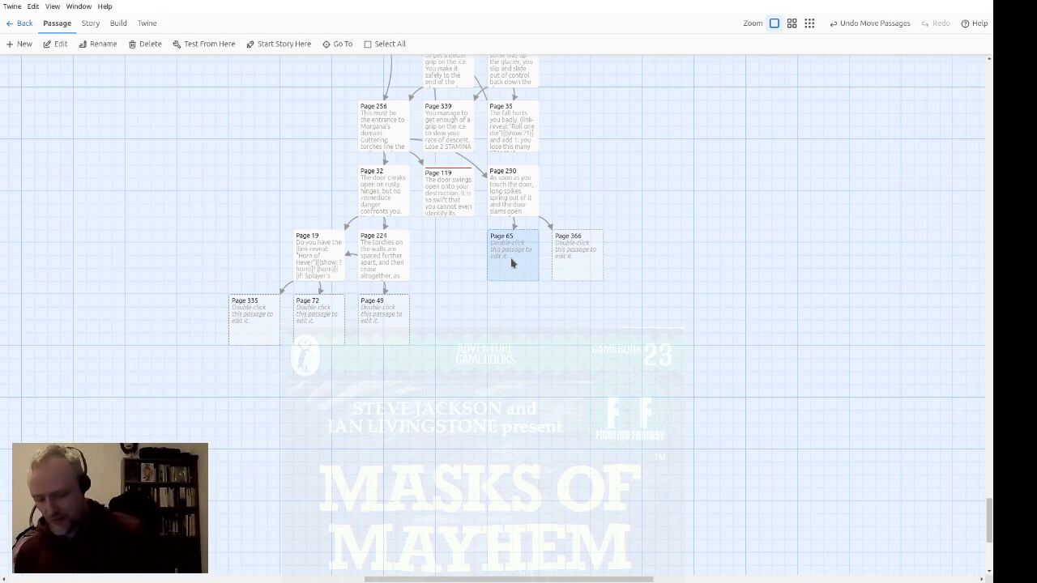
{"action": "left_click_drag", "start_coordinate": [511, 262], "coordinate": [513, 245]}
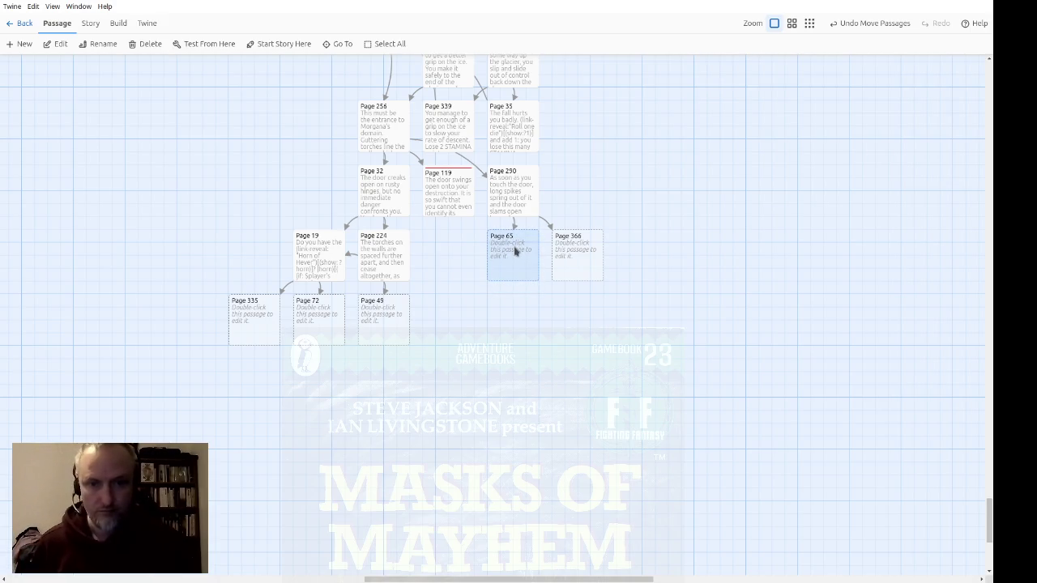
{"action": "double_click", "coordinate": [514, 250]}
{"action": "type", "text": "You "}
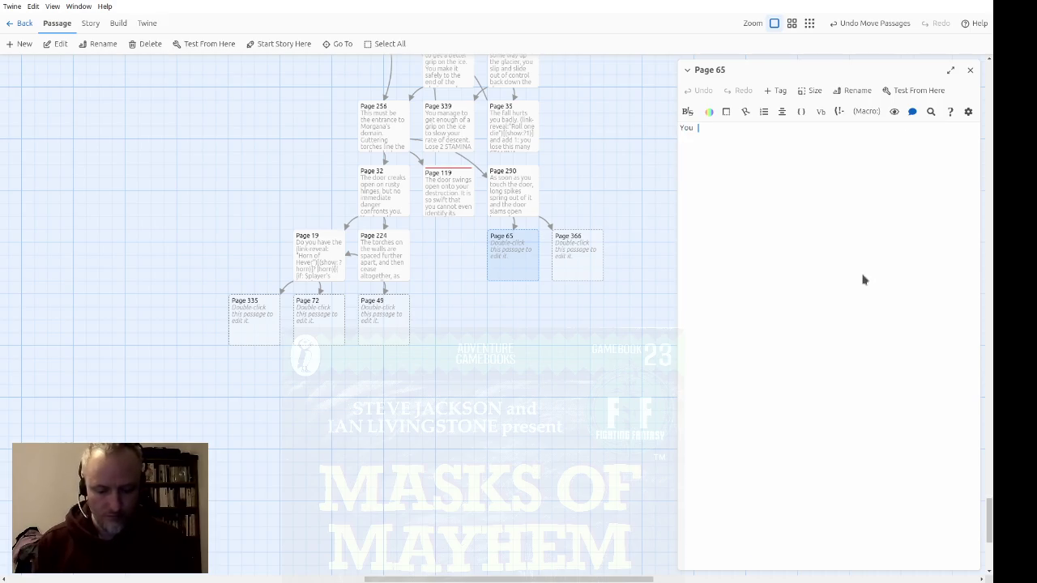
{"action": "type", "text": "are impaled betw"}
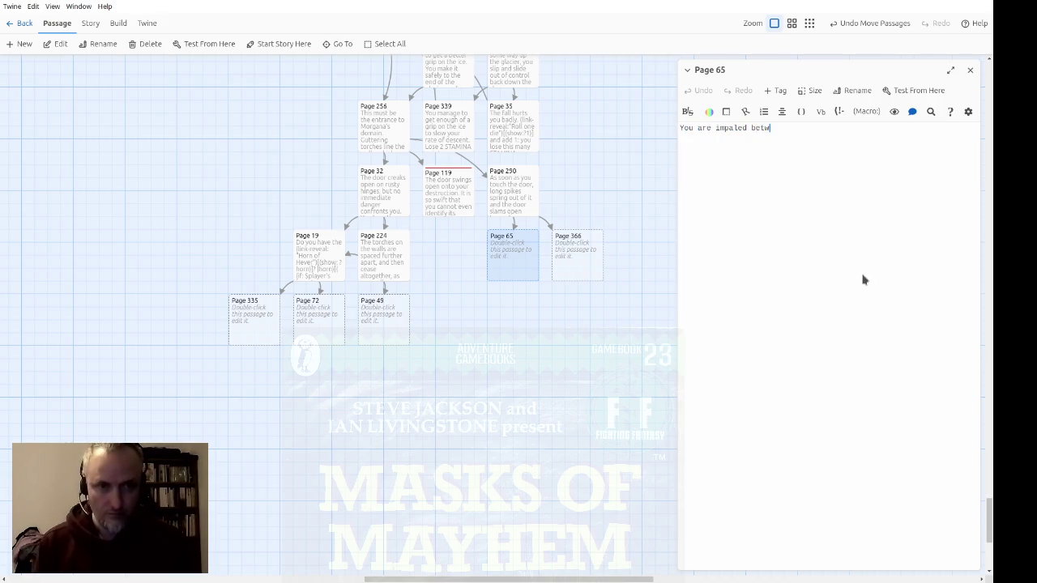
{"action": "type", "text": "een the spiked "}
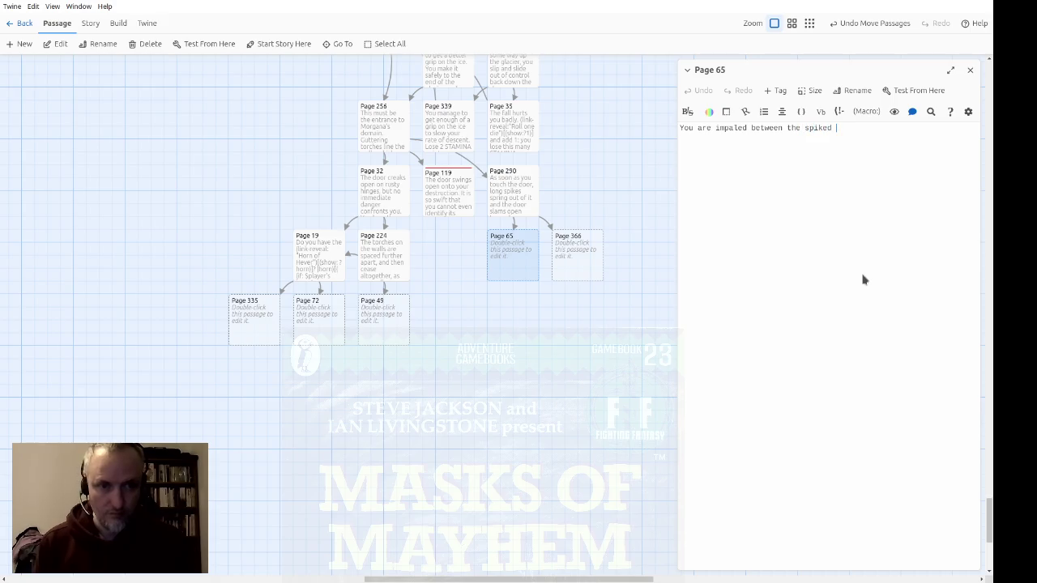
{"action": "type", "text": "door and the wall "}
{"action": "type", "text": "of the ca"}
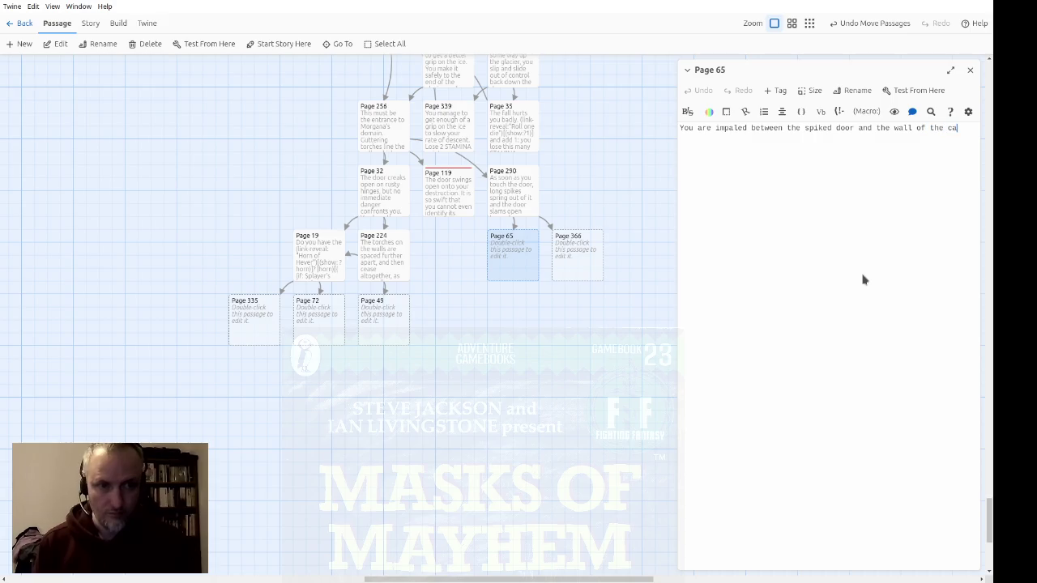
{"action": "type", "text": "vern.  Your adventure is over,"}
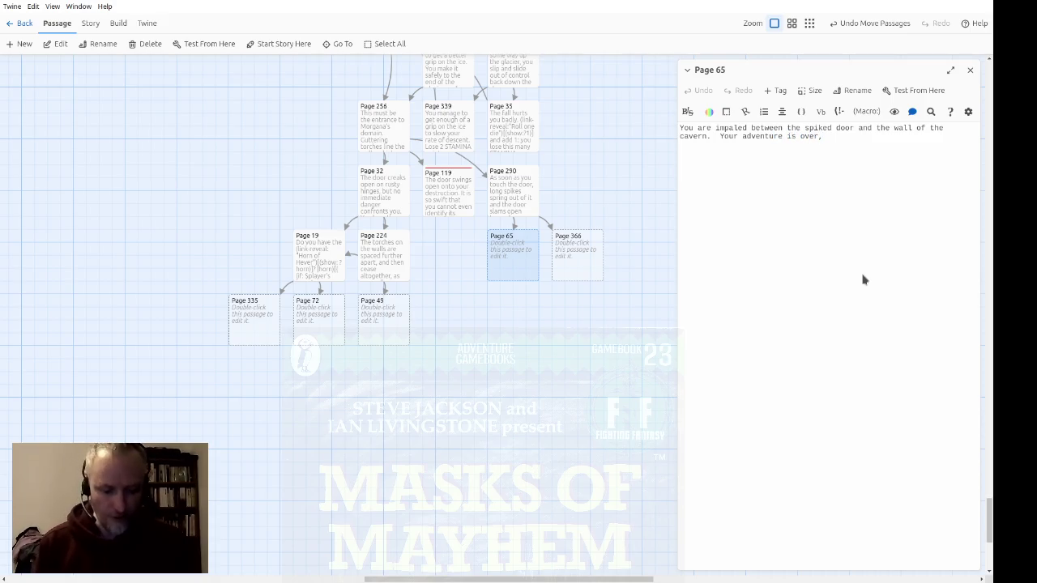
Tag Page 65 with the existing 'death' tag and open the empty Page 366
{"action": "left_click", "coordinate": [775, 89]}
{"action": "left_click", "coordinate": [764, 123]}
{"action": "left_click", "coordinate": [766, 154]}
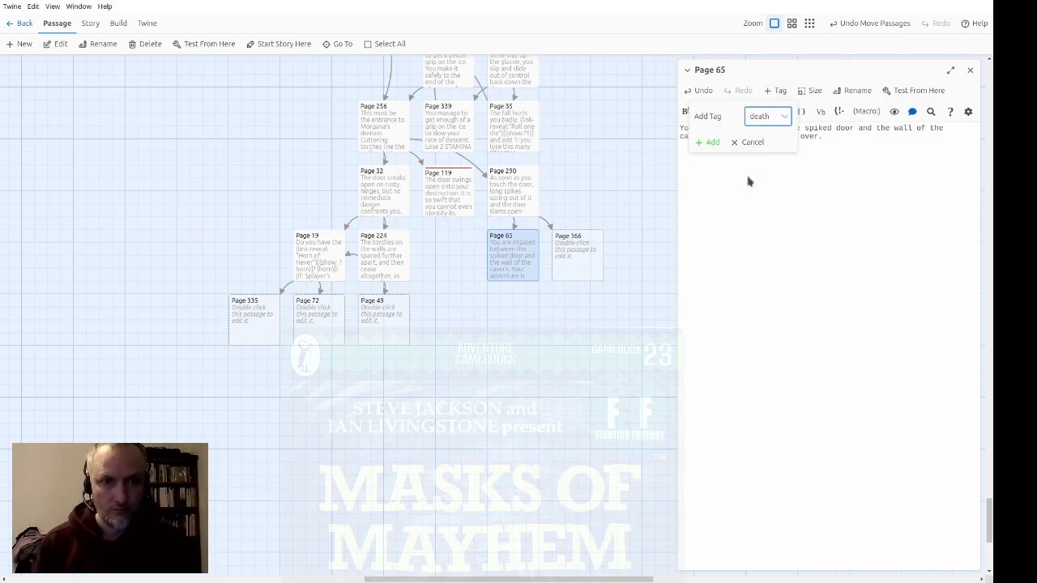
{"action": "left_click", "coordinate": [710, 142]}
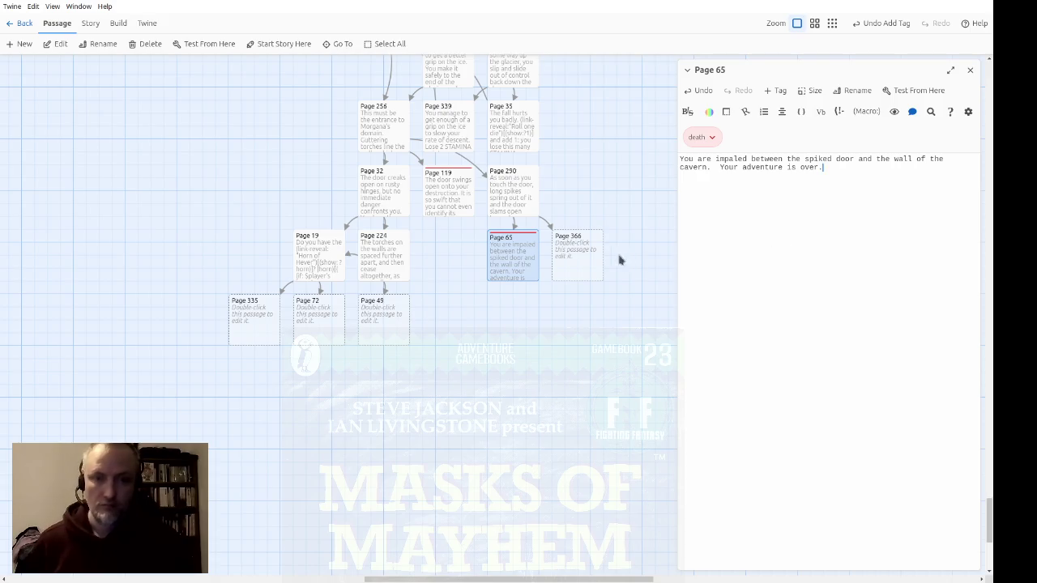
{"action": "double_click", "coordinate": [584, 259]}
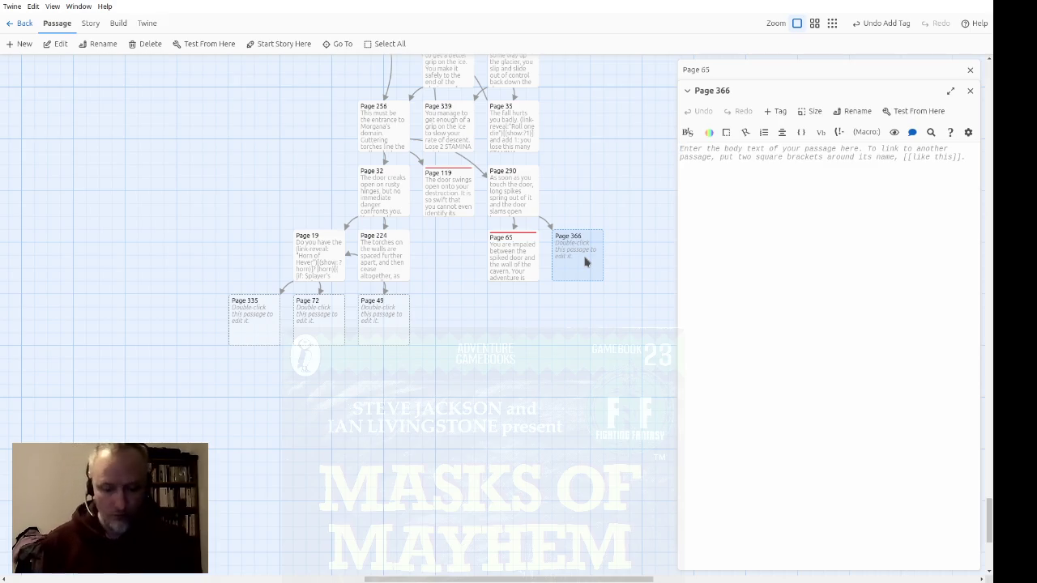
Write Page 366: you leap back from the door; go through into a dark tunnel, or try the stone or wooden door?
{"action": "type", "text": "The"}
{"action": "key", "text": "BackSpace"}
{"action": "key", "text": "BackSpace"}
{"action": "key", "text": "BackSpace"}
{"action": "type", "text": "You leap back in time to a"}
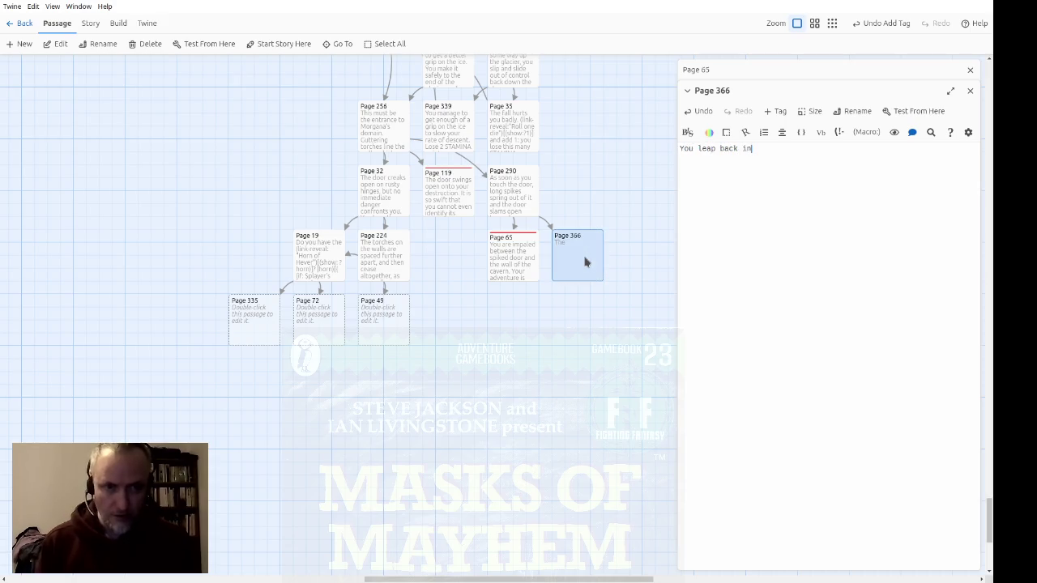
{"action": "type", "text": "void the door."}
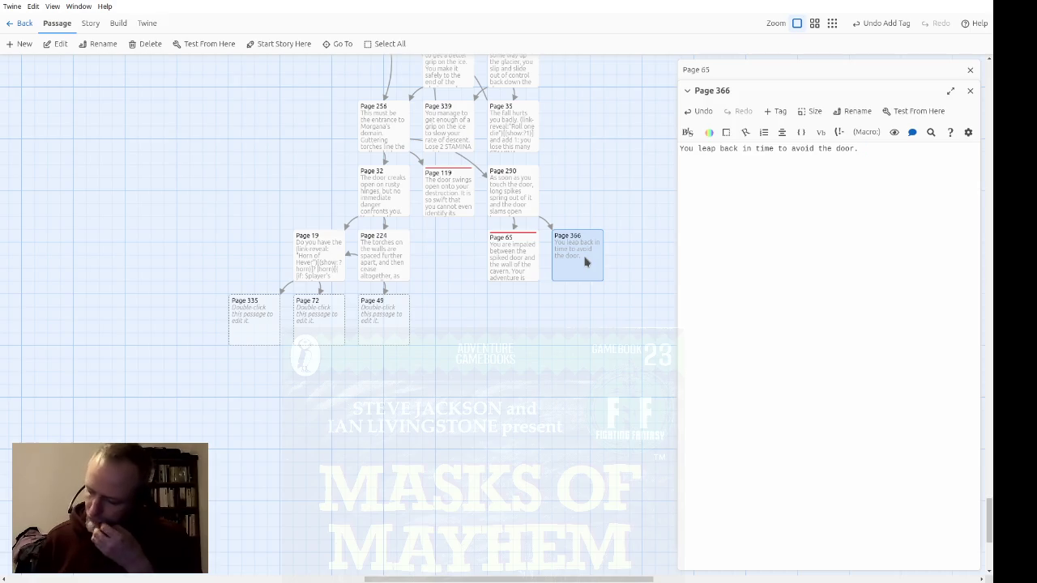
{"action": "type", "text": "Will you go through it into a dark tunnel"}
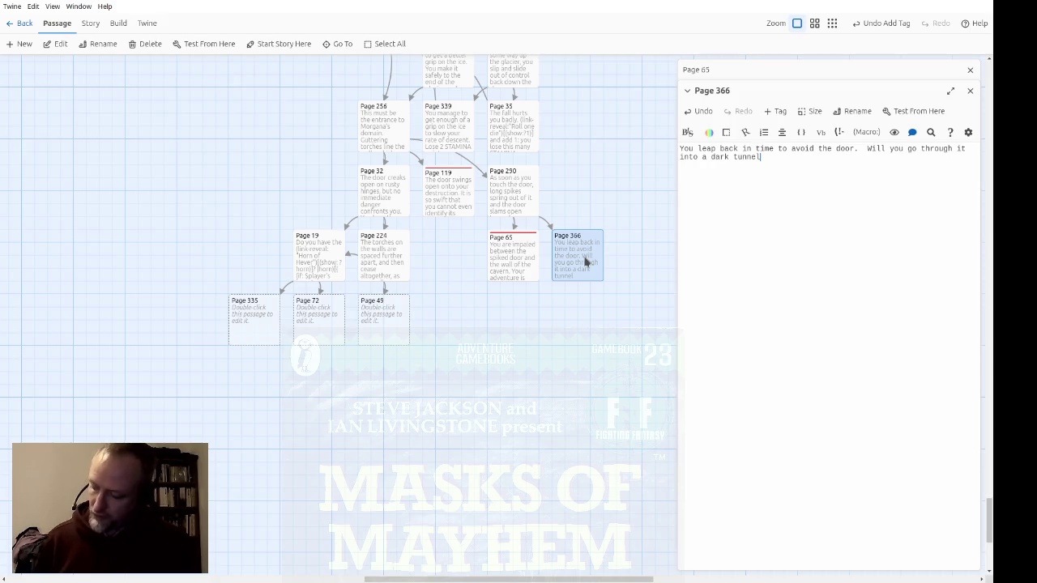
{"action": "type", "text": "or try the stone door or the wooden door?"}
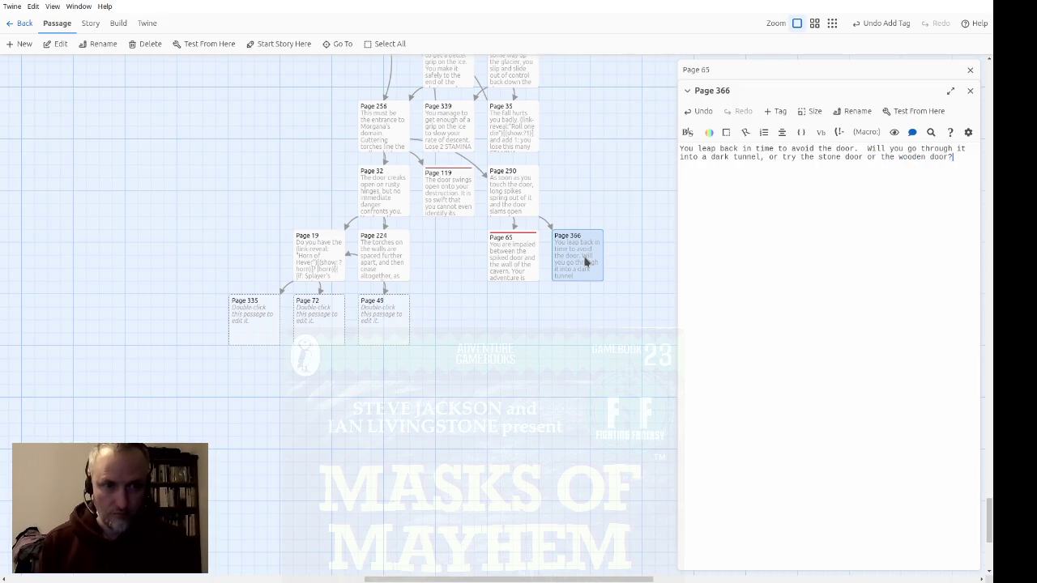
Link the stone door to Page 119, the wooden door to Page 32, 'go through it' to Page 131, then close
{"action": "key", "text": "ctrl+Left"}
{"action": "key", "text": "ctrl+Left"}
{"action": "key", "text": "ctrl+Left"}
{"action": "type", "text": "[["}
{"action": "type", "text": "->Page"}
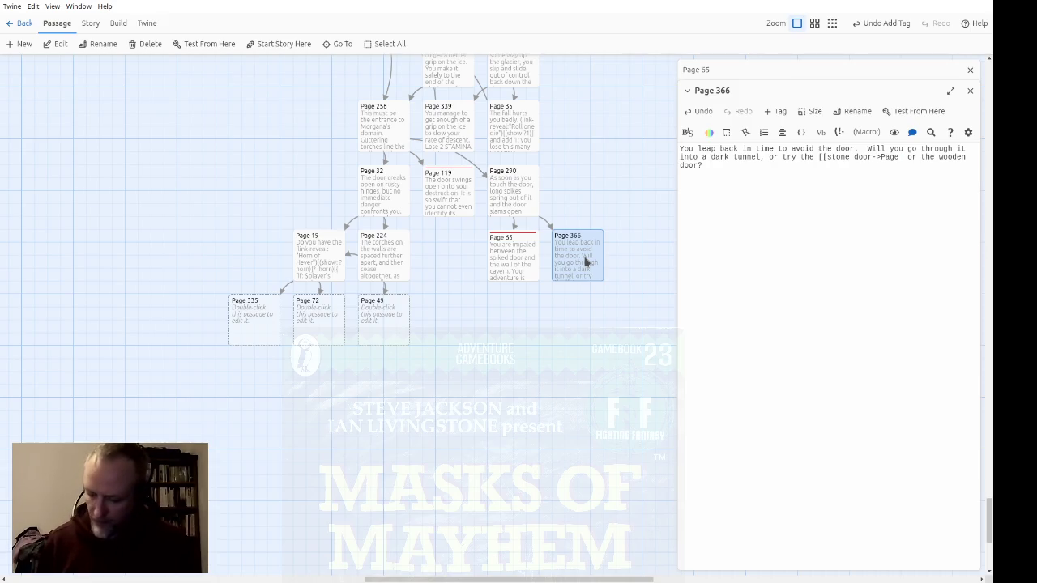
{"action": "type", "text": "119]]"}
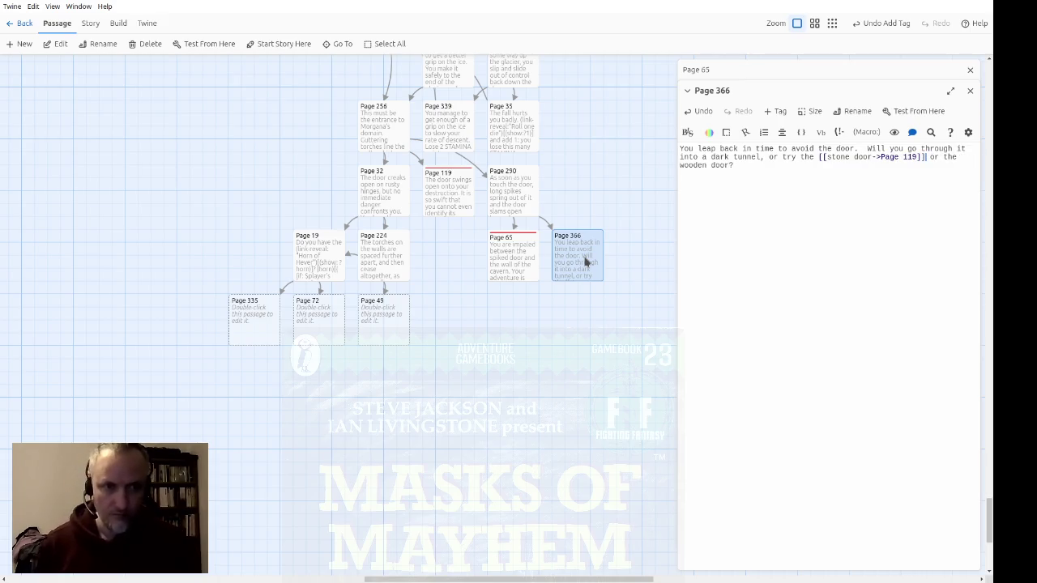
{"action": "type", "text": "[["}
{"action": "type", "text": "->P"}
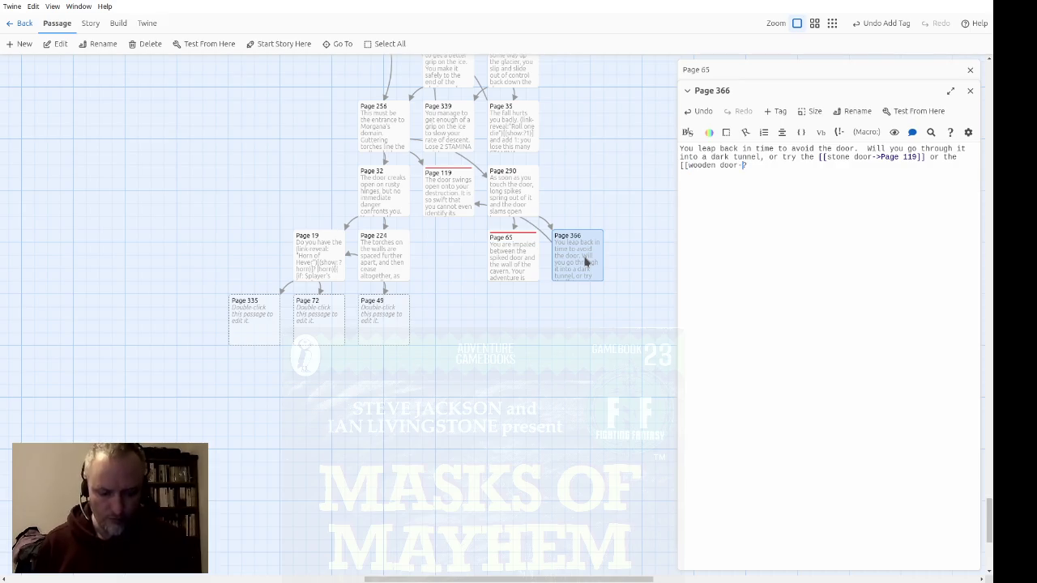
{"action": "type", "text": "age "}
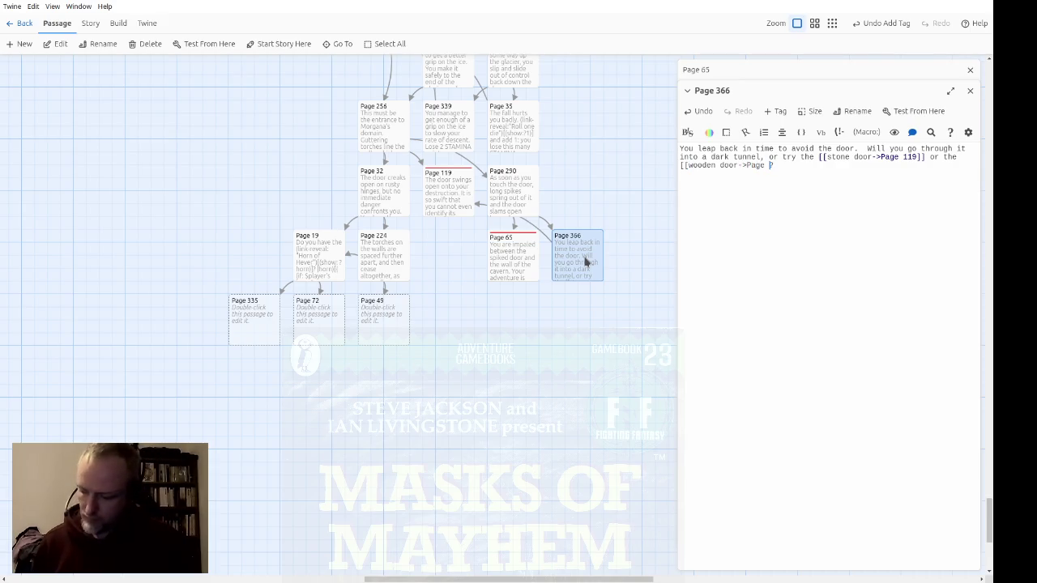
{"action": "type", "text": "32"}
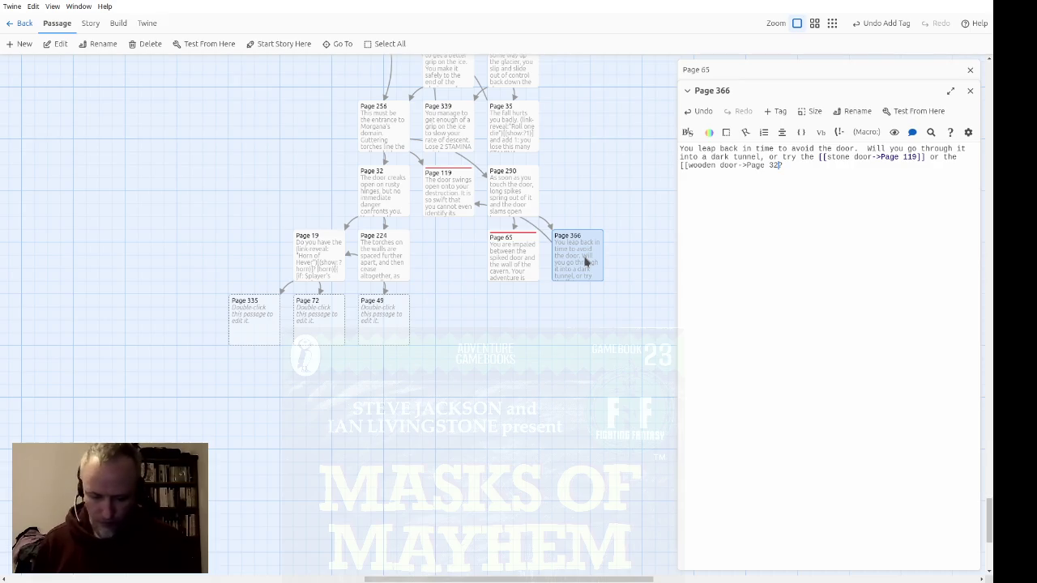
{"action": "type", "text": "]]"}
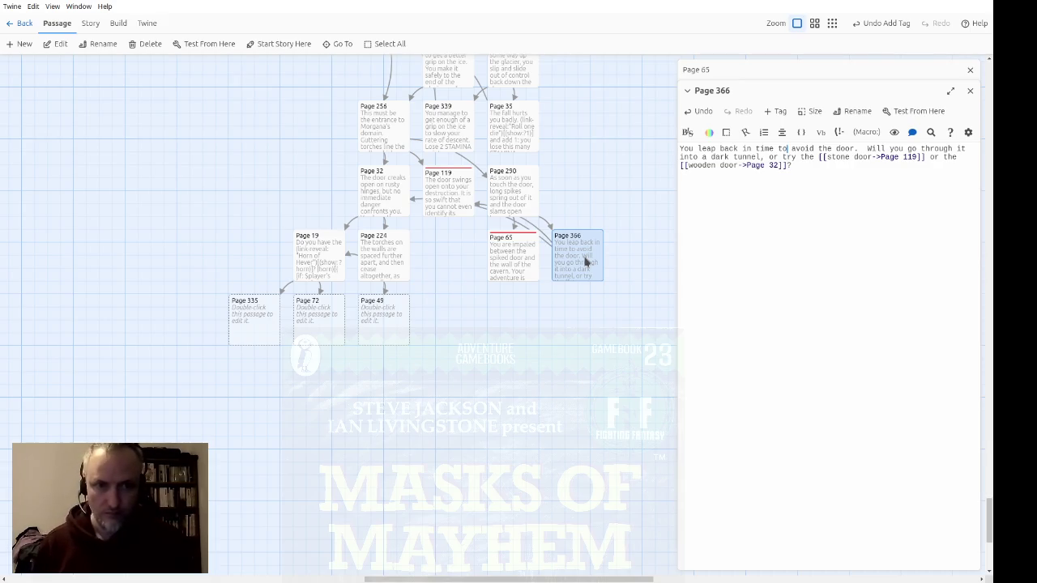
{"action": "key", "text": "Up"}
{"action": "key", "text": "ctrl+Right"}
{"action": "key", "text": "ctrl+Right"}
{"action": "key", "text": "ctrl+Right"}
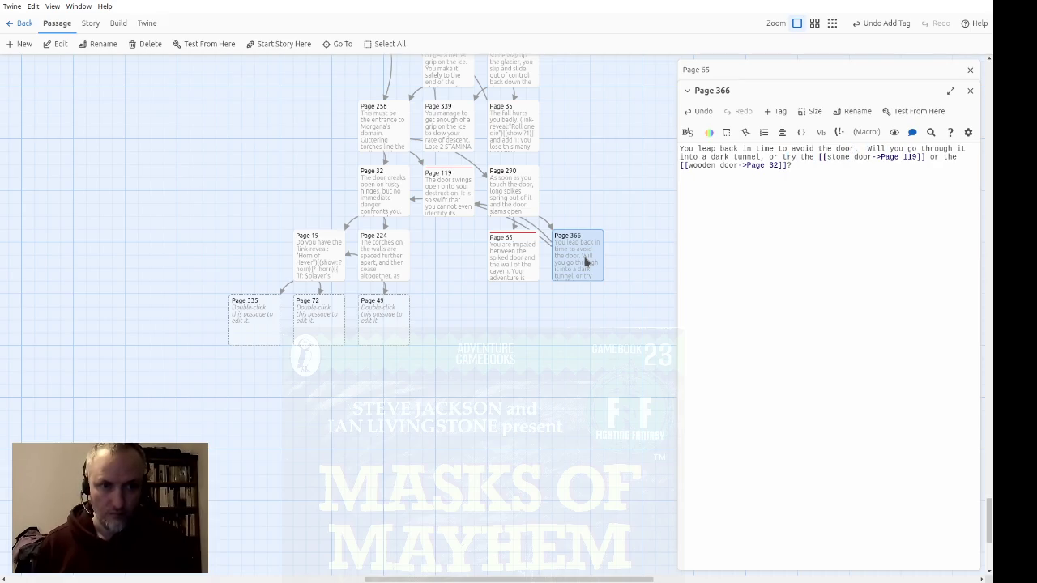
{"action": "type", "text": "[["}
{"action": "key", "text": "ctrl+Right"}
{"action": "key", "text": "ctrl+Right"}
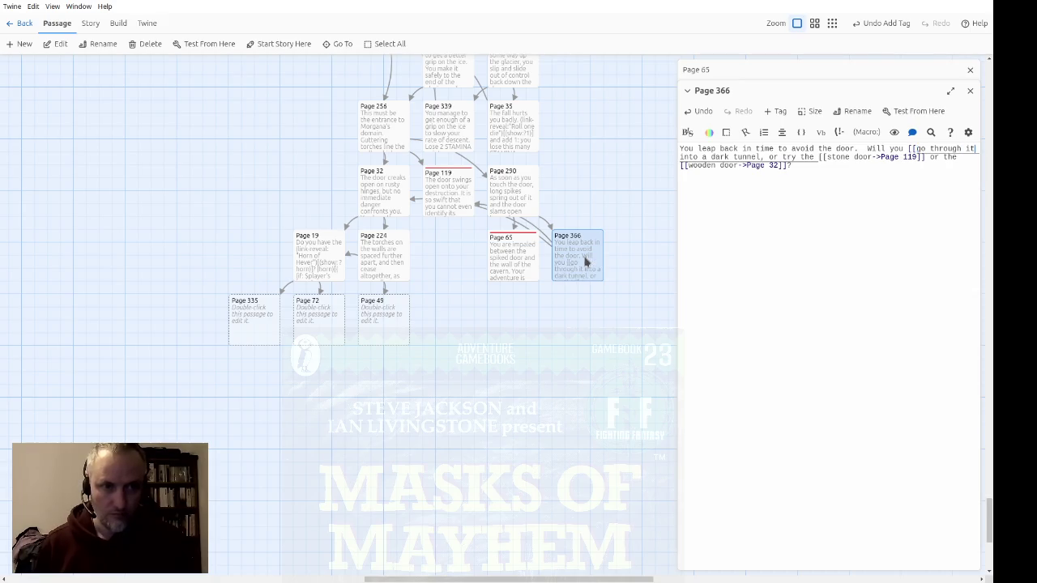
{"action": "type", "text": "->Page"}
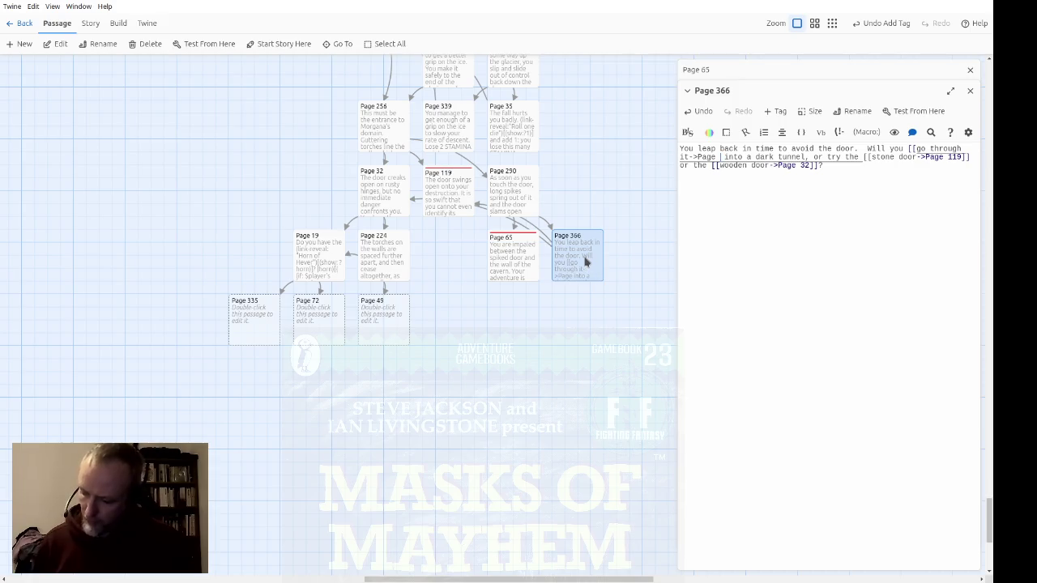
{"action": "type", "text": " 131]]"}
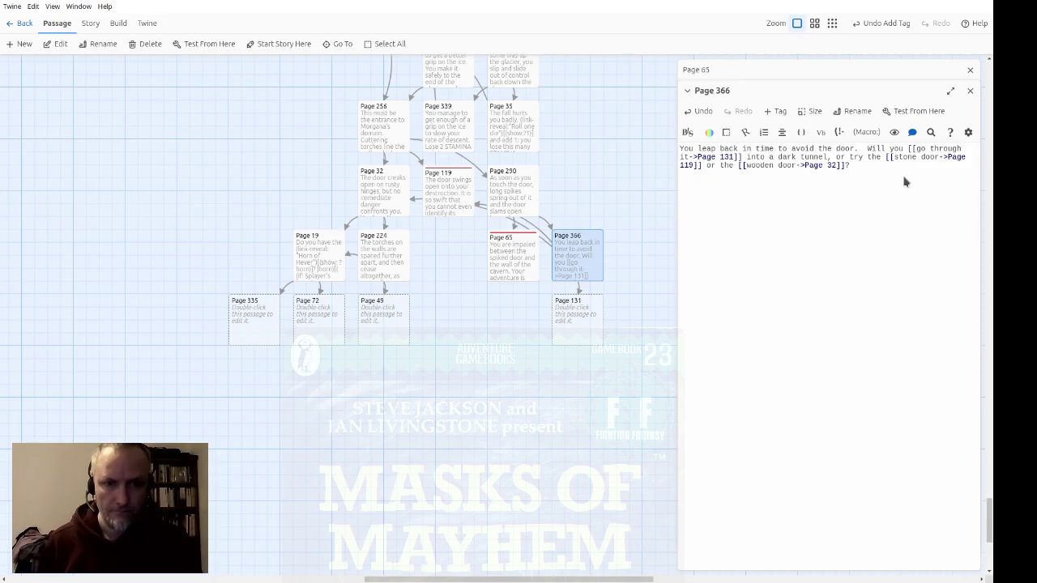
{"action": "left_click", "coordinate": [969, 91]}
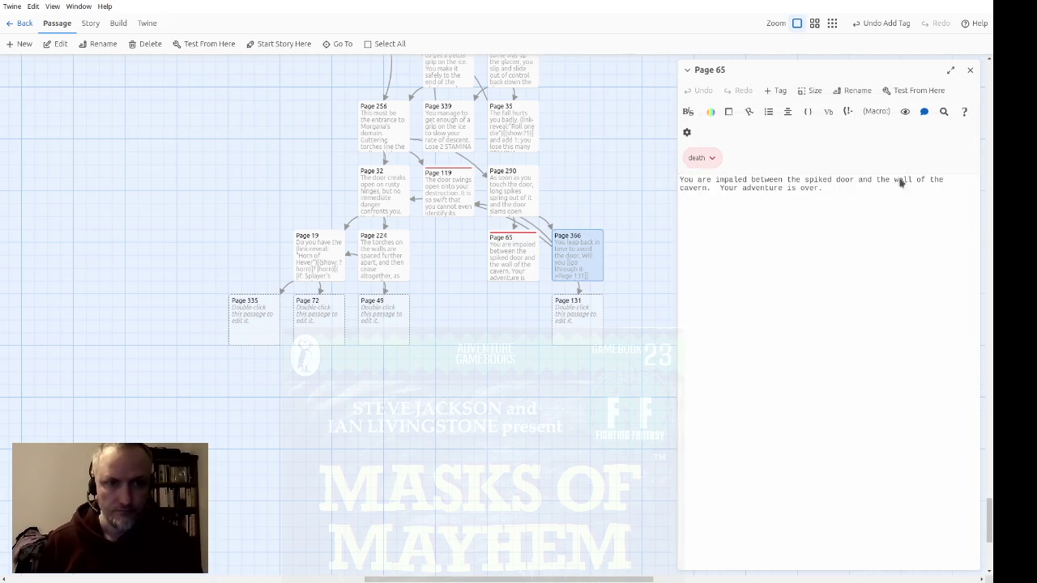
Close Page 65, place Page 366 between Page 224 and Page 65 with Page 131 beneath, and recentre the map
{"action": "left_click", "coordinate": [969, 69]}
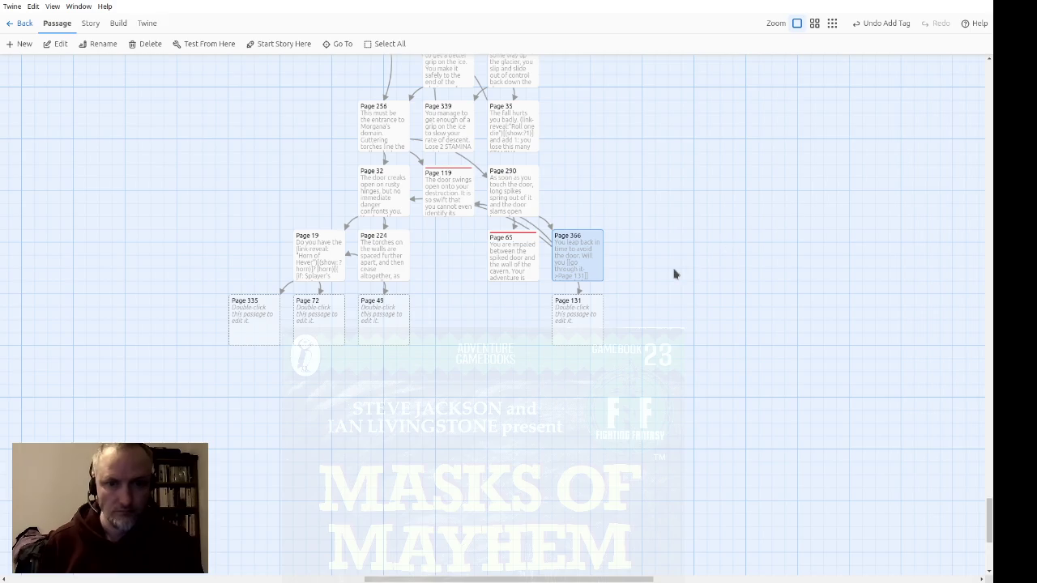
{"action": "left_click_drag", "start_coordinate": [581, 262], "coordinate": [456, 264]}
{"action": "left_click_drag", "start_coordinate": [567, 314], "coordinate": [452, 316]}
{"action": "left_click_drag", "start_coordinate": [521, 381], "coordinate": [620, 391]}
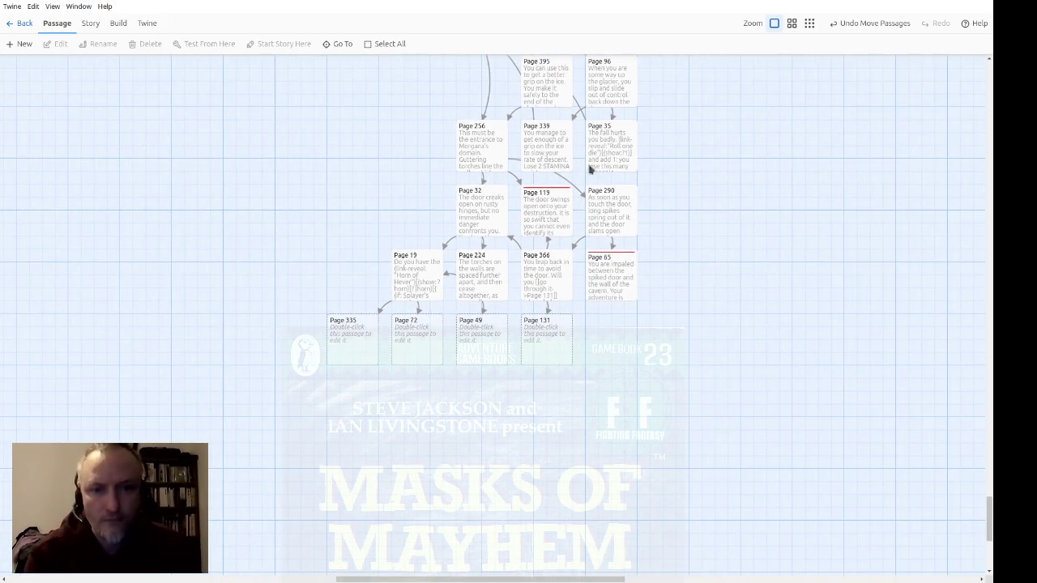